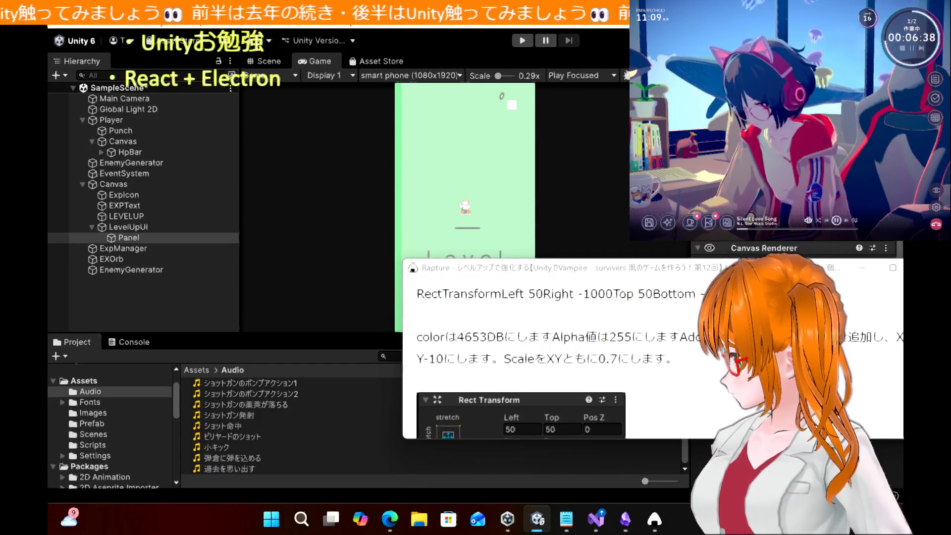
Tint the Panel's Image colour 4653DB and add a Shadow component to it
{"action": "mouse_move", "coordinate": [686, 276]}
{"action": "left_mouse_down"}
{"action": "mouse_move", "coordinate": [739, 275]}
{"action": "mouse_move", "coordinate": [435, 274]}
{"action": "left_mouse_up"}
{"action": "left_click", "coordinate": [861, 312]}
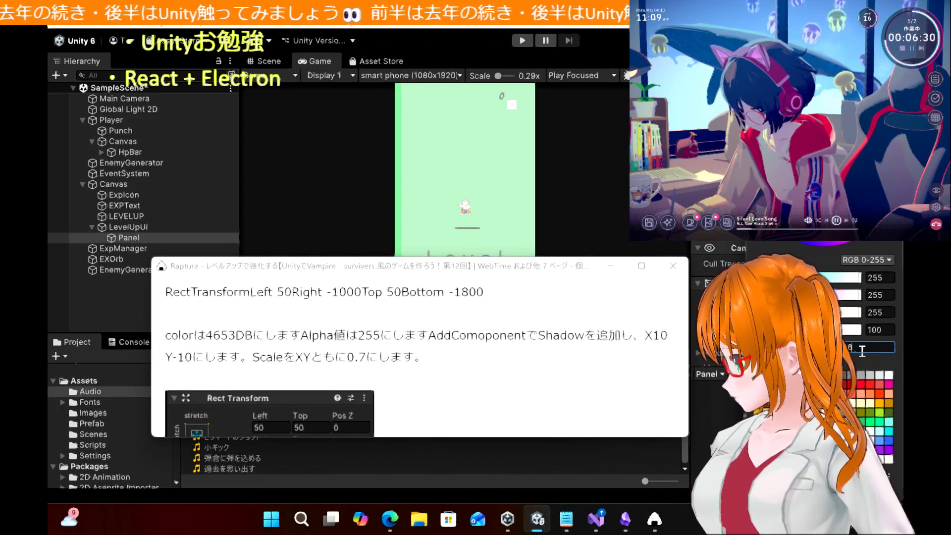
{"action": "type", "text": "4653DB"}
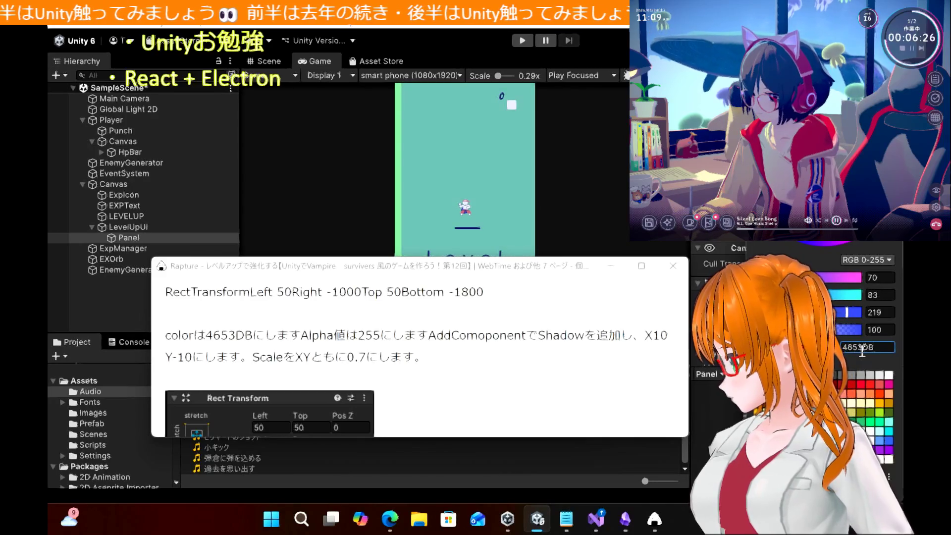
{"action": "left_click", "coordinate": [578, 271]}
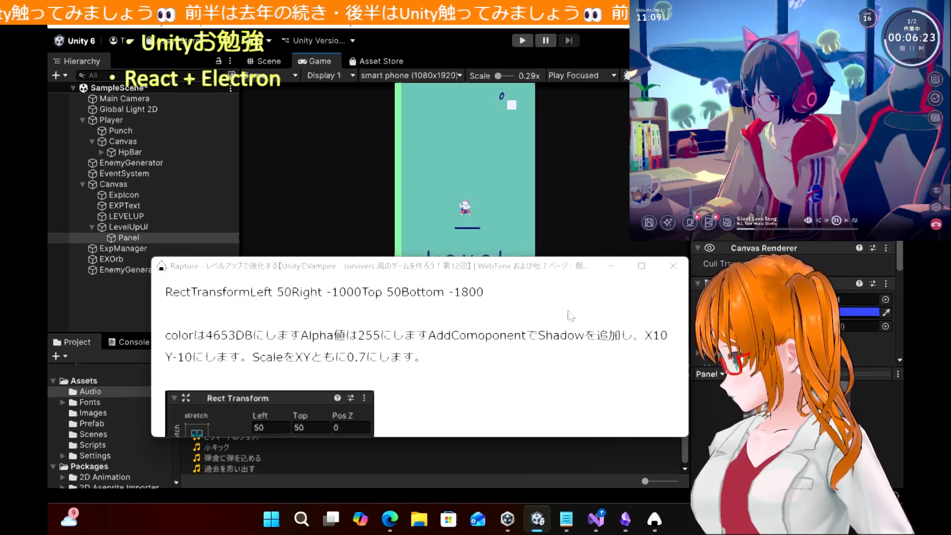
{"action": "left_click", "coordinate": [856, 349]}
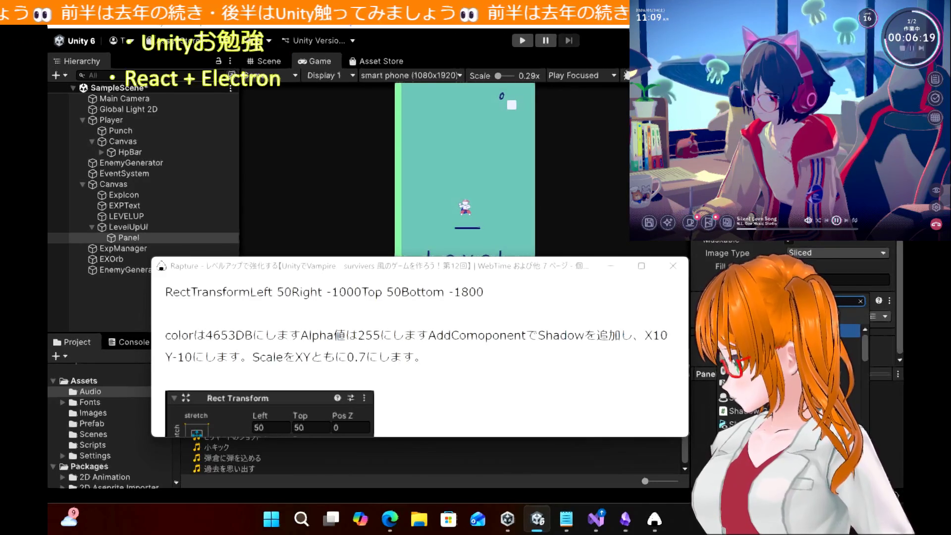
{"action": "key", "text": "Return"}
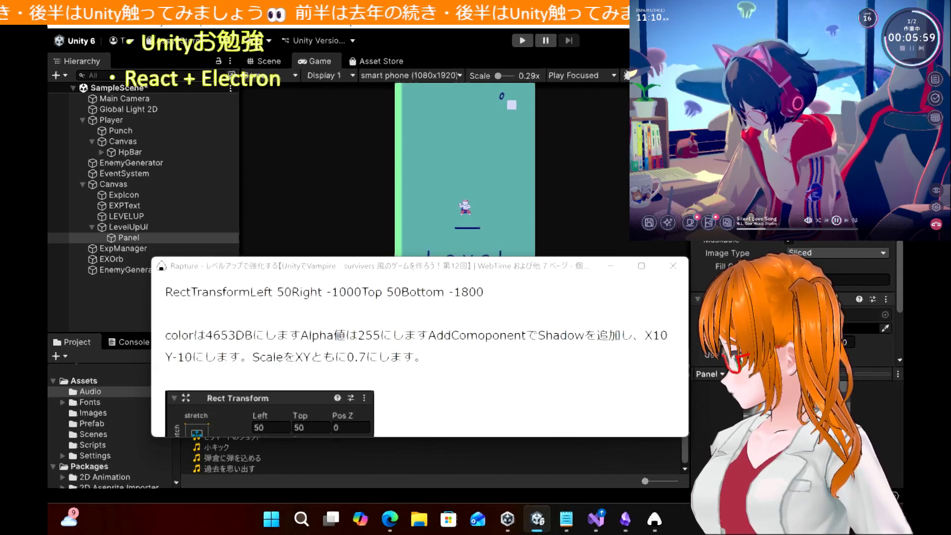
Set the Shadow's Effect Distance Y to -10, correcting an initially entered 1
{"action": "scroll", "coordinate": [796, 302], "scroll_direction": "down", "scroll_amount": 3}
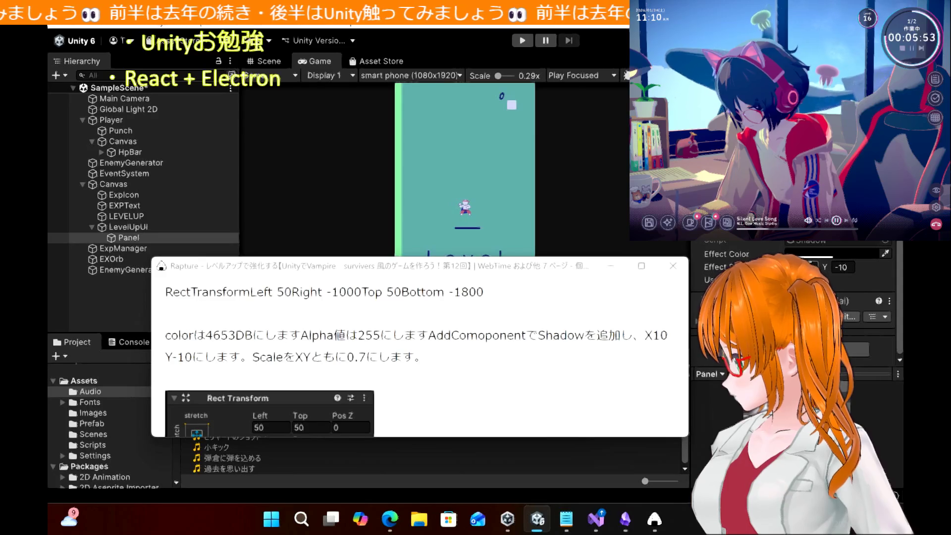
{"action": "left_click", "coordinate": [845, 268]}
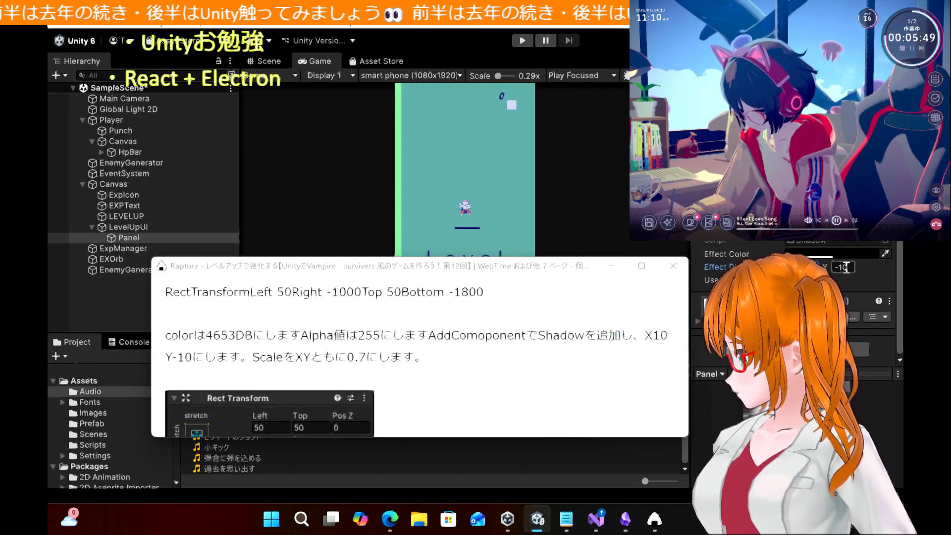
{"action": "type", "text": "1"}
{"action": "left_click", "coordinate": [870, 272]}
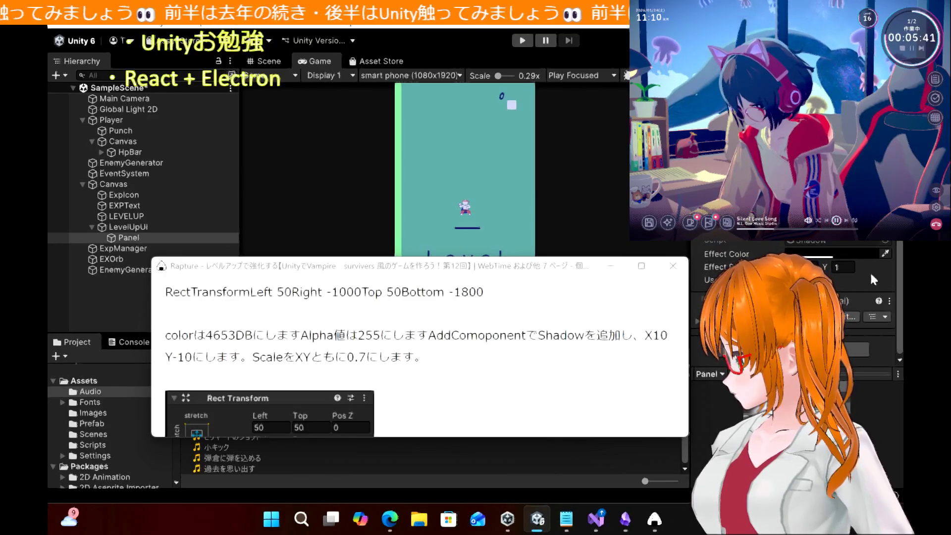
{"action": "left_click", "coordinate": [798, 267]}
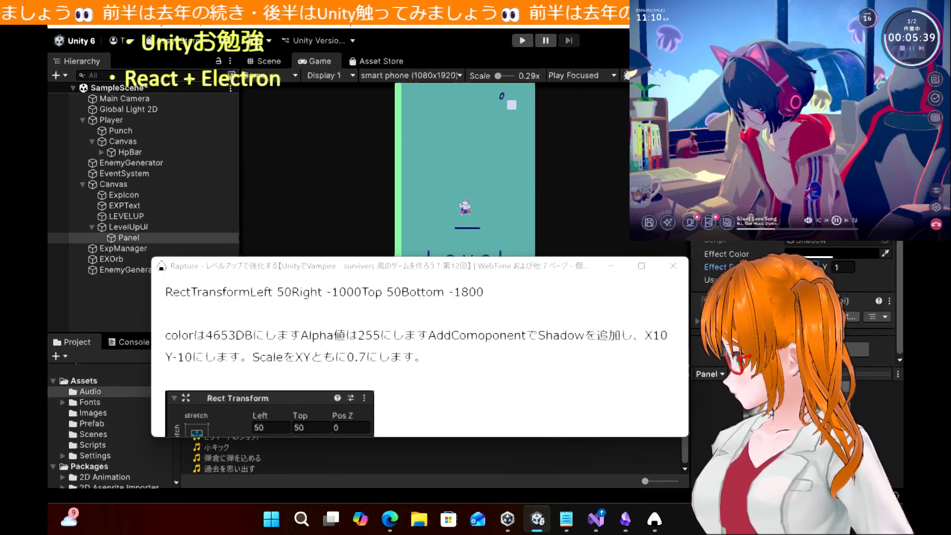
{"action": "left_click", "coordinate": [843, 267]}
{"action": "type", "text": "-10"}
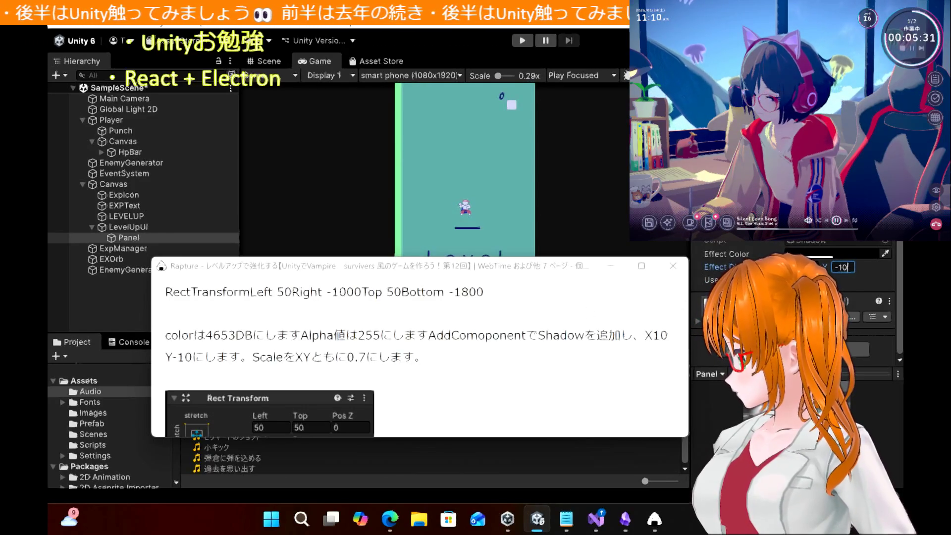
{"action": "scroll", "coordinate": [798, 297], "scroll_direction": "up", "scroll_amount": 5}
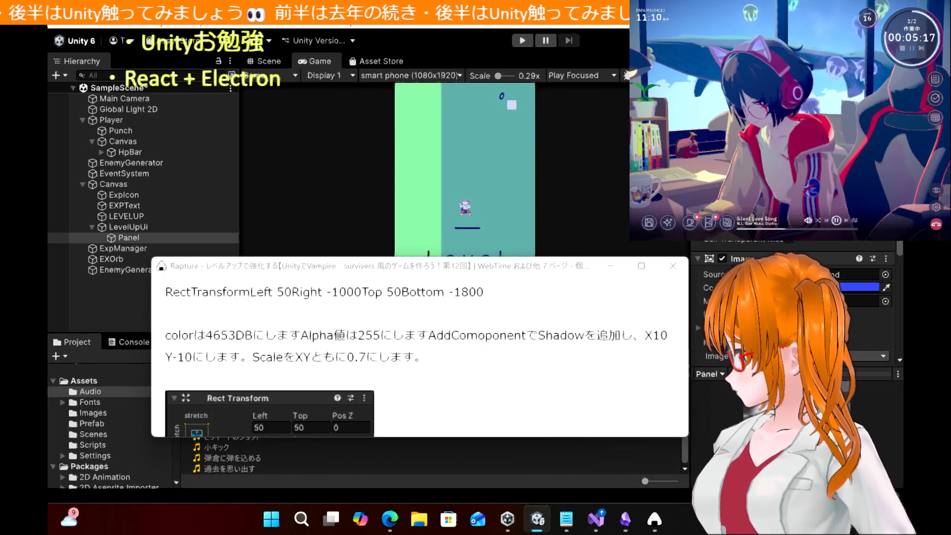
{"action": "mouse_move", "coordinate": [515, 267]}
{"action": "left_mouse_down"}
{"action": "mouse_move", "coordinate": [542, 422]}
{"action": "mouse_move", "coordinate": [523, 239]}
{"action": "mouse_move", "coordinate": [529, 292]}
{"action": "mouse_move", "coordinate": [513, 234]}
{"action": "left_mouse_up"}
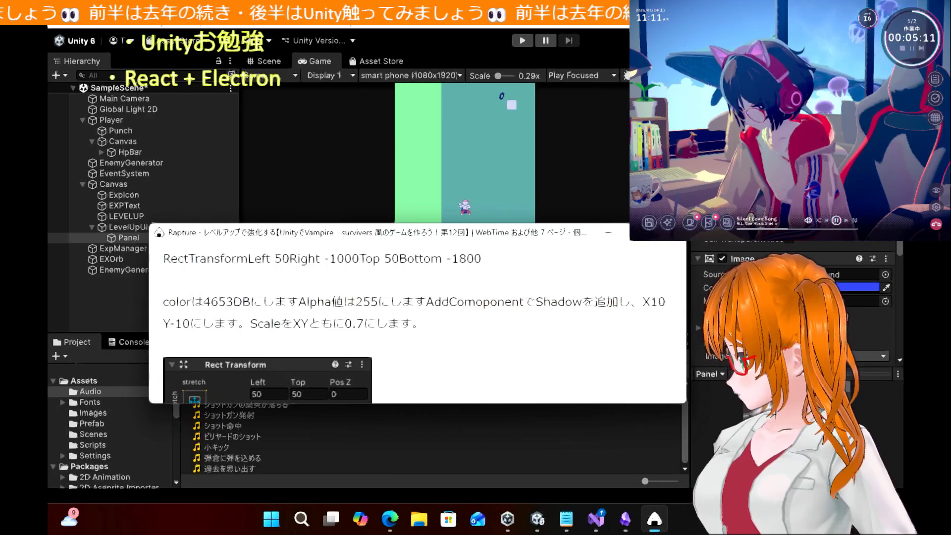
Enter 50 in the Panel's Rect Transform Left field and reposition the notes window
{"action": "key", "text": "alt+Tab"}
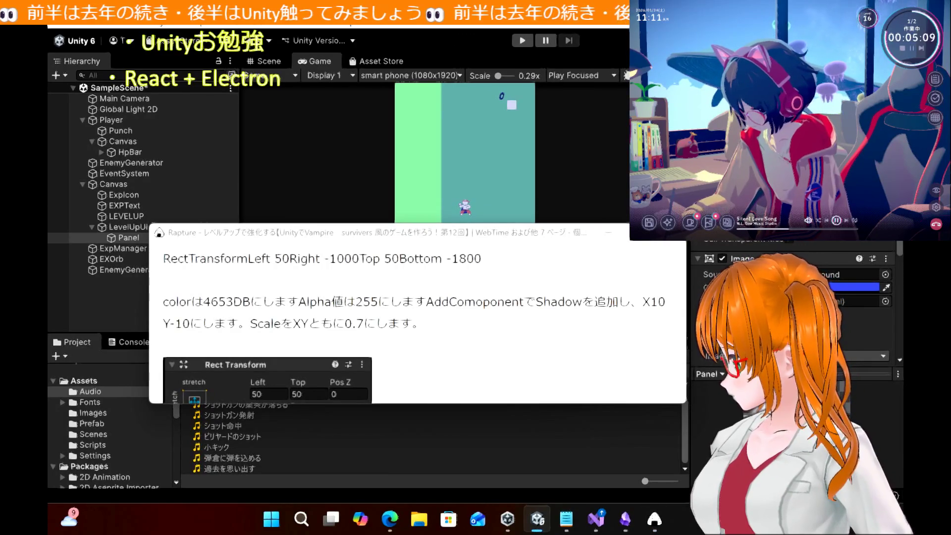
{"action": "type", "text": "50"}
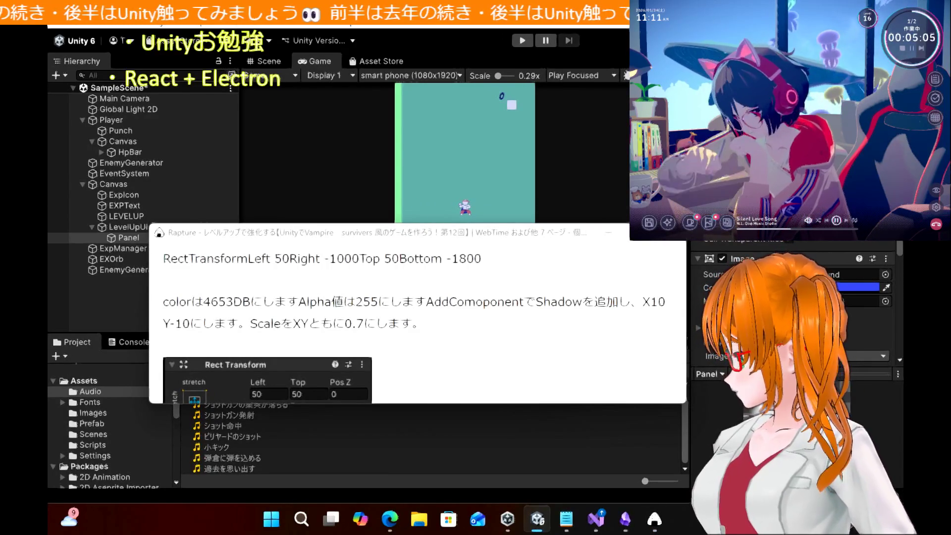
{"action": "scroll", "coordinate": [793, 307], "scroll_direction": "down", "scroll_amount": 3}
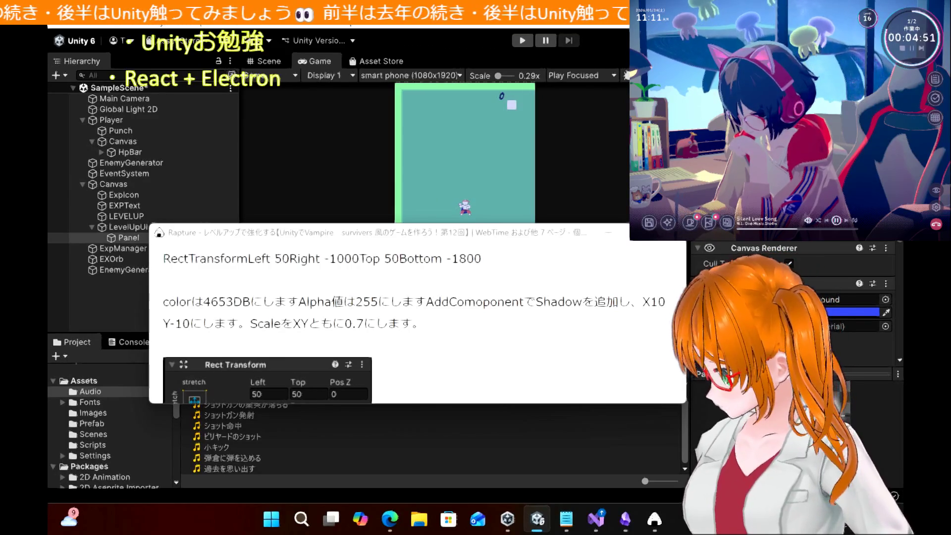
{"action": "mouse_move", "coordinate": [420, 236]}
{"action": "left_mouse_down"}
{"action": "mouse_move", "coordinate": [426, 328]}
{"action": "mouse_move", "coordinate": [411, 297]}
{"action": "mouse_move", "coordinate": [416, 272]}
{"action": "mouse_move", "coordinate": [433, 270]}
{"action": "left_mouse_up"}
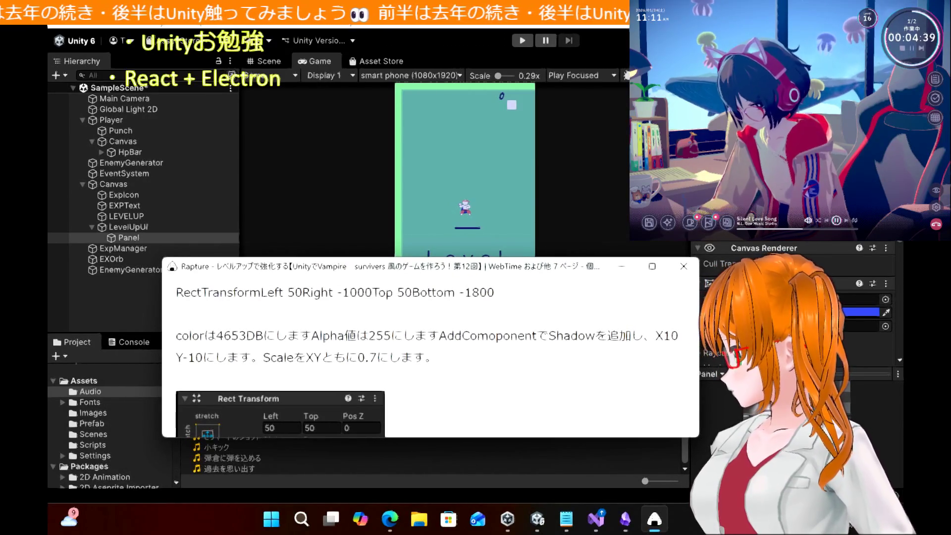
{"action": "left_click_drag", "start_coordinate": [496, 271], "coordinate": [466, 223]}
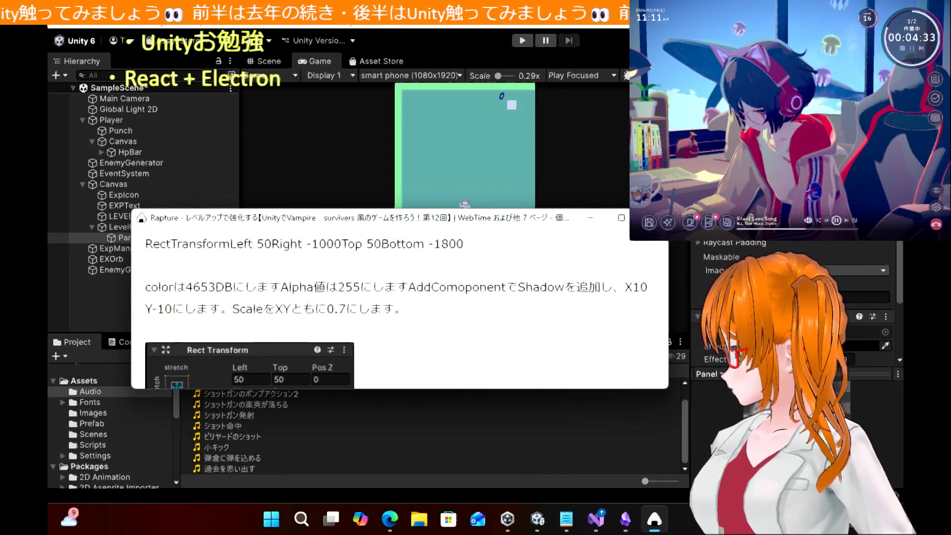
Raise the Panel colour's alpha to 255 so it renders as solid blue
{"action": "left_click", "coordinate": [842, 209]}
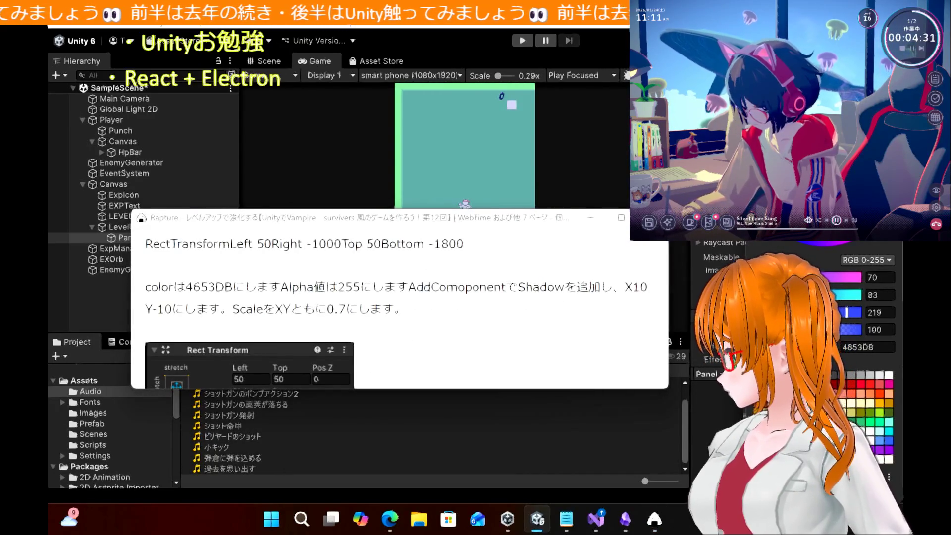
{"action": "left_click", "coordinate": [875, 330]}
{"action": "type", "text": "255"}
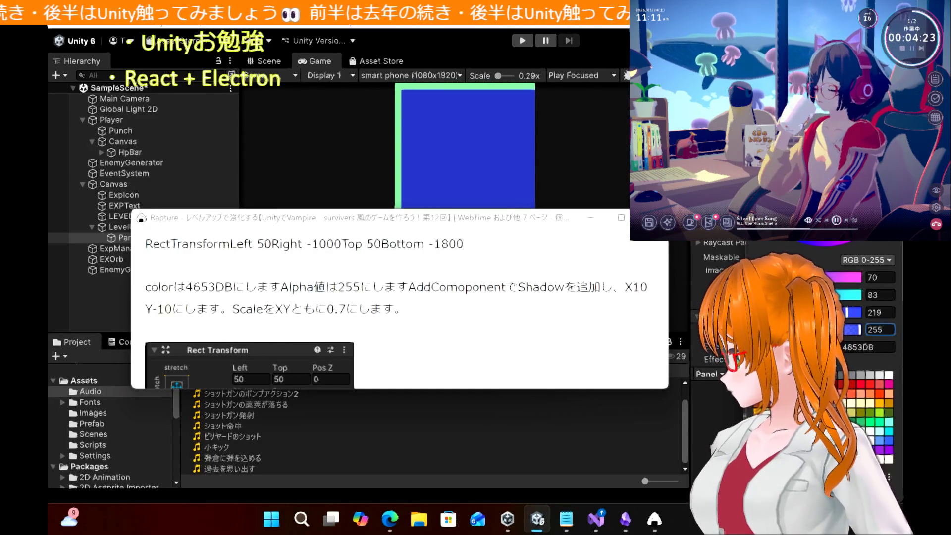
{"action": "key", "text": "Escape"}
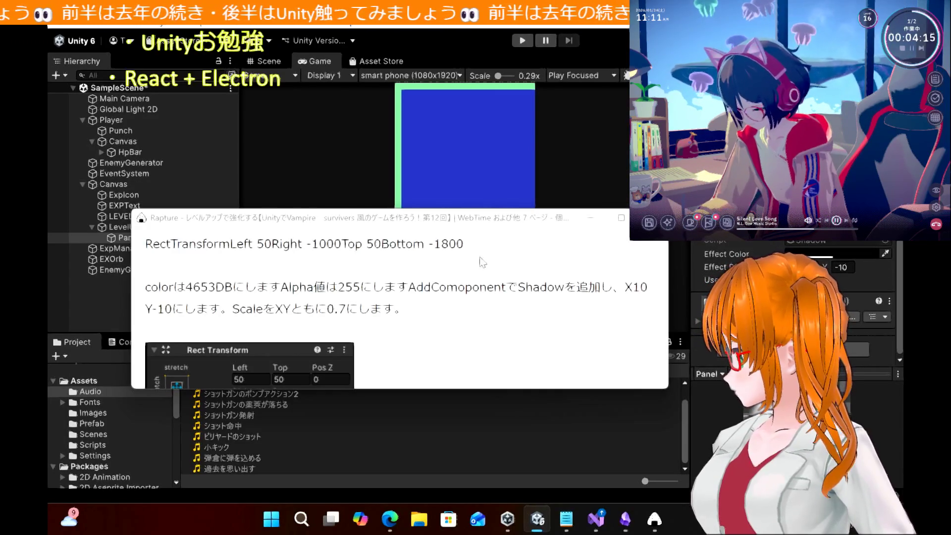
{"action": "mouse_move", "coordinate": [483, 230]}
{"action": "left_mouse_down"}
{"action": "mouse_move", "coordinate": [526, 474]}
{"action": "mouse_move", "coordinate": [683, 209]}
{"action": "mouse_move", "coordinate": [734, 216]}
{"action": "left_mouse_up"}
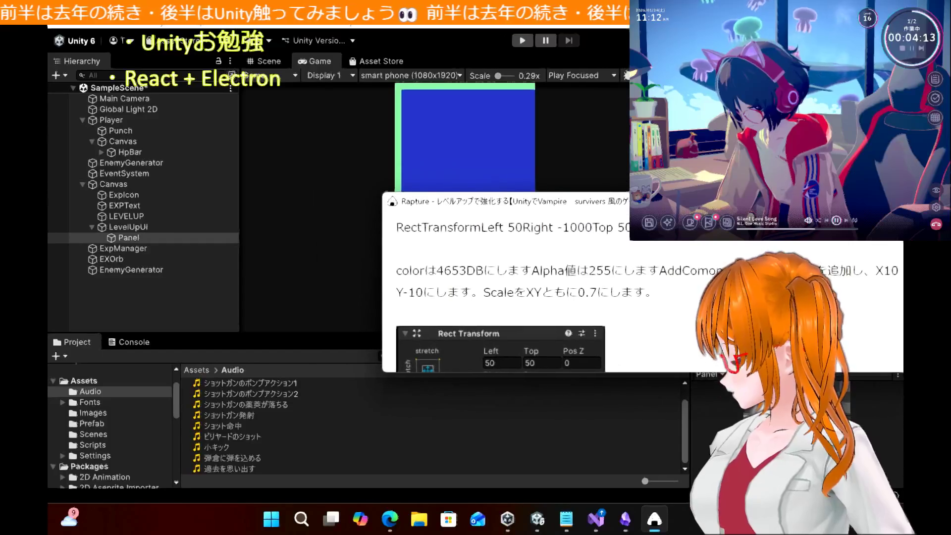
{"action": "left_click", "coordinate": [390, 520]}
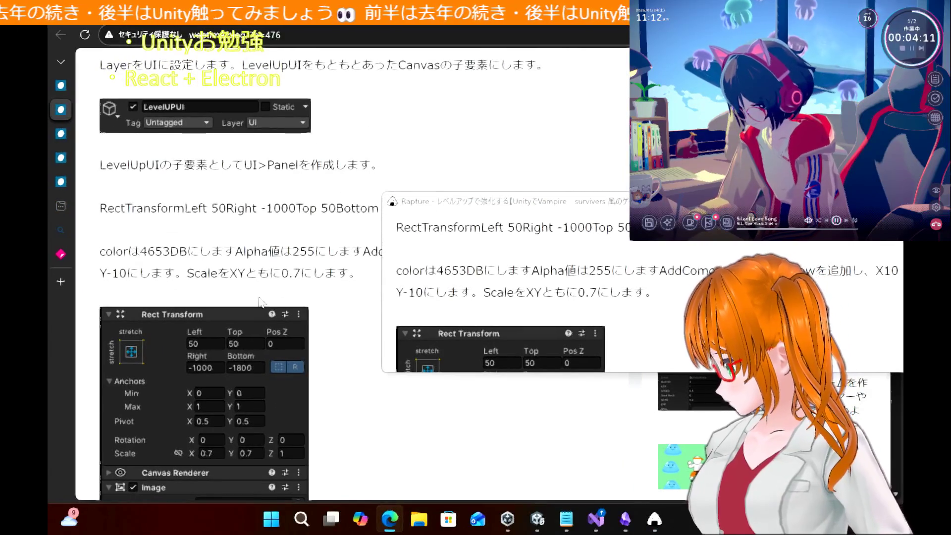
{"action": "scroll", "coordinate": [261, 302], "scroll_direction": "down", "scroll_amount": 5}
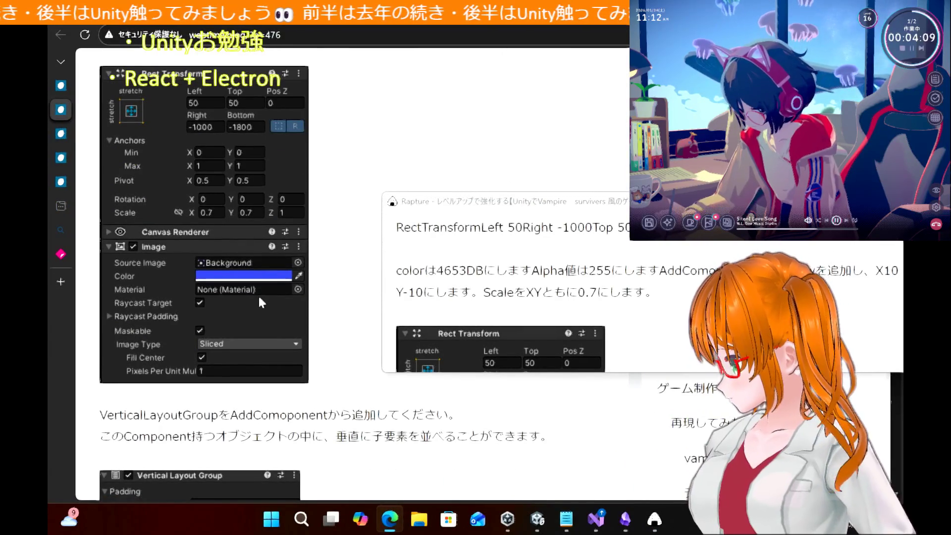
{"action": "scroll", "coordinate": [262, 302], "scroll_direction": "up", "scroll_amount": 1}
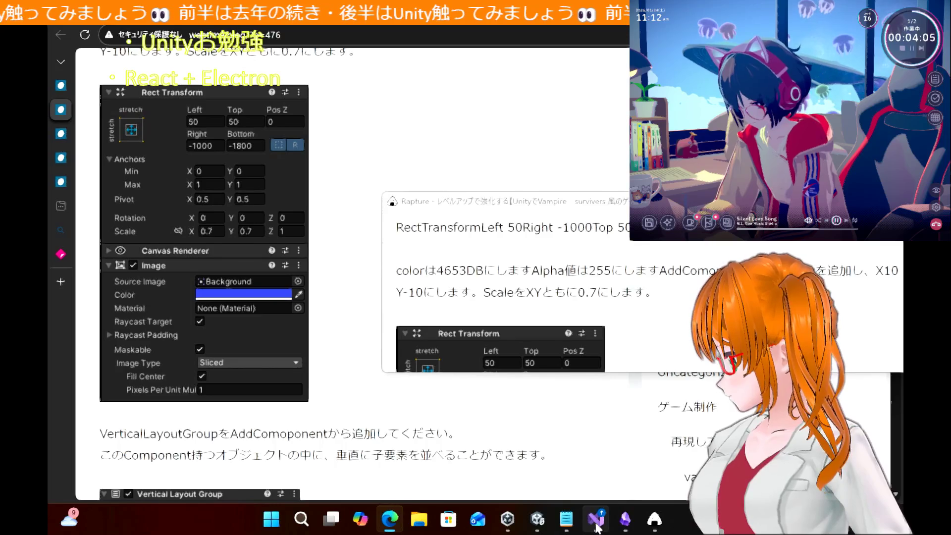
{"action": "mouse_move", "coordinate": [594, 523]}
{"action": "left_click", "coordinate": [538, 519]}
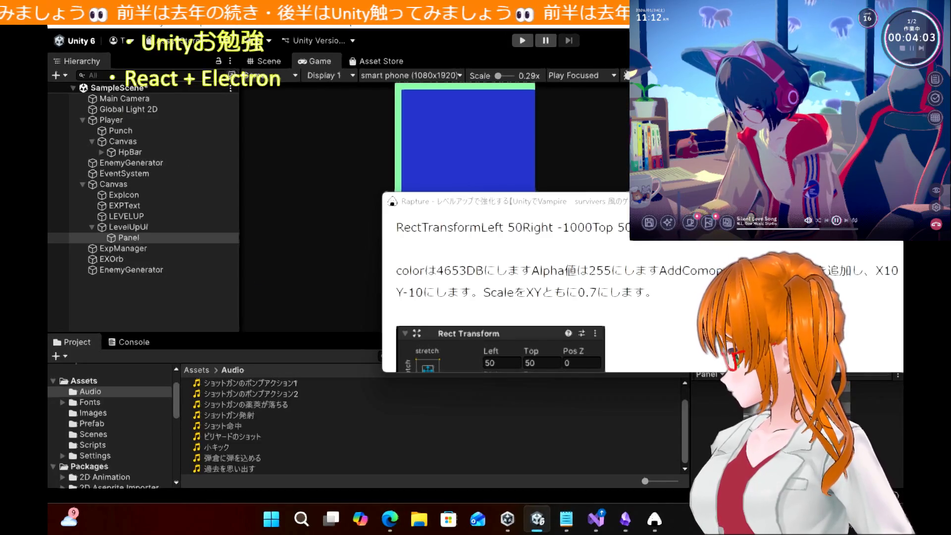
Switch from the notes window and Unity over to the tutorial blog in Edge
{"action": "left_click", "coordinate": [655, 519]}
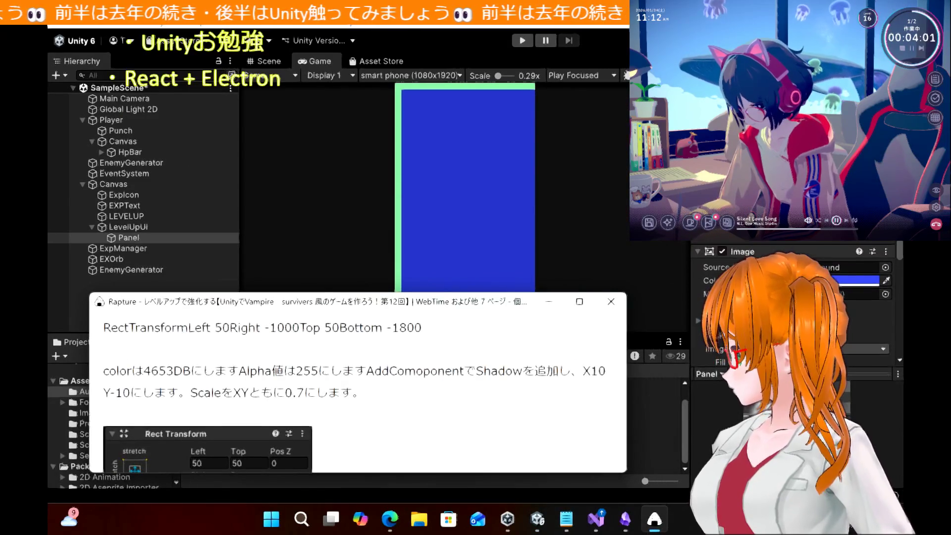
{"action": "key", "text": "alt+Tab"}
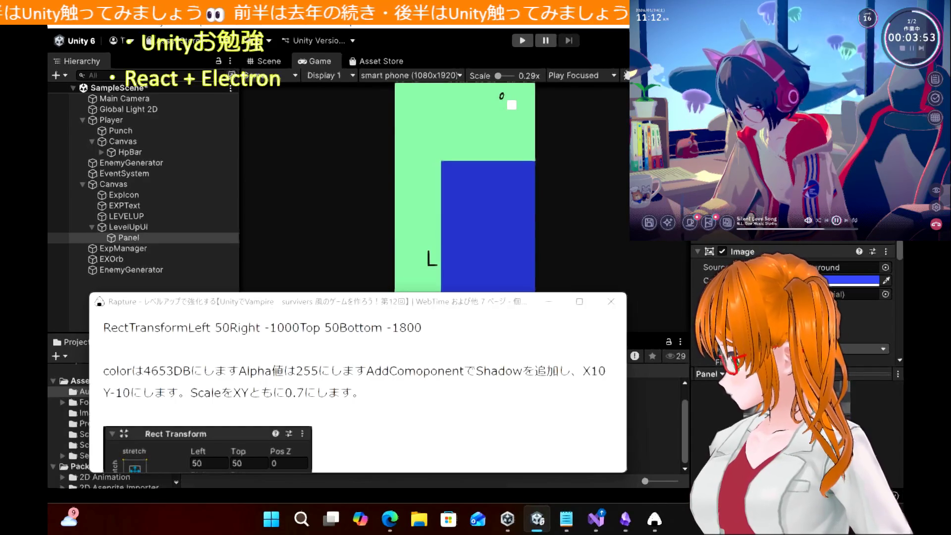
{"action": "left_click", "coordinate": [390, 519]}
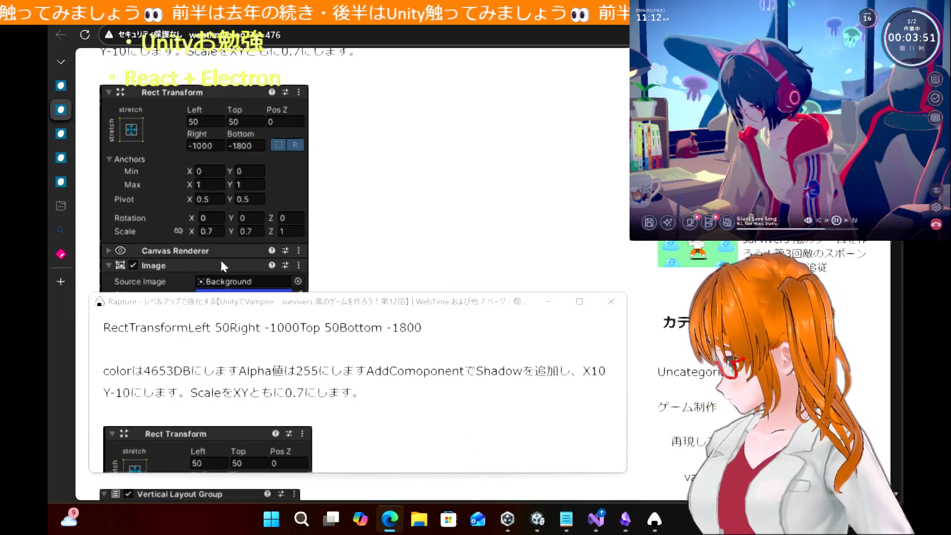
Move the notes window to the lower right and scroll to the Panel's Rect Transform section
{"action": "left_click_drag", "start_coordinate": [240, 304], "coordinate": [602, 317]}
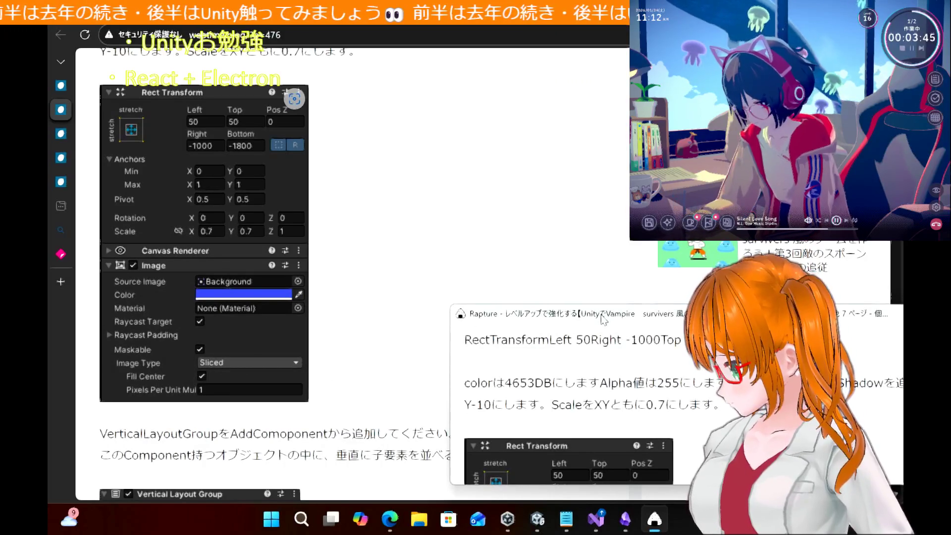
{"action": "mouse_move", "coordinate": [602, 316]}
{"action": "left_mouse_down"}
{"action": "mouse_move", "coordinate": [585, 193]}
{"action": "mouse_move", "coordinate": [554, 262]}
{"action": "left_mouse_up"}
{"action": "scroll", "coordinate": [361, 250], "scroll_direction": "down", "scroll_amount": 2}
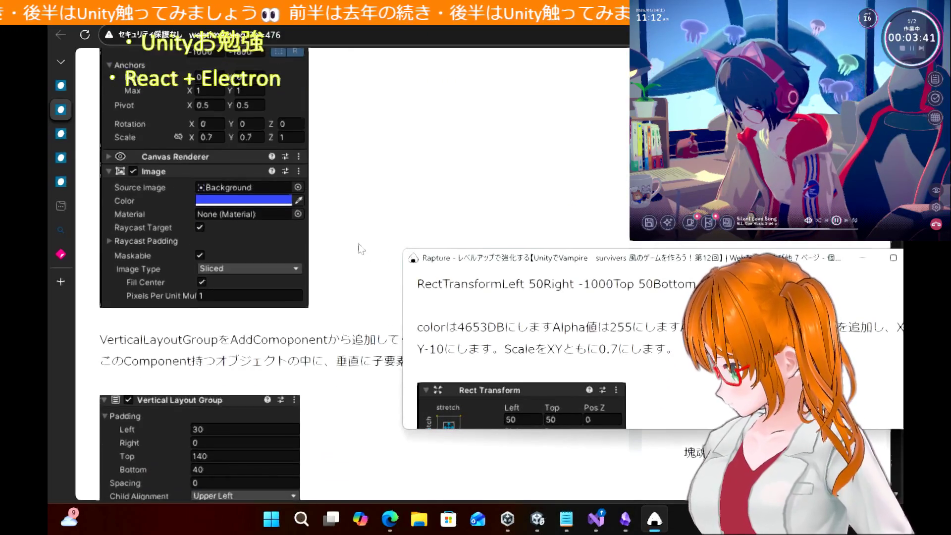
{"action": "scroll", "coordinate": [362, 249], "scroll_direction": "down", "scroll_amount": 6}
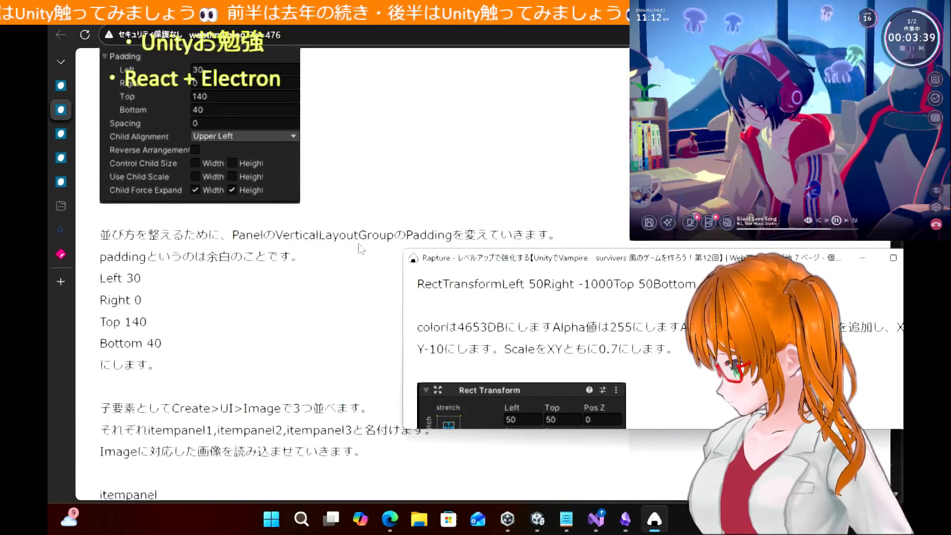
{"action": "scroll", "coordinate": [362, 250], "scroll_direction": "up", "scroll_amount": 5}
{"action": "scroll", "coordinate": [360, 248], "scroll_direction": "up", "scroll_amount": 5}
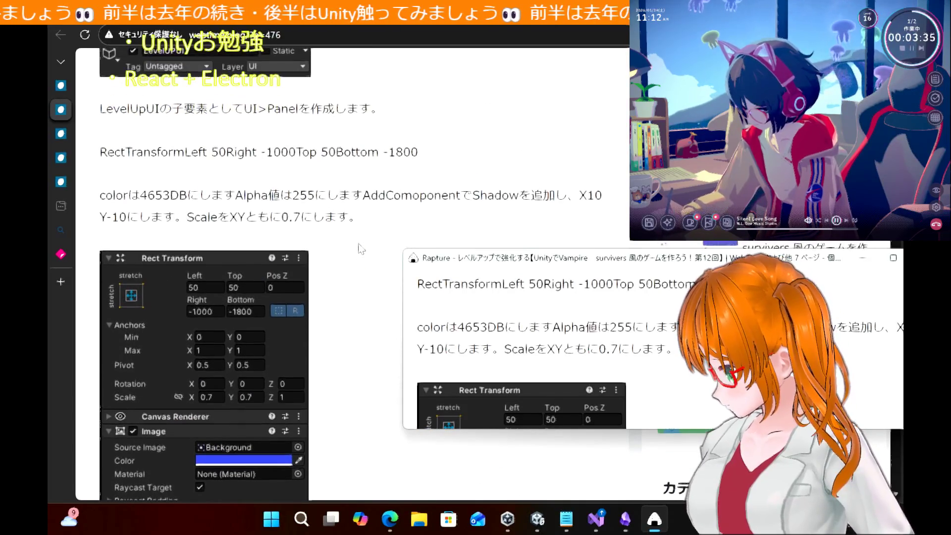
{"action": "scroll", "coordinate": [362, 249], "scroll_direction": "up", "scroll_amount": 1}
{"action": "scroll", "coordinate": [361, 249], "scroll_direction": "down", "scroll_amount": 1}
{"action": "scroll", "coordinate": [361, 249], "scroll_direction": "down", "scroll_amount": 1}
{"action": "scroll", "coordinate": [361, 249], "scroll_direction": "up", "scroll_amount": 1}
{"action": "scroll", "coordinate": [361, 249], "scroll_direction": "down", "scroll_amount": 1}
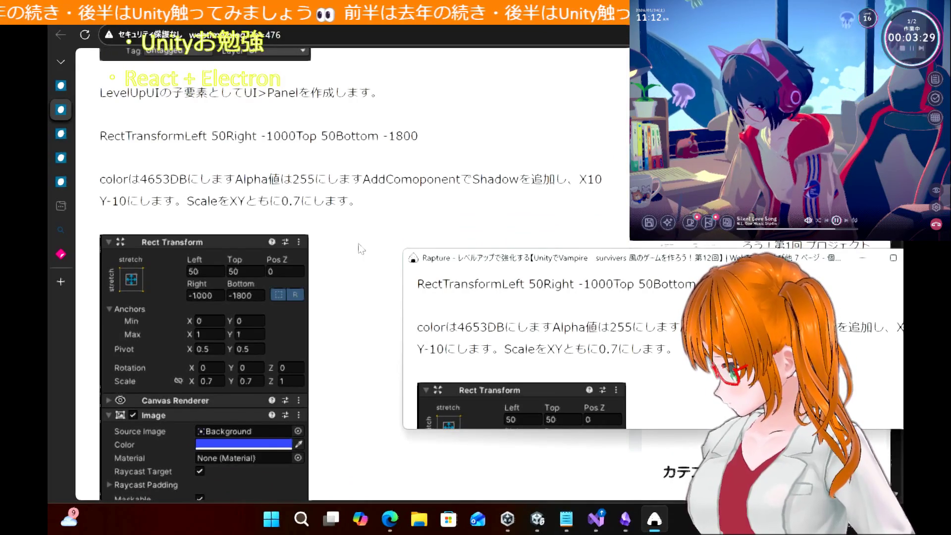
{"action": "scroll", "coordinate": [362, 249], "scroll_direction": "down", "scroll_amount": 2}
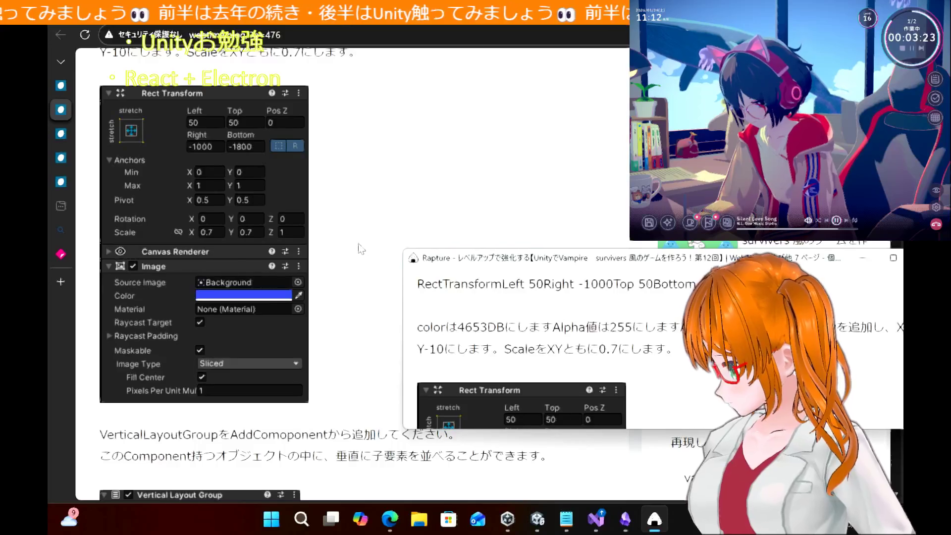
{"action": "scroll", "coordinate": [361, 249], "scroll_direction": "up", "scroll_amount": 1}
Highlight the Shadow offset and 0.7 scale sentences, then move the floating screenshot aside
{"action": "mouse_move", "coordinate": [363, 90]}
{"action": "left_mouse_down"}
{"action": "mouse_move", "coordinate": [605, 94]}
{"action": "mouse_move", "coordinate": [134, 130]}
{"action": "mouse_move", "coordinate": [187, 104]}
{"action": "left_mouse_up"}
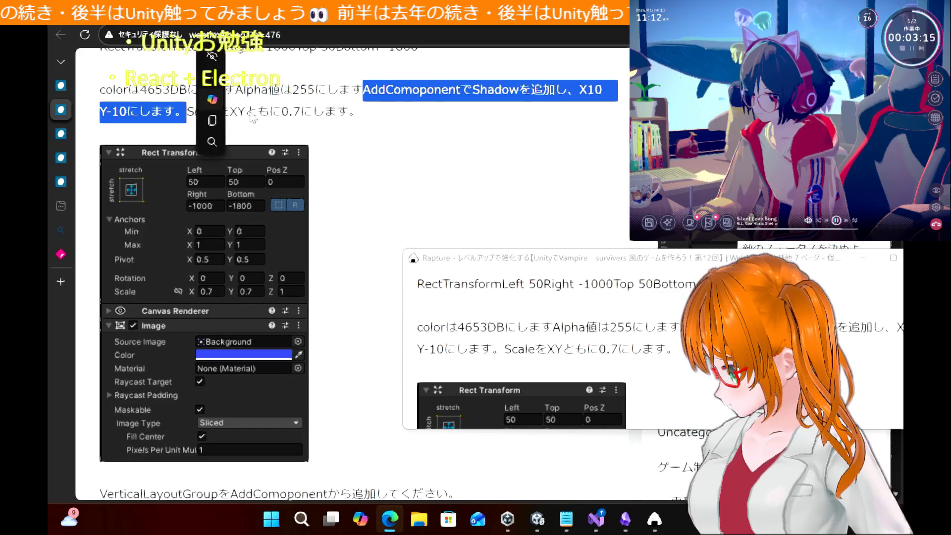
{"action": "left_click", "coordinate": [485, 129]}
{"action": "left_click_drag", "start_coordinate": [187, 106], "coordinate": [366, 110]}
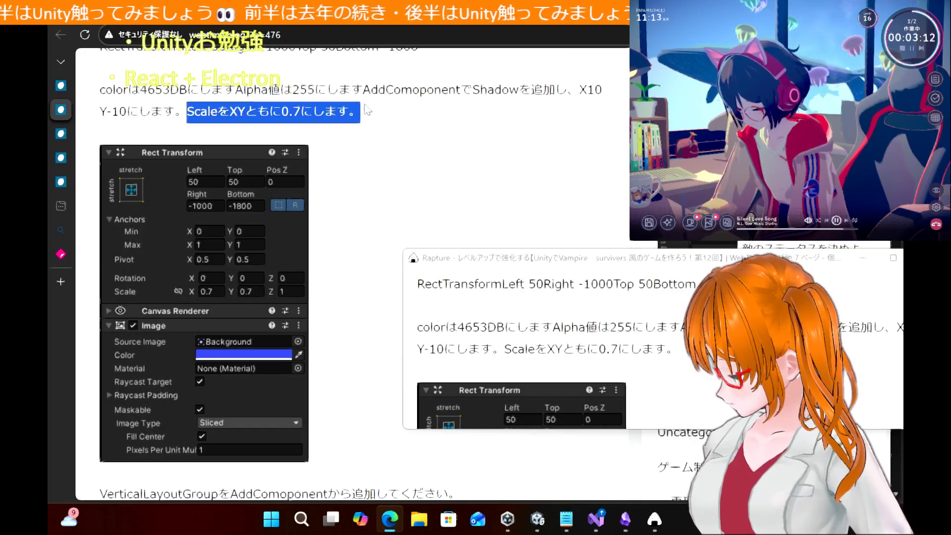
{"action": "left_click", "coordinate": [361, 236]}
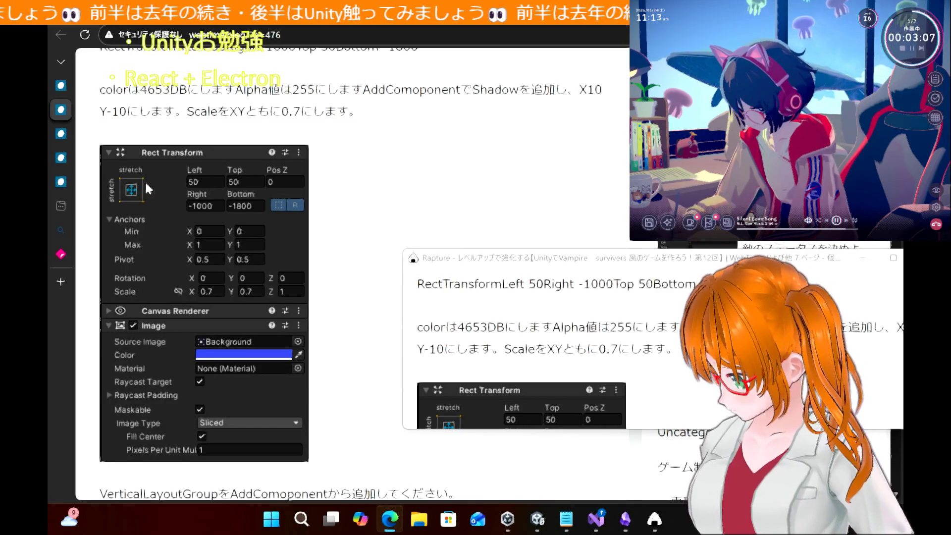
{"action": "left_click_drag", "start_coordinate": [188, 112], "coordinate": [361, 112]}
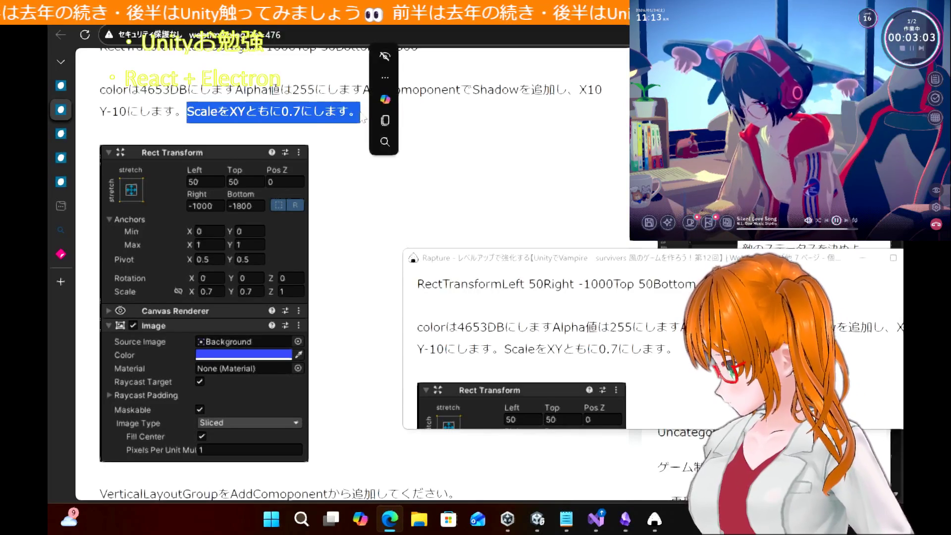
{"action": "mouse_move", "coordinate": [387, 120]}
{"action": "left_click", "coordinate": [261, 116]}
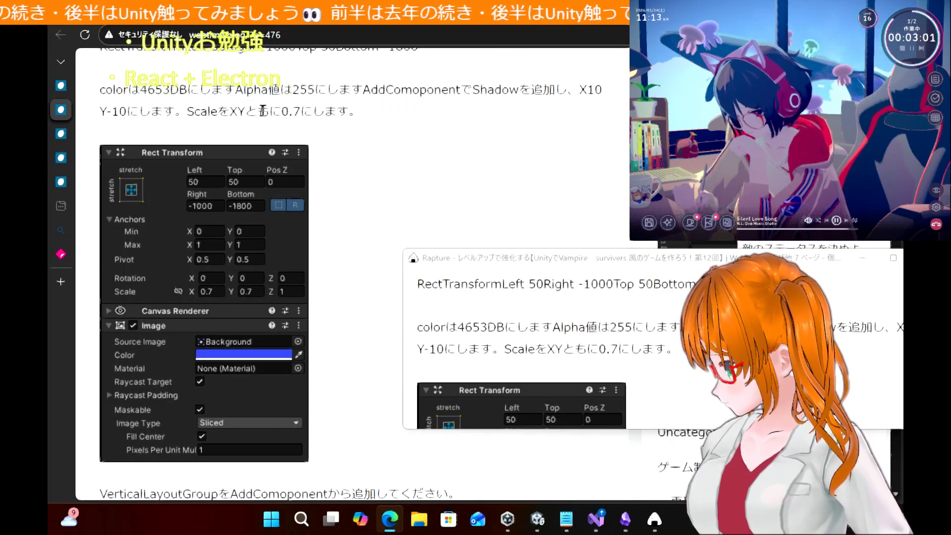
{"action": "left_click_drag", "start_coordinate": [187, 112], "coordinate": [382, 118]}
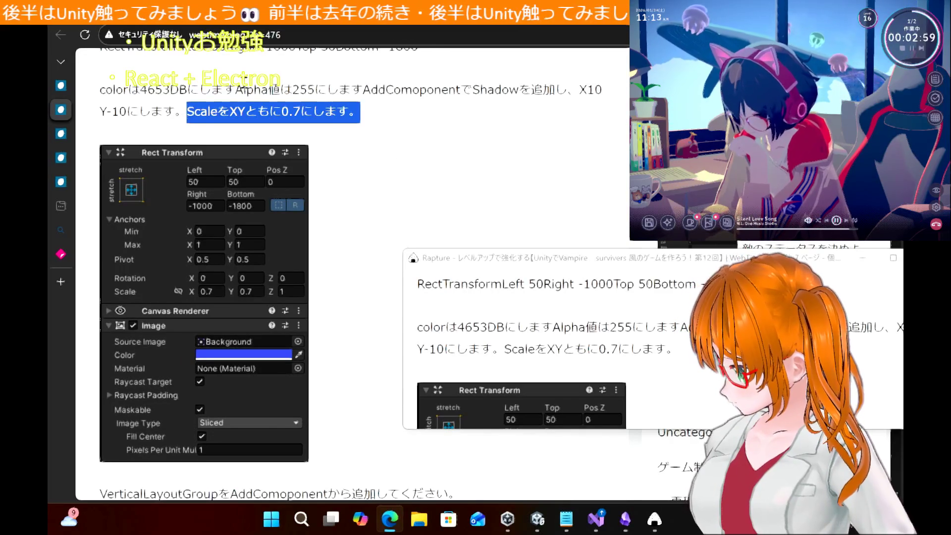
{"action": "left_click", "coordinate": [292, 90]}
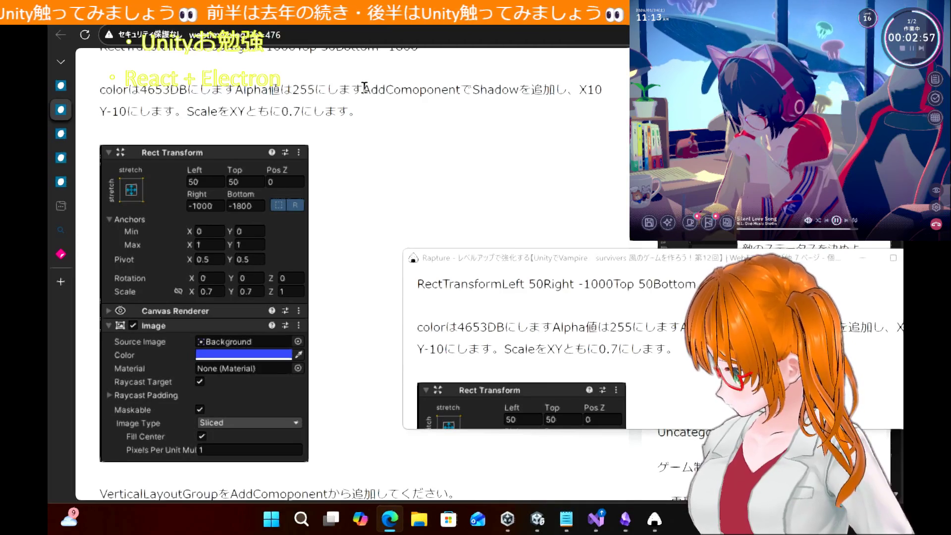
{"action": "mouse_move", "coordinate": [364, 89]}
{"action": "left_mouse_down"}
{"action": "mouse_move", "coordinate": [569, 94]}
{"action": "mouse_move", "coordinate": [159, 114]}
{"action": "mouse_move", "coordinate": [192, 117]}
{"action": "left_mouse_up"}
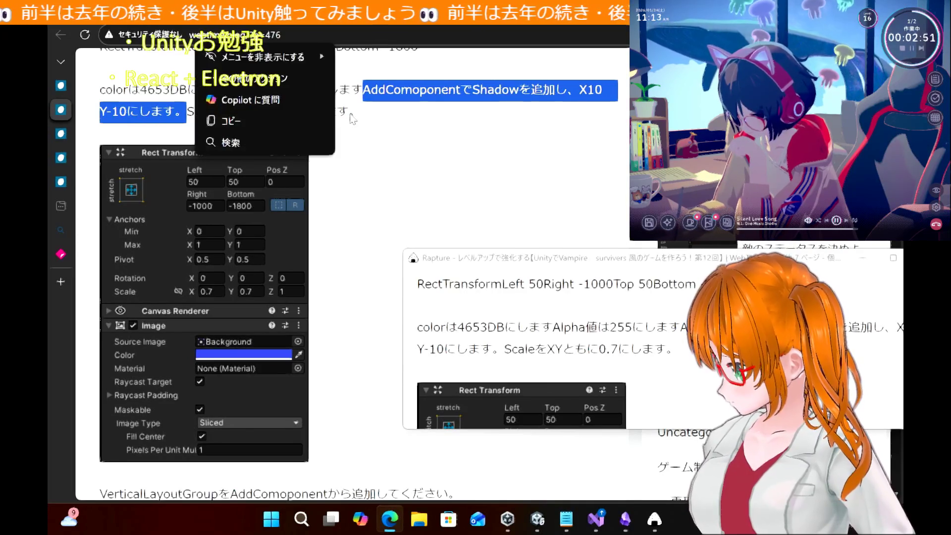
{"action": "left_click", "coordinate": [389, 221]}
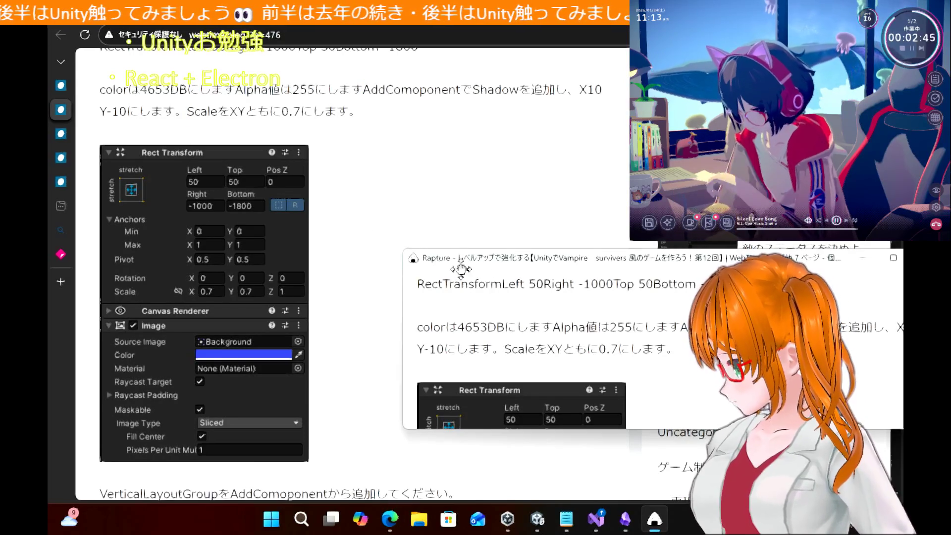
{"action": "mouse_move", "coordinate": [465, 267]}
{"action": "left_mouse_down"}
{"action": "mouse_move", "coordinate": [570, 263]}
{"action": "mouse_move", "coordinate": [324, 260]}
{"action": "left_mouse_up"}
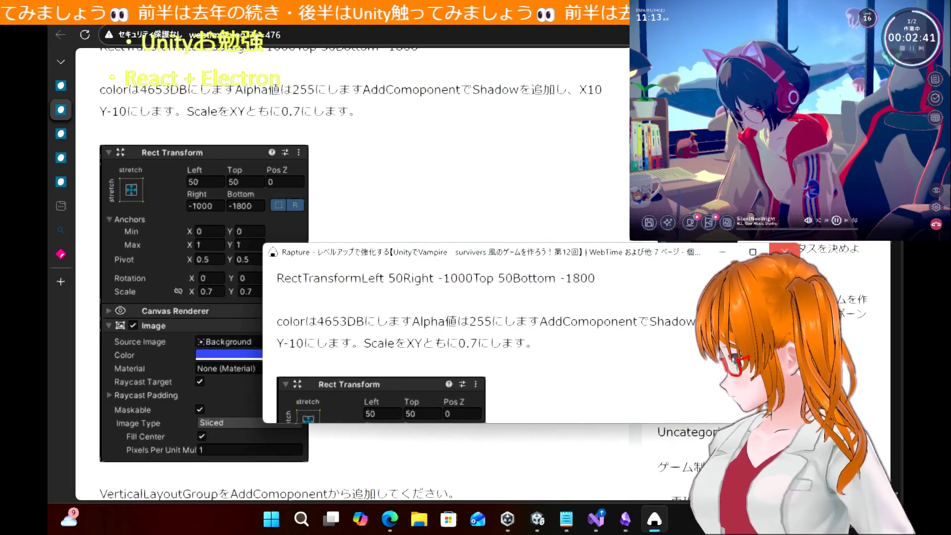
{"action": "left_click", "coordinate": [347, 233]}
Scroll the tutorial down to the VerticalLayoutGroup section
{"action": "scroll", "coordinate": [358, 277], "scroll_direction": "down", "scroll_amount": 3}
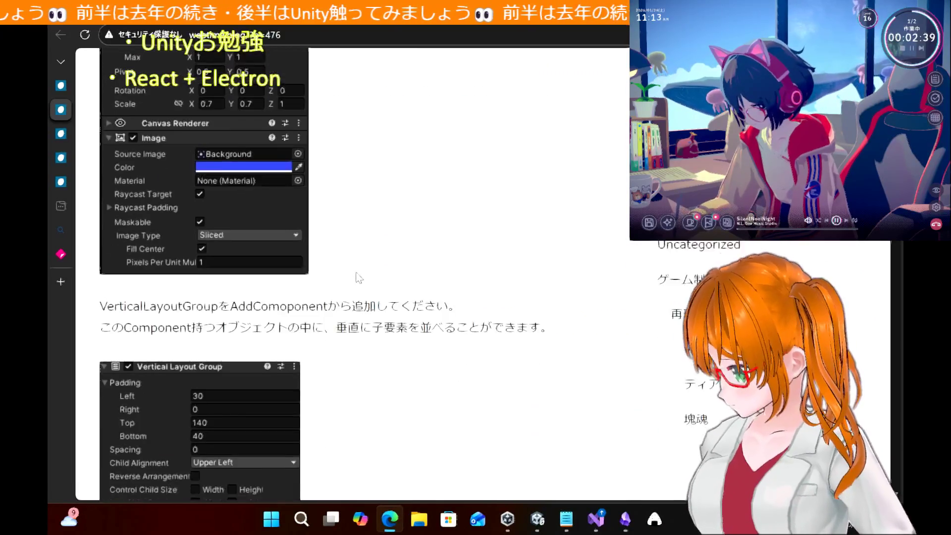
{"action": "scroll", "coordinate": [359, 277], "scroll_direction": "down", "scroll_amount": 2}
{"action": "scroll", "coordinate": [359, 278], "scroll_direction": "down", "scroll_amount": 1}
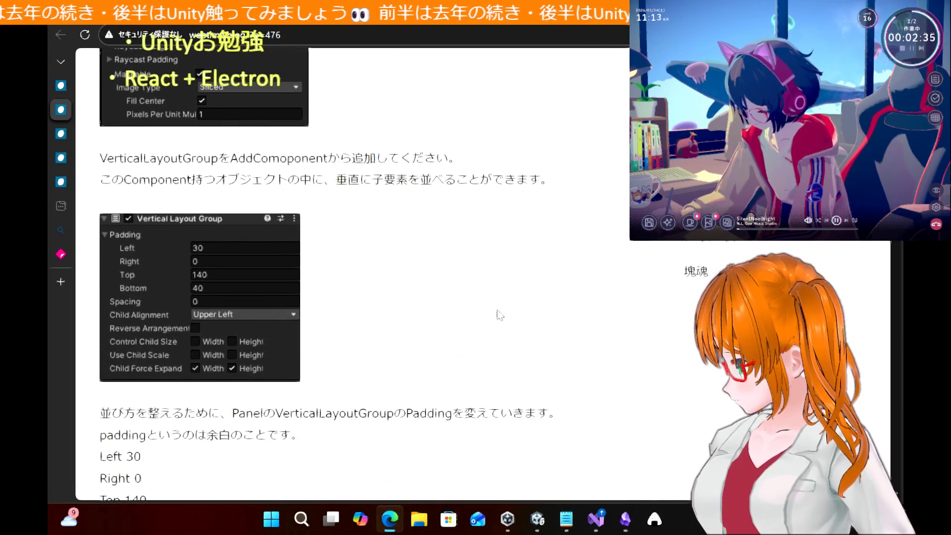
{"action": "scroll", "coordinate": [461, 296], "scroll_direction": "down", "scroll_amount": 1}
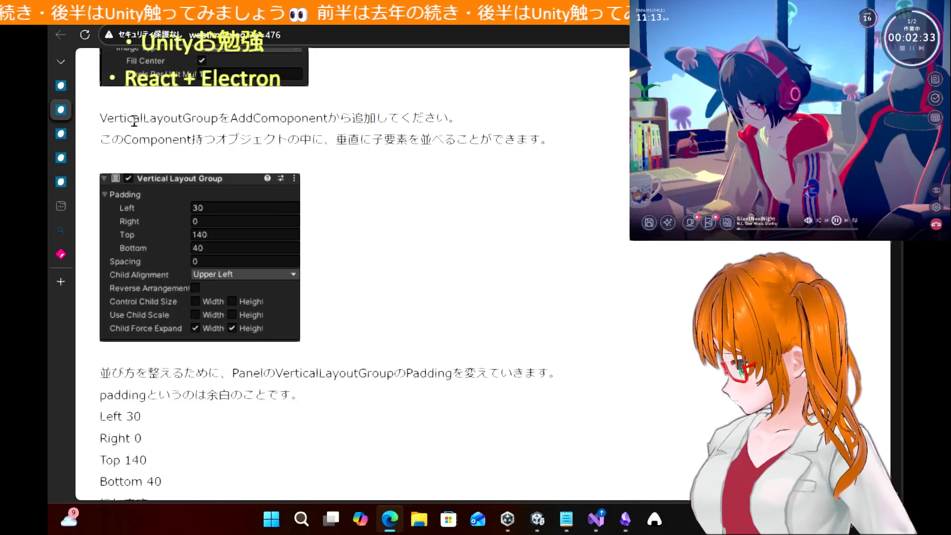
{"action": "double_click", "coordinate": [129, 117]}
{"action": "left_click", "coordinate": [452, 259]}
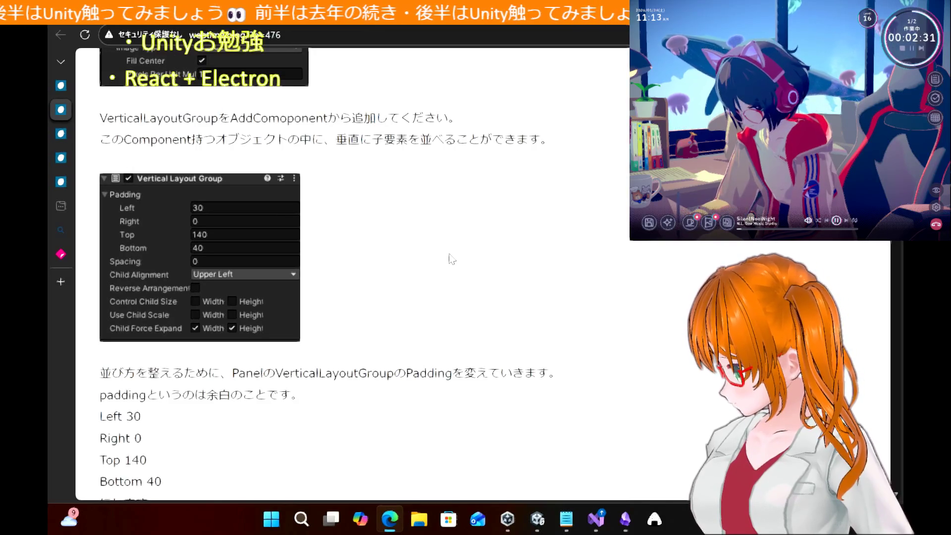
Capture the VerticalLayoutGroup instructions as a floating screenshot and move it aside
{"action": "left_click", "coordinate": [655, 518]}
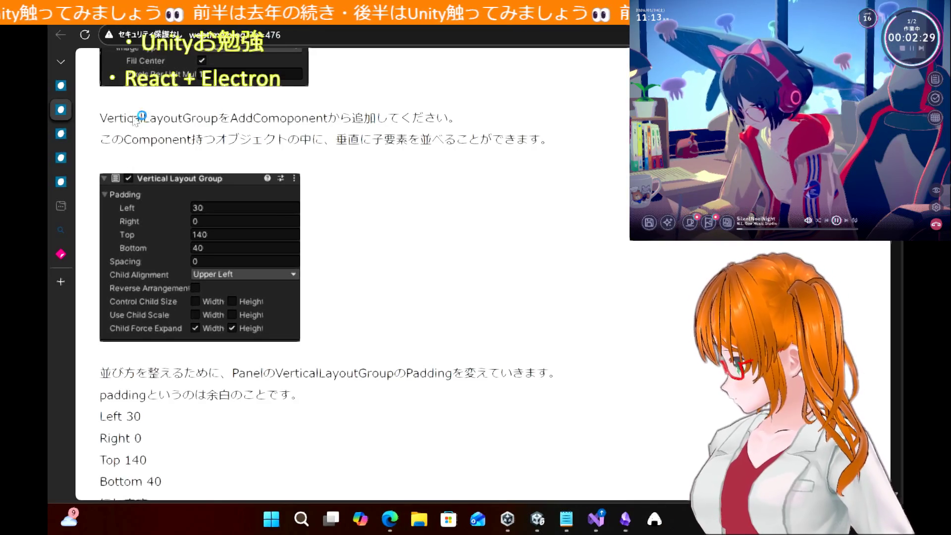
{"action": "mouse_move", "coordinate": [84, 93]}
{"action": "left_mouse_down"}
{"action": "mouse_move", "coordinate": [498, 327]}
{"action": "mouse_move", "coordinate": [563, 378]}
{"action": "mouse_move", "coordinate": [569, 165]}
{"action": "mouse_move", "coordinate": [568, 176]}
{"action": "left_mouse_up"}
{"action": "mouse_move", "coordinate": [347, 99]}
{"action": "left_mouse_down"}
{"action": "mouse_move", "coordinate": [661, 367]}
{"action": "mouse_move", "coordinate": [738, 382]}
{"action": "mouse_move", "coordinate": [790, 372]}
{"action": "left_mouse_up"}
{"action": "left_click", "coordinate": [625, 519]}
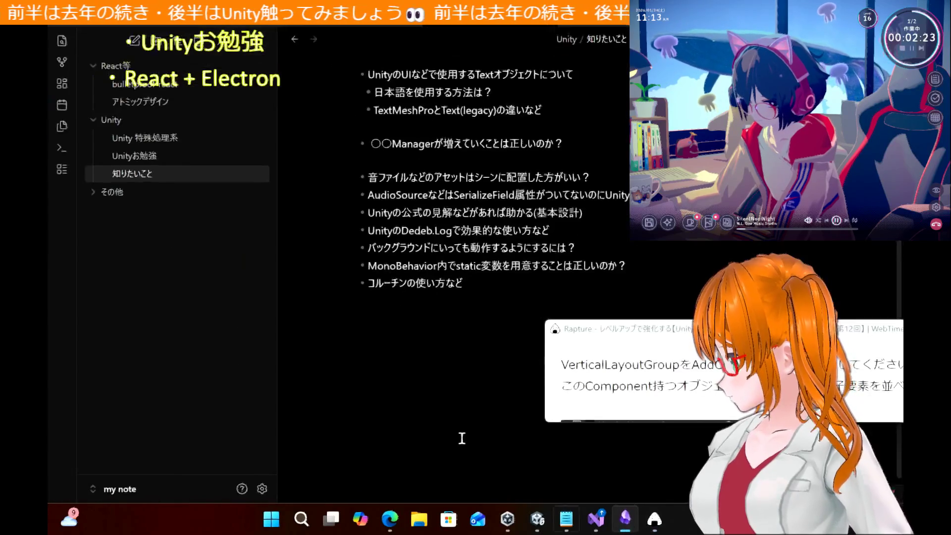
Open the Unityお勉強 note and add a '## レイアウト' heading above the デバッグ section
{"action": "left_click", "coordinate": [172, 153]}
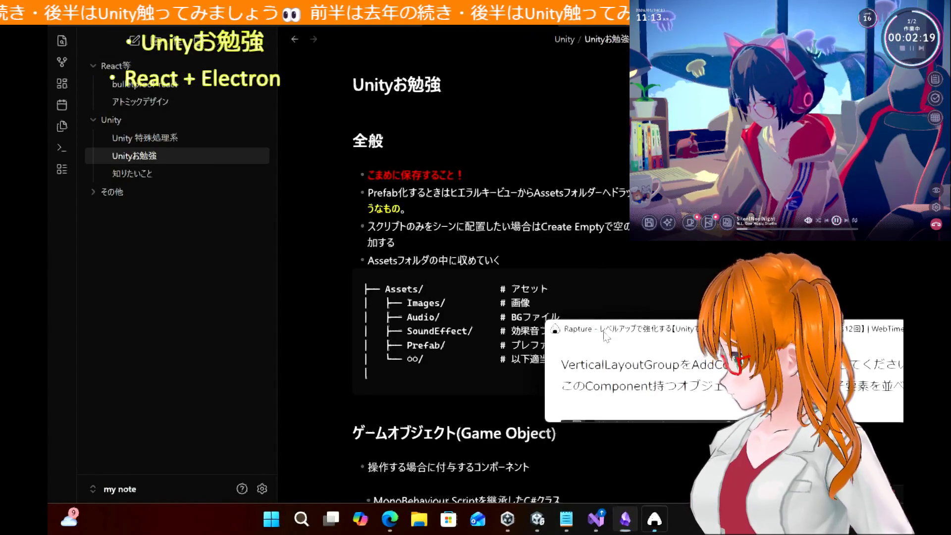
{"action": "scroll", "coordinate": [555, 428], "scroll_direction": "down", "scroll_amount": 15}
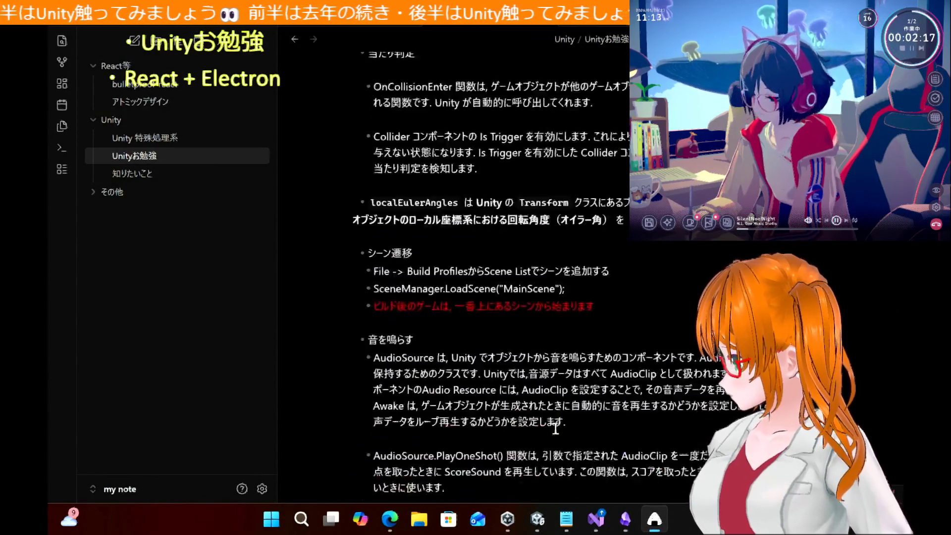
{"action": "scroll", "coordinate": [555, 429], "scroll_direction": "down", "scroll_amount": 15}
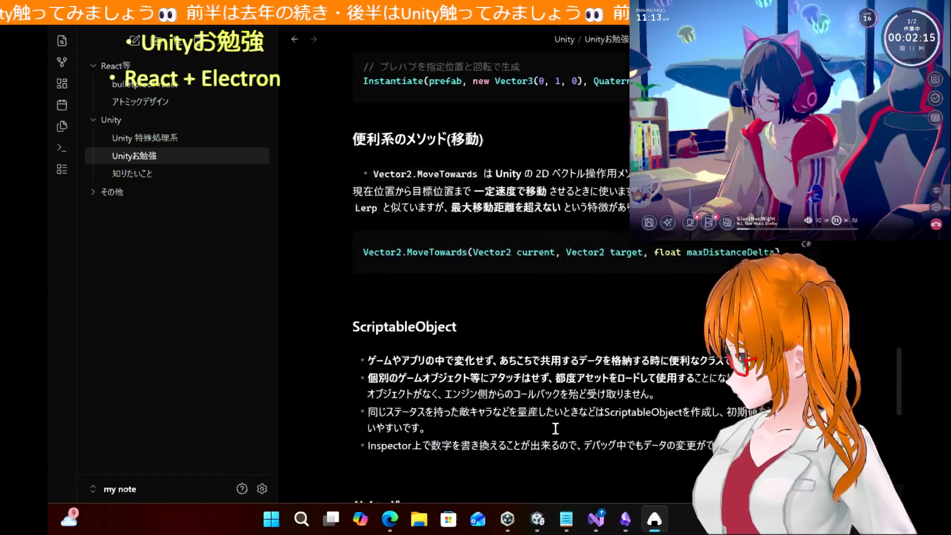
{"action": "scroll", "coordinate": [555, 429], "scroll_direction": "down", "scroll_amount": 5}
{"action": "scroll", "coordinate": [555, 429], "scroll_direction": "up", "scroll_amount": 5}
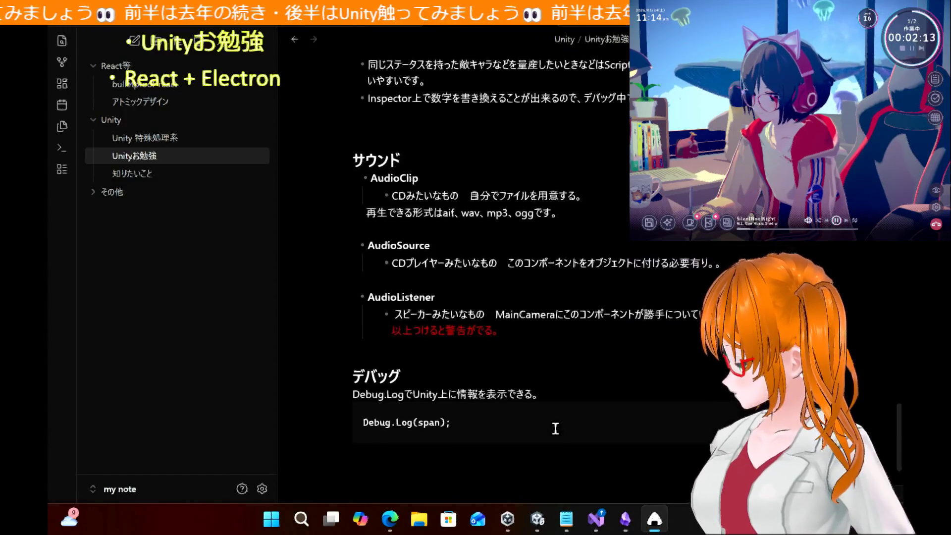
{"action": "left_click", "coordinate": [542, 410]}
{"action": "key", "text": "Return"}
{"action": "key", "text": "Return"}
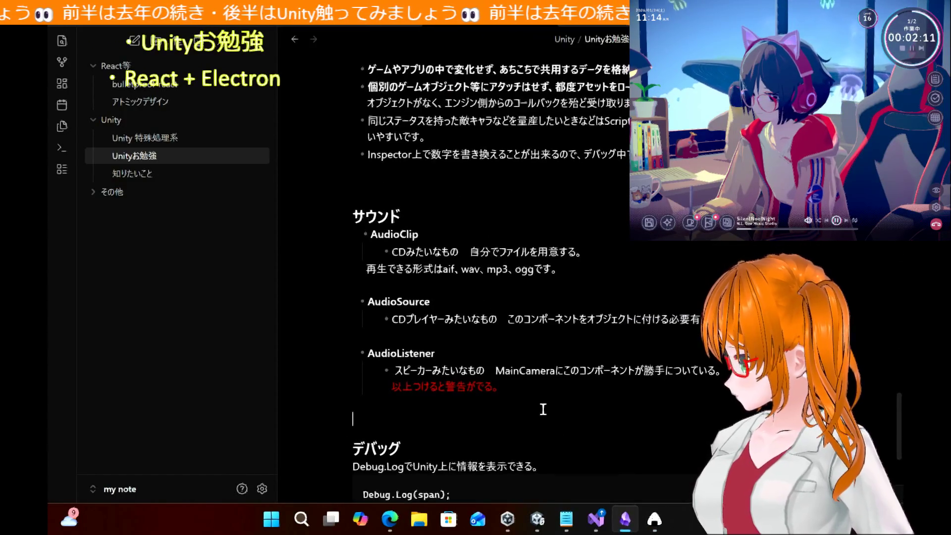
{"action": "type", "text": "## れいあ"}
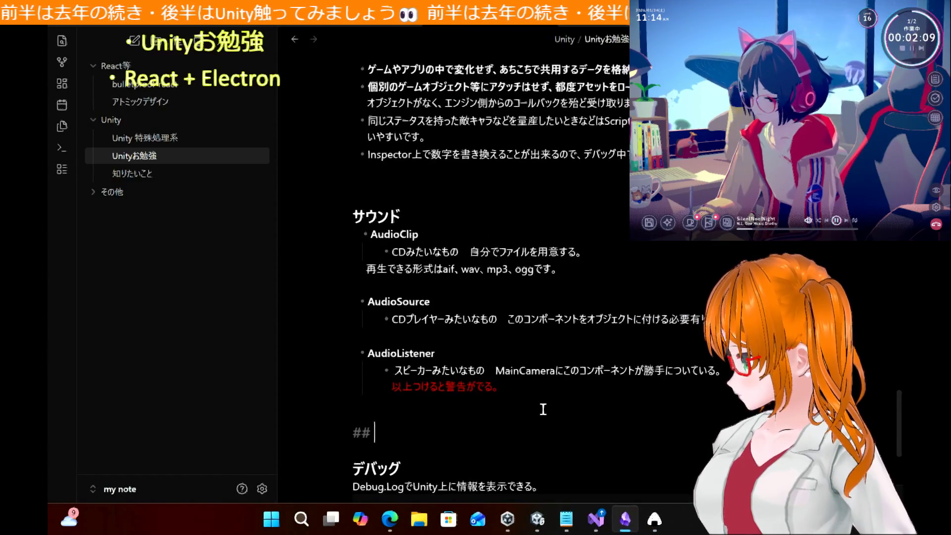
{"action": "key", "text": "Tab"}
{"action": "key", "text": "Return"}
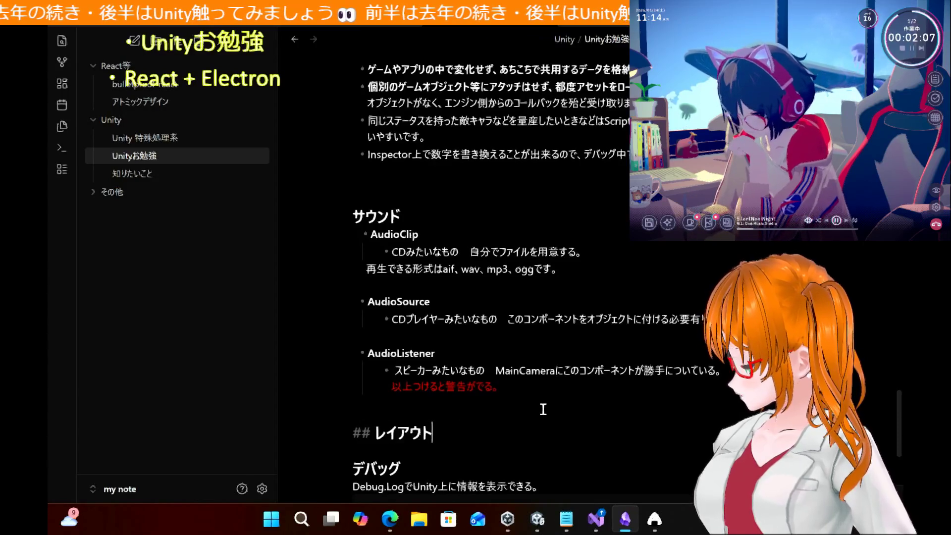
{"action": "key", "text": "Return"}
Add the bullet 'VercalLayoutGroupで縦並びにできる' under the レイアウト heading
{"action": "type", "text": "- "}
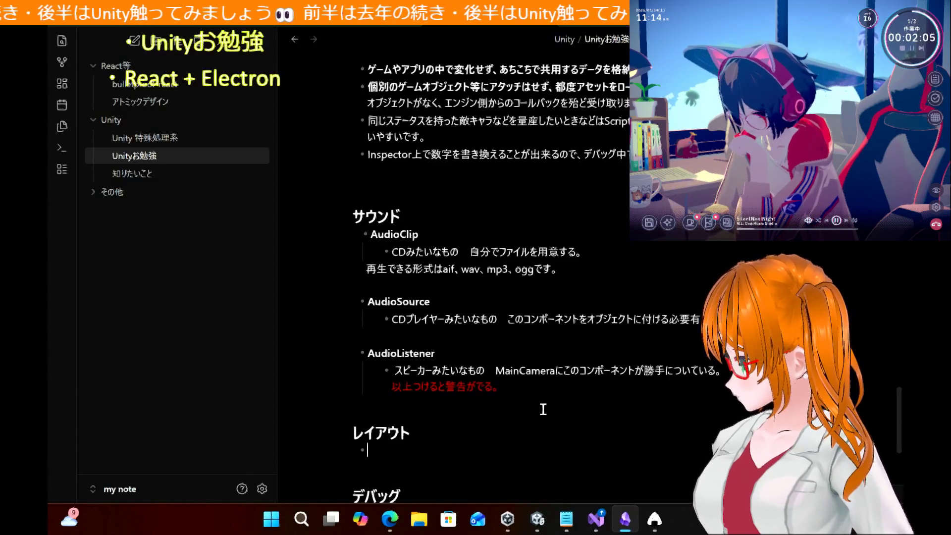
{"action": "type", "text": "La"}
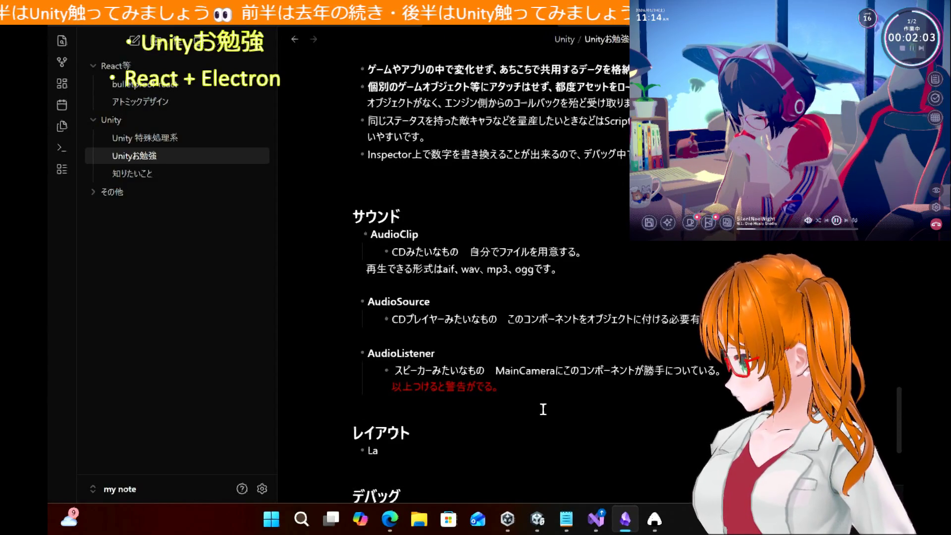
{"action": "key", "text": "BackSpace"}
{"action": "key", "text": "BackSpace"}
{"action": "type", "text": "Ver"}
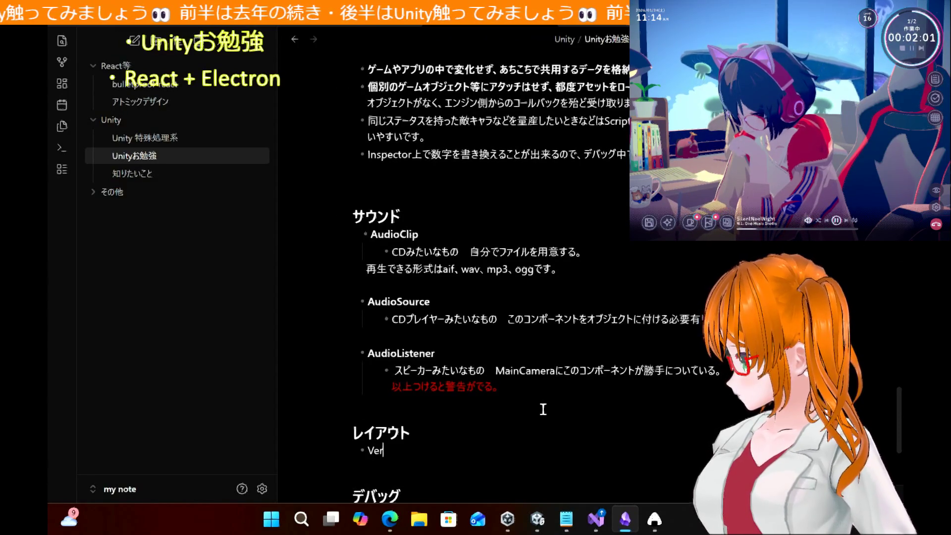
{"action": "type", "text": "ca"}
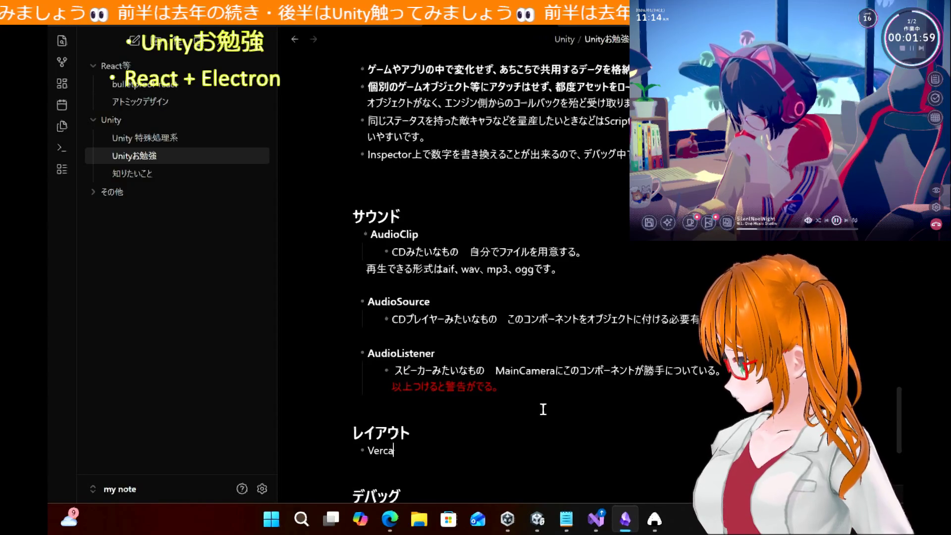
{"action": "type", "text": "lLayout"}
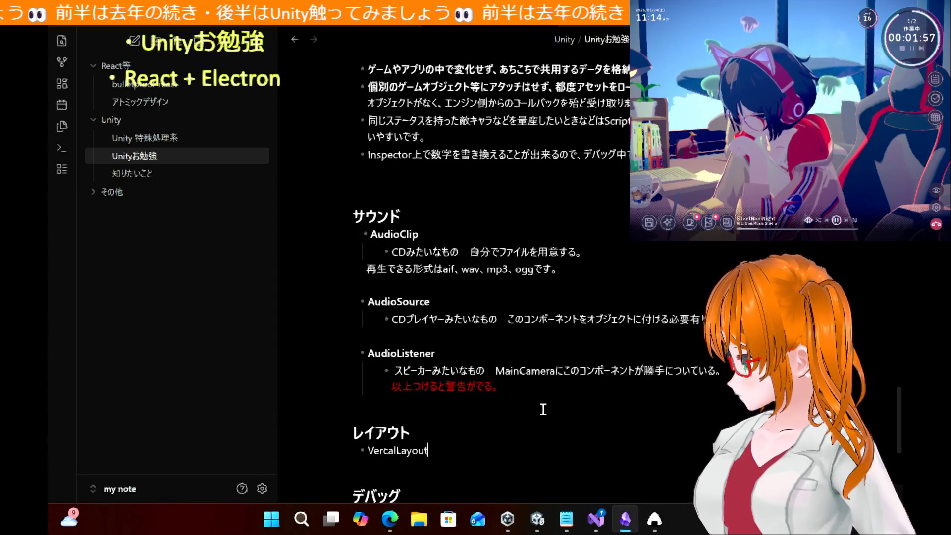
{"action": "type", "text": "group"}
{"action": "key", "text": "BackSpace"}
{"action": "key", "text": "BackSpace"}
{"action": "key", "text": "BackSpace"}
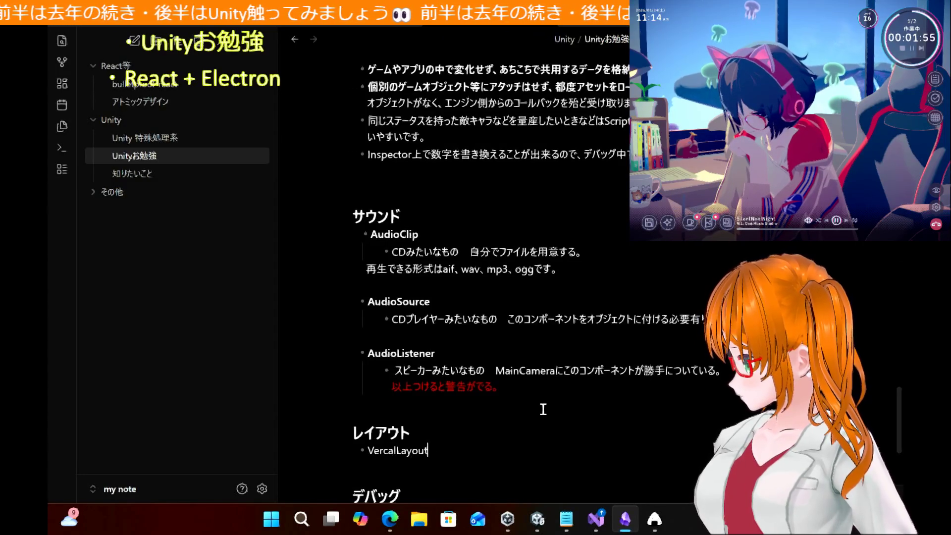
{"action": "type", "text": "Gro"}
{"action": "key", "text": "BackSpace"}
{"action": "key", "text": "BackSpace"}
{"action": "type", "text": "o"}
{"action": "key", "text": "BackSpace"}
{"action": "type", "text": "roup"}
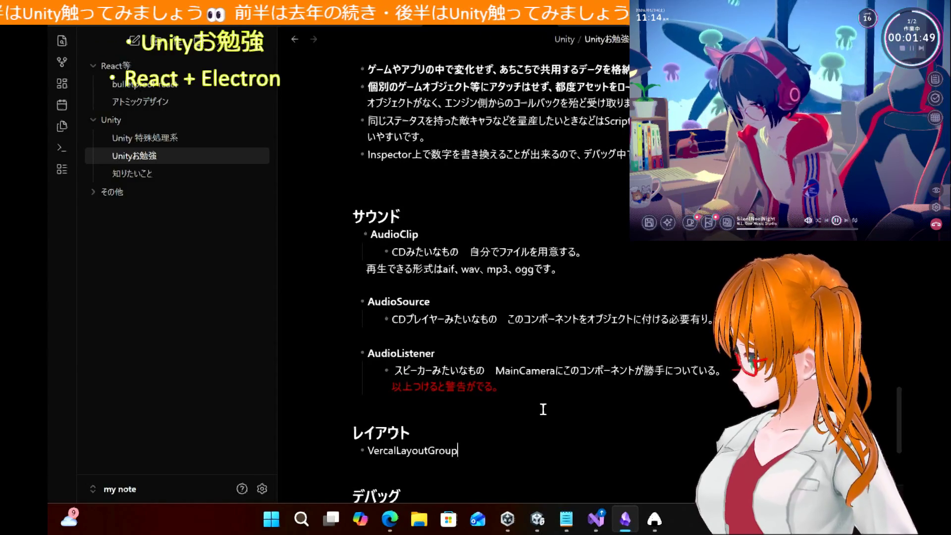
{"action": "type", "text": "で縦 n"}
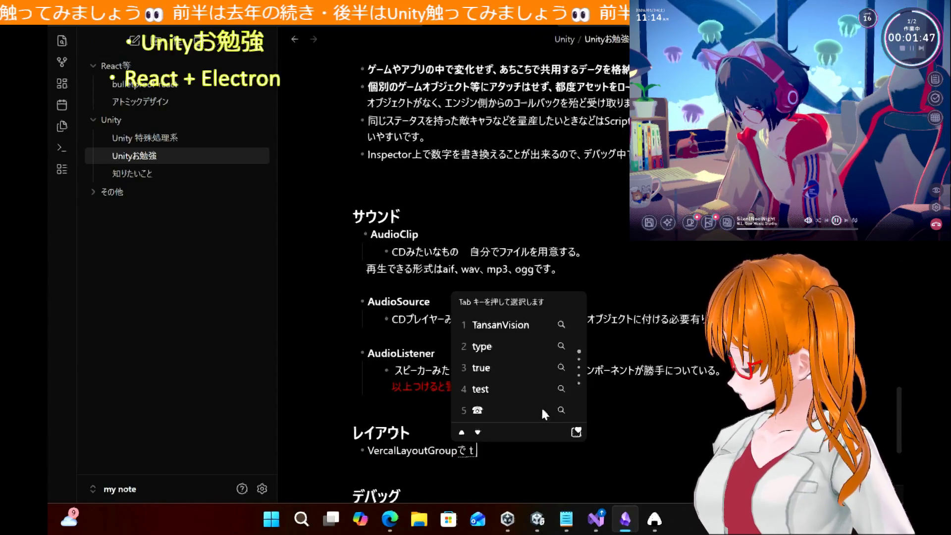
{"action": "type", "text": "arabinidekir"}
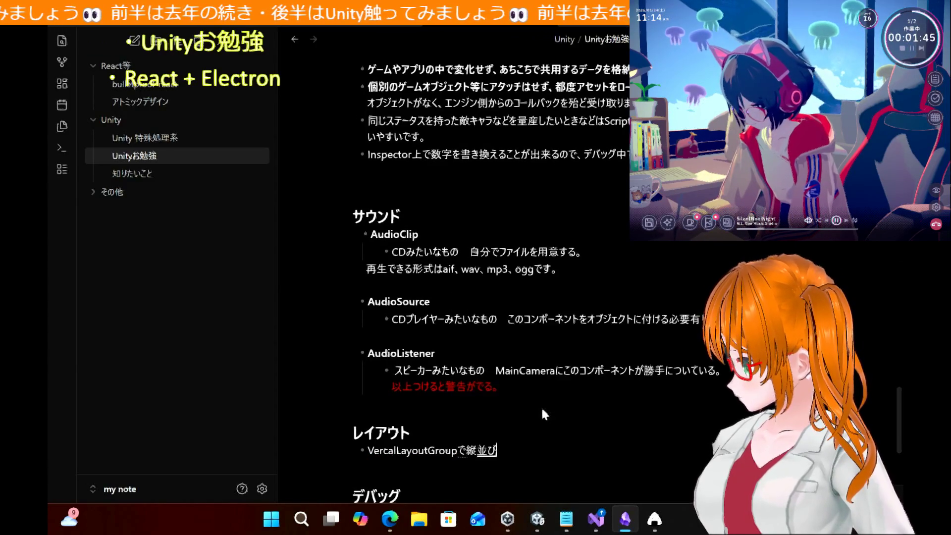
{"action": "type", "text": "u"}
{"action": "key", "text": "Return"}
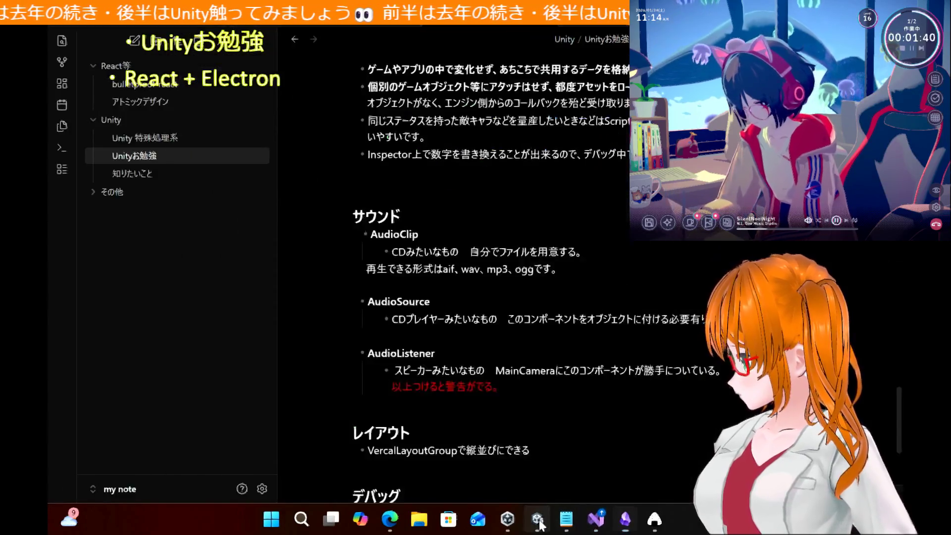
Cycle through Unity, the pinned capture and the tutorial page in Edge
{"action": "left_click", "coordinate": [538, 521]}
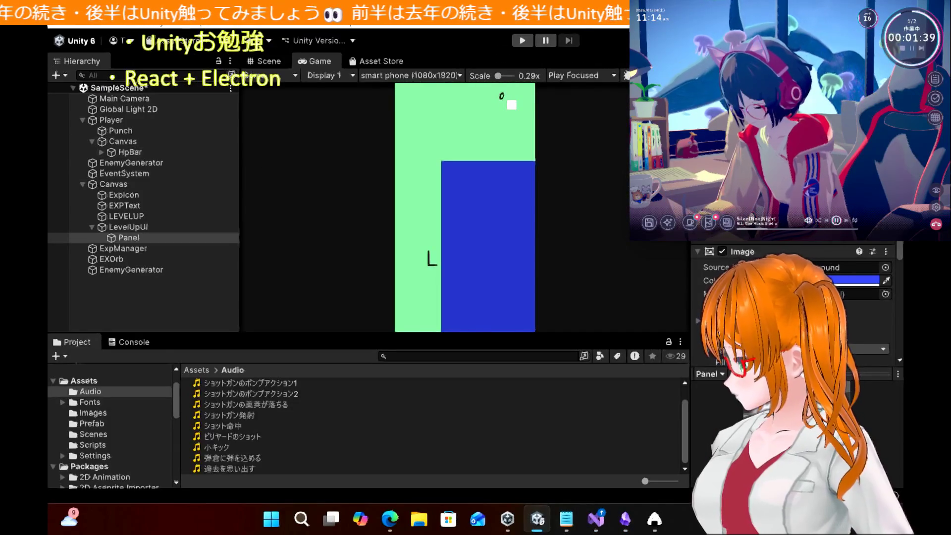
{"action": "left_click", "coordinate": [655, 519]}
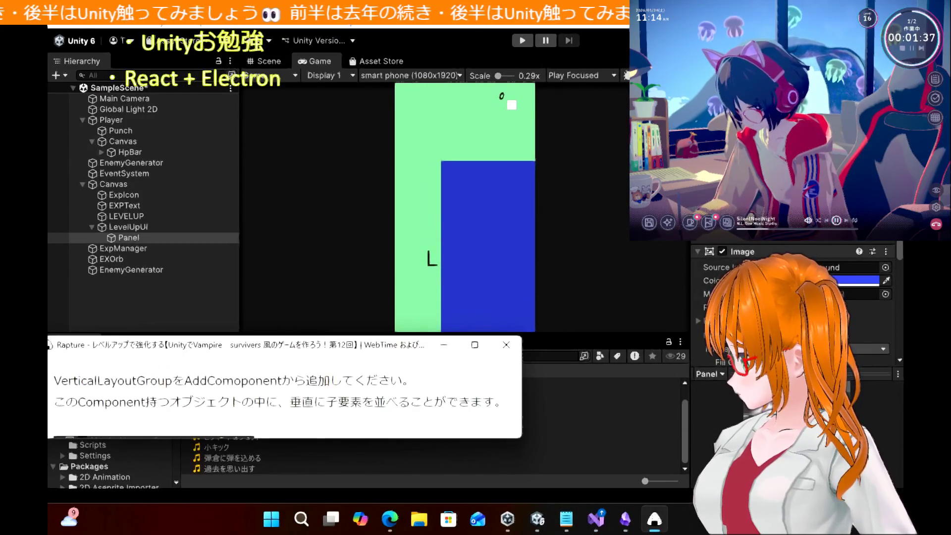
{"action": "left_click", "coordinate": [390, 519]}
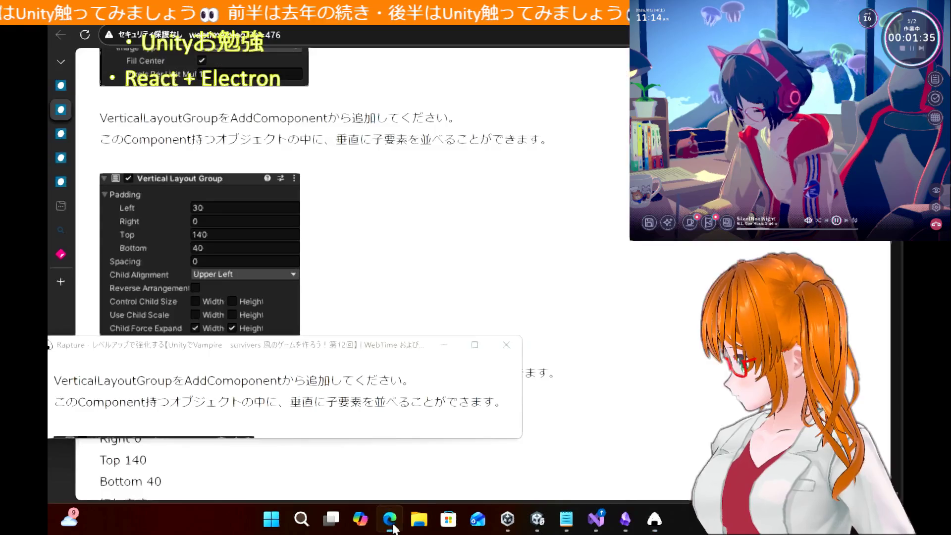
{"action": "scroll", "coordinate": [386, 205], "scroll_direction": "up", "scroll_amount": 7}
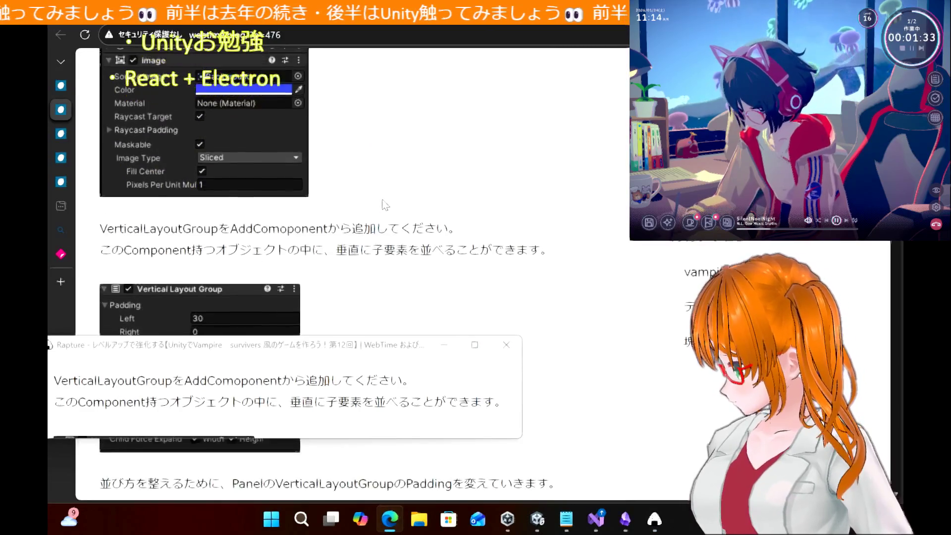
{"action": "scroll", "coordinate": [386, 205], "scroll_direction": "down", "scroll_amount": 8}
{"action": "scroll", "coordinate": [385, 205], "scroll_direction": "down", "scroll_amount": 2}
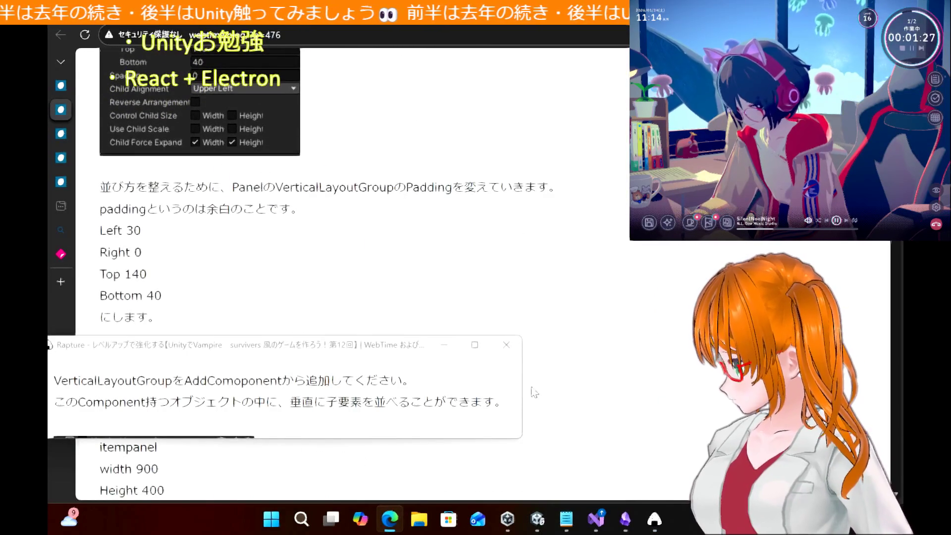
Close the pinned capture and scroll the tutorial to Padding: Left 30, Right 0, Top 140, Bottom 40
{"action": "left_click", "coordinate": [538, 519]}
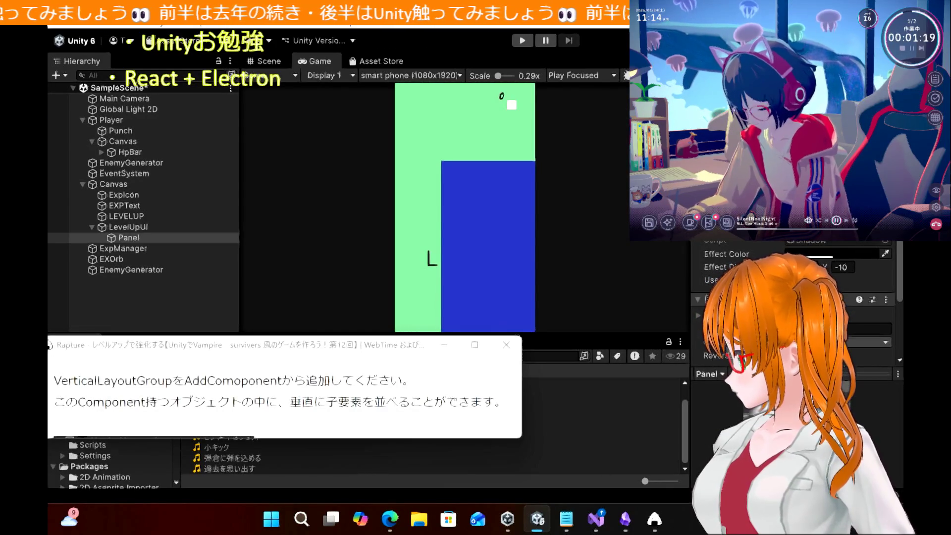
{"action": "left_click", "coordinate": [517, 345]}
{"action": "left_click", "coordinate": [390, 518]}
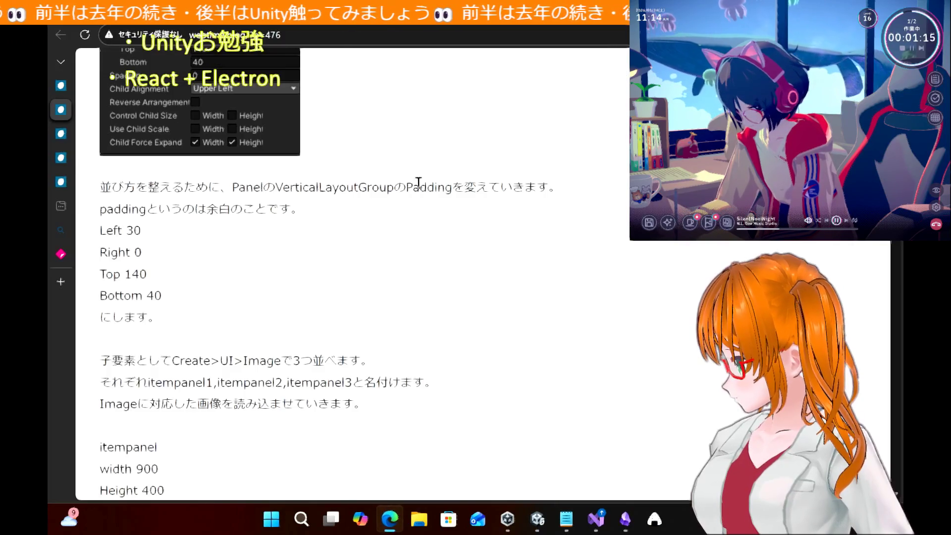
{"action": "scroll", "coordinate": [424, 320], "scroll_direction": "down", "scroll_amount": 3}
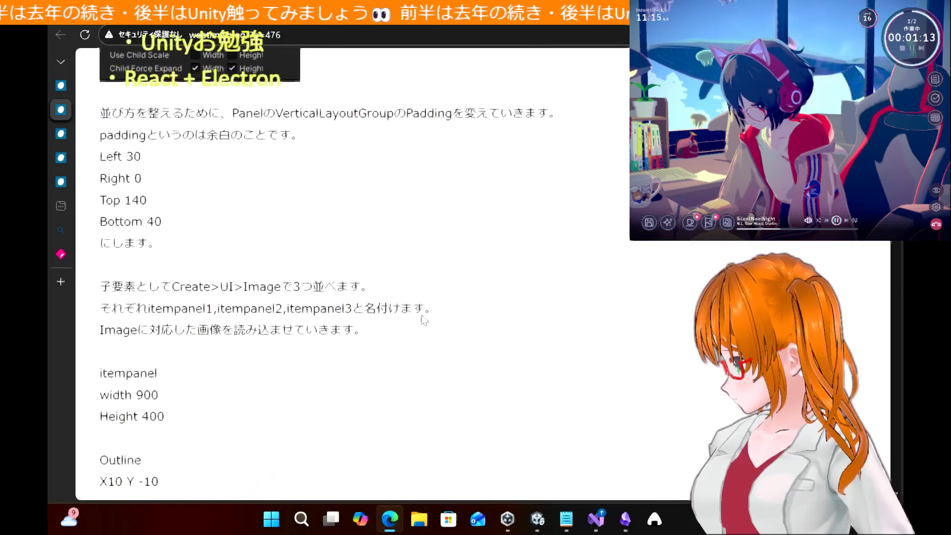
{"action": "scroll", "coordinate": [423, 320], "scroll_direction": "down", "scroll_amount": 2}
{"action": "scroll", "coordinate": [423, 320], "scroll_direction": "down", "scroll_amount": 4}
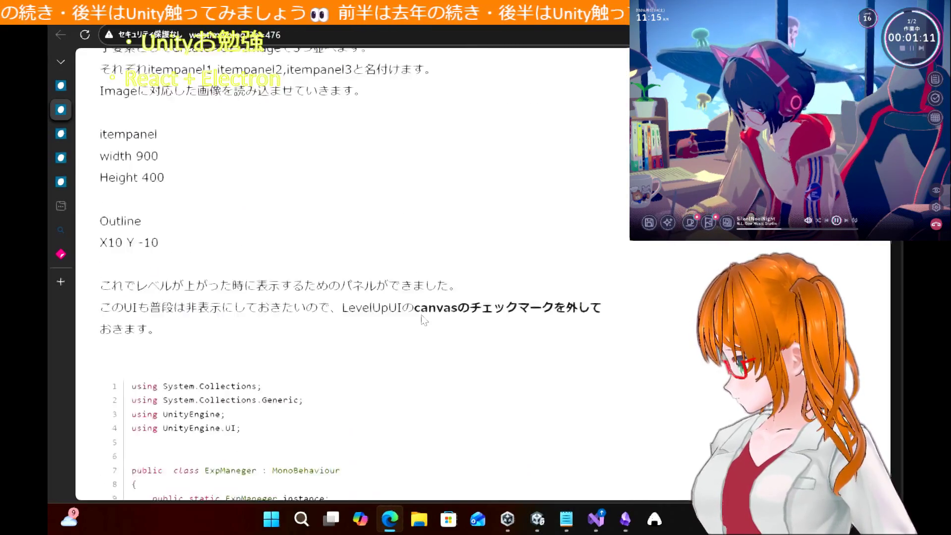
{"action": "scroll", "coordinate": [424, 319], "scroll_direction": "up", "scroll_amount": 5}
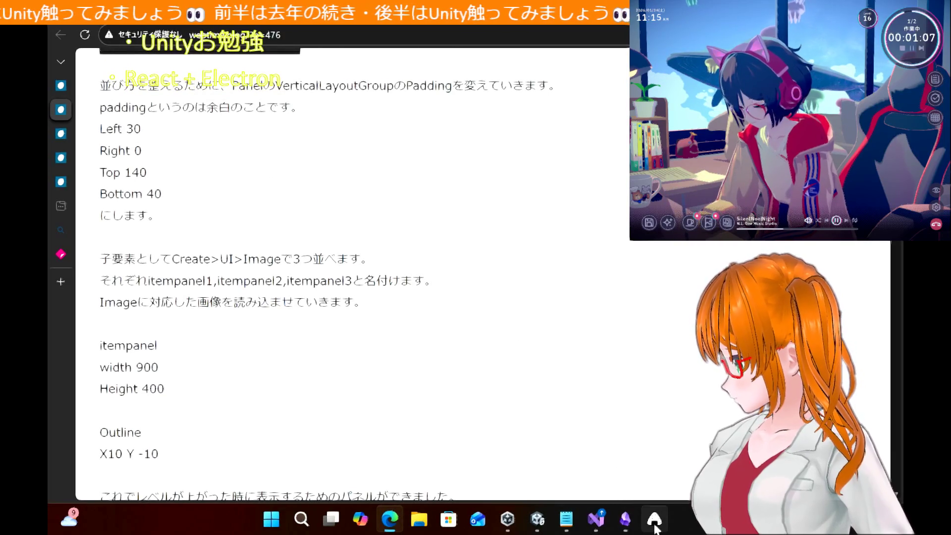
Capture the tutorial's padding values, pin them over Unity's left side, and select the Top padding field
{"action": "mouse_move", "coordinate": [90, 75]}
{"action": "left_mouse_down"}
{"action": "mouse_move", "coordinate": [297, 285]}
{"action": "mouse_move", "coordinate": [465, 429]}
{"action": "mouse_move", "coordinate": [556, 495]}
{"action": "mouse_move", "coordinate": [574, 479]}
{"action": "left_mouse_up"}
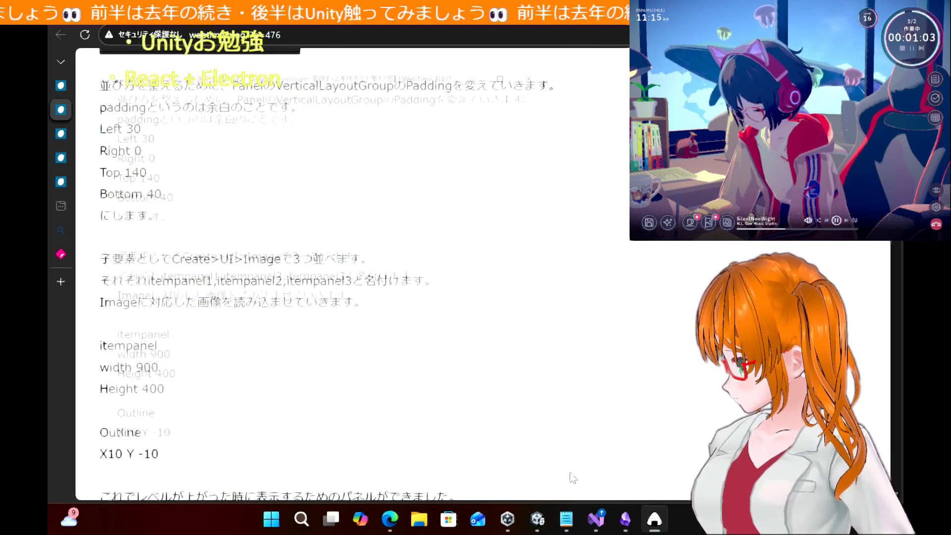
{"action": "mouse_move", "coordinate": [187, 74]}
{"action": "left_mouse_down"}
{"action": "mouse_move", "coordinate": [730, 181]}
{"action": "mouse_move", "coordinate": [646, 166]}
{"action": "left_mouse_up"}
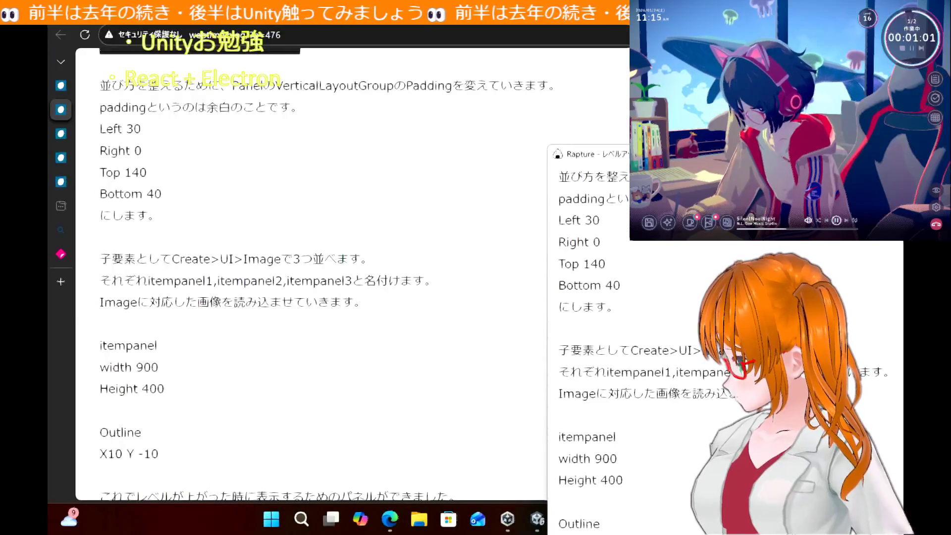
{"action": "key", "text": "alt+Tab"}
{"action": "mouse_move", "coordinate": [735, 163]}
{"action": "left_mouse_down"}
{"action": "mouse_move", "coordinate": [235, 195]}
{"action": "mouse_move", "coordinate": [284, 132]}
{"action": "mouse_move", "coordinate": [261, 131]}
{"action": "left_mouse_up"}
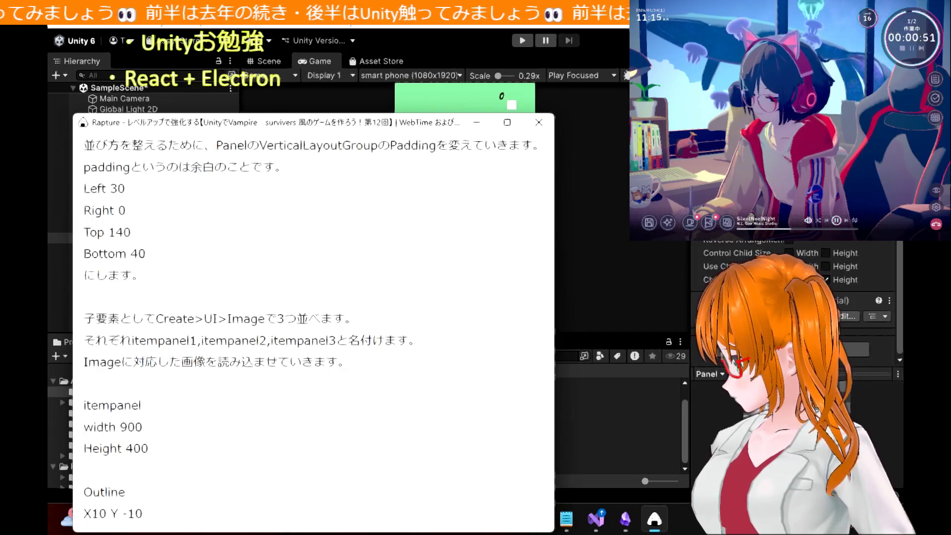
{"action": "left_click", "coordinate": [793, 307]}
{"action": "scroll", "coordinate": [793, 307], "scroll_direction": "up", "scroll_amount": 3}
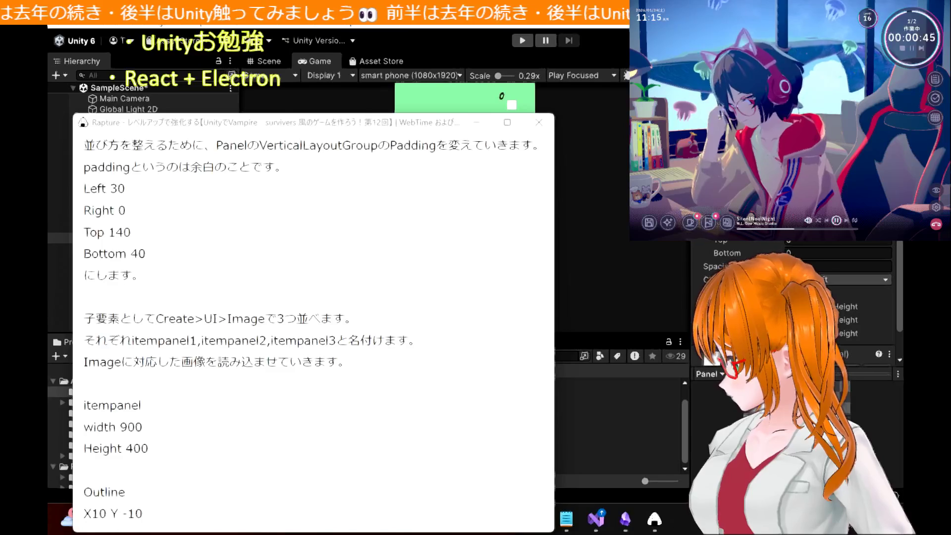
{"action": "left_click", "coordinate": [802, 243]}
{"action": "type", "text": "40"}
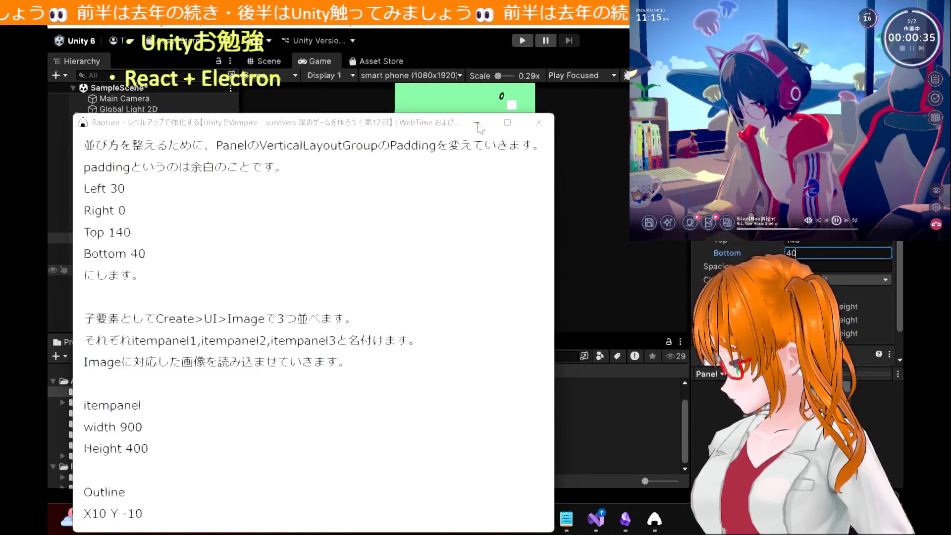
Add a UI Image as a child of the Panel
{"action": "left_click", "coordinate": [478, 123]}
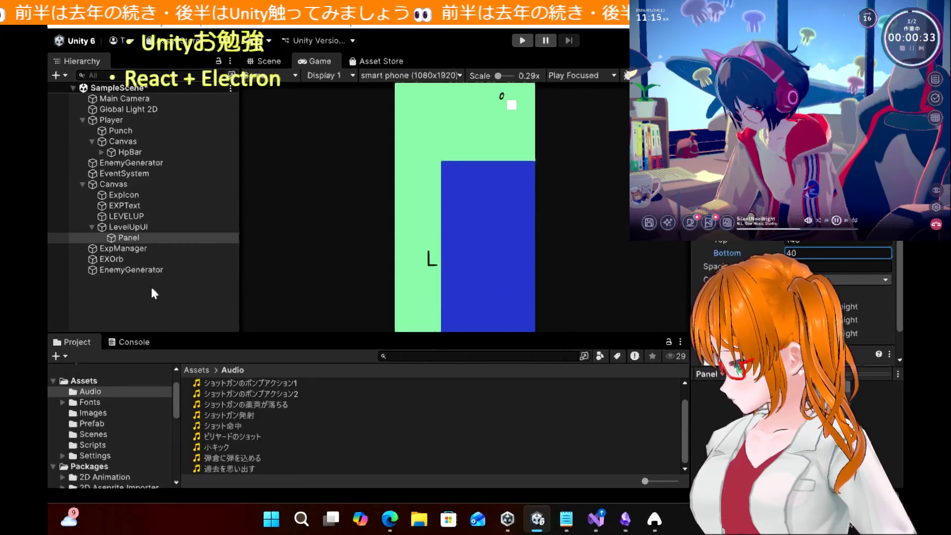
{"action": "right_click", "coordinate": [137, 243]}
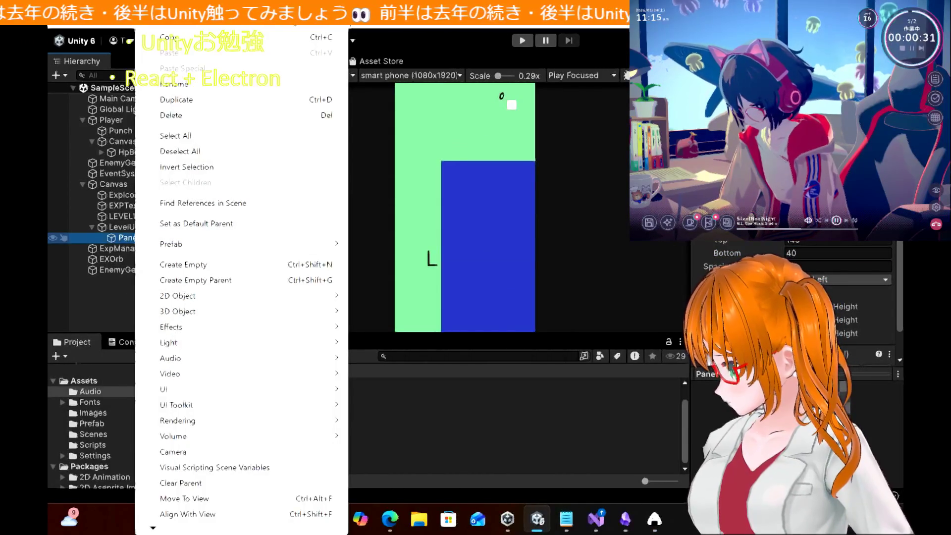
{"action": "mouse_move", "coordinate": [227, 392]}
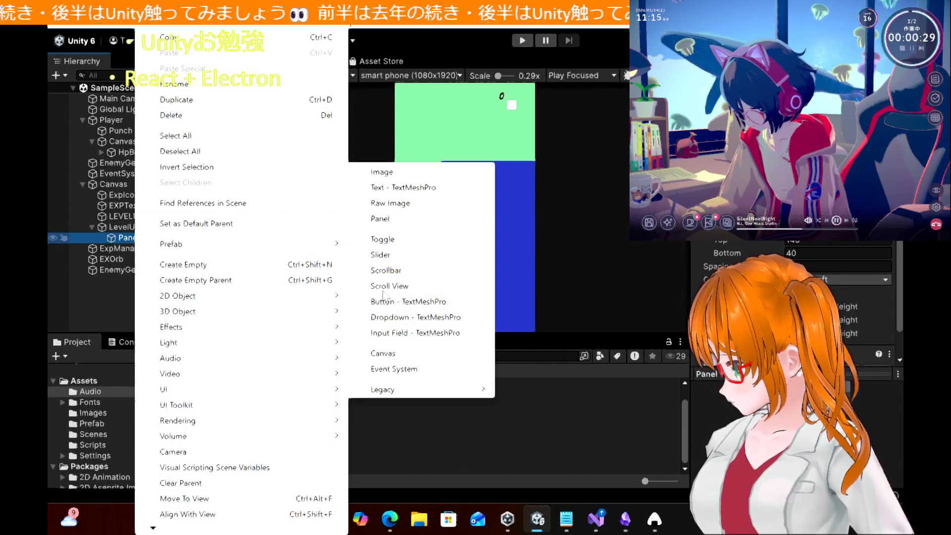
{"action": "left_click", "coordinate": [397, 176]}
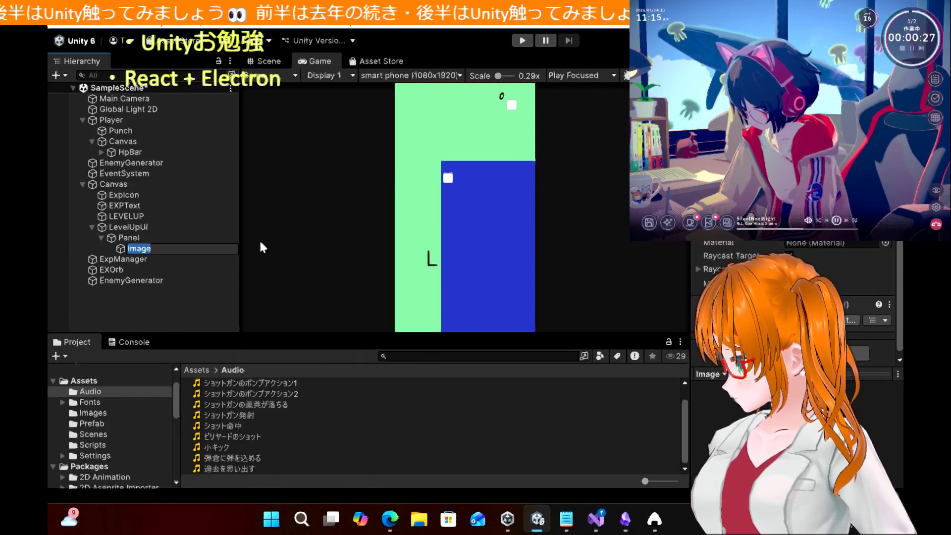
{"action": "left_click", "coordinate": [156, 238]}
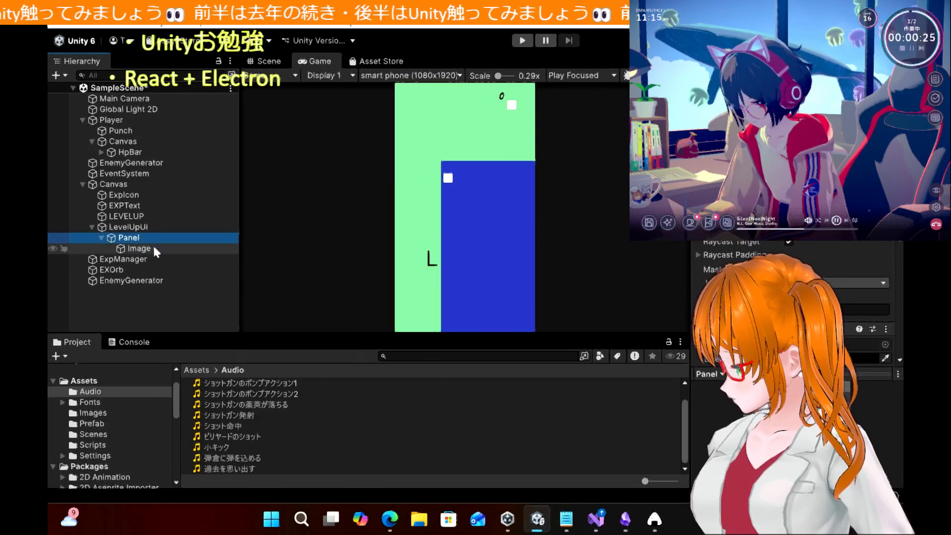
{"action": "left_click", "coordinate": [156, 250]}
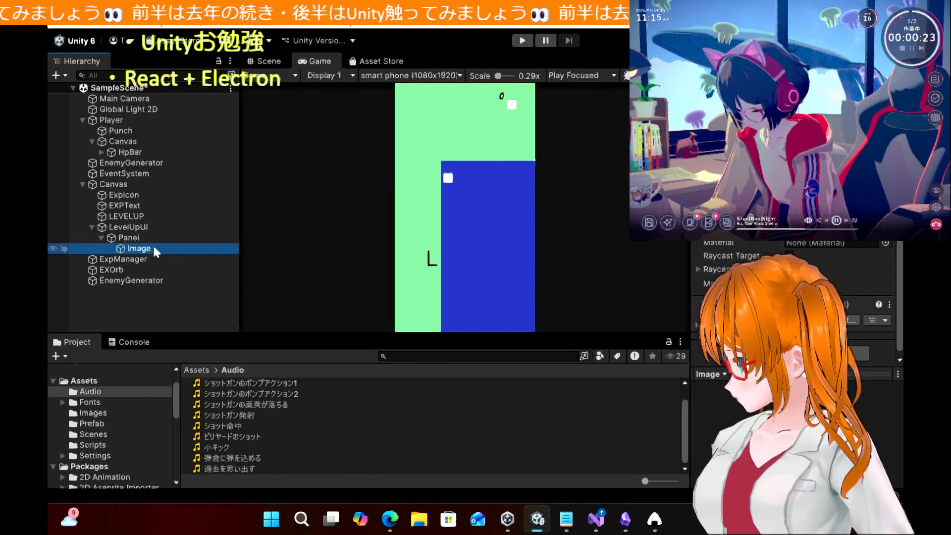
Duplicate the Image twice and nest the copy Image (1) under the Panel
{"action": "key", "text": "ctrl+d"}
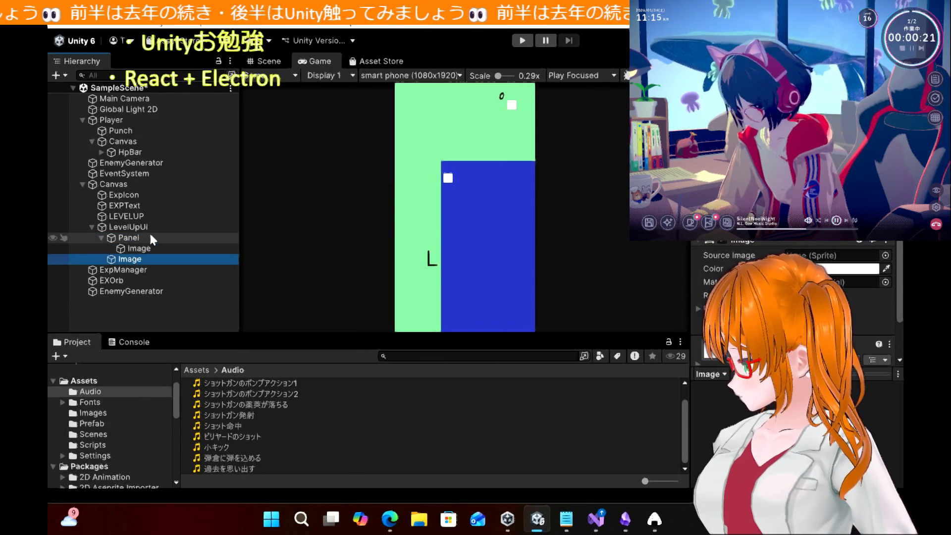
{"action": "key", "text": "ctrl+d"}
{"action": "left_click_drag", "start_coordinate": [133, 262], "coordinate": [134, 239]}
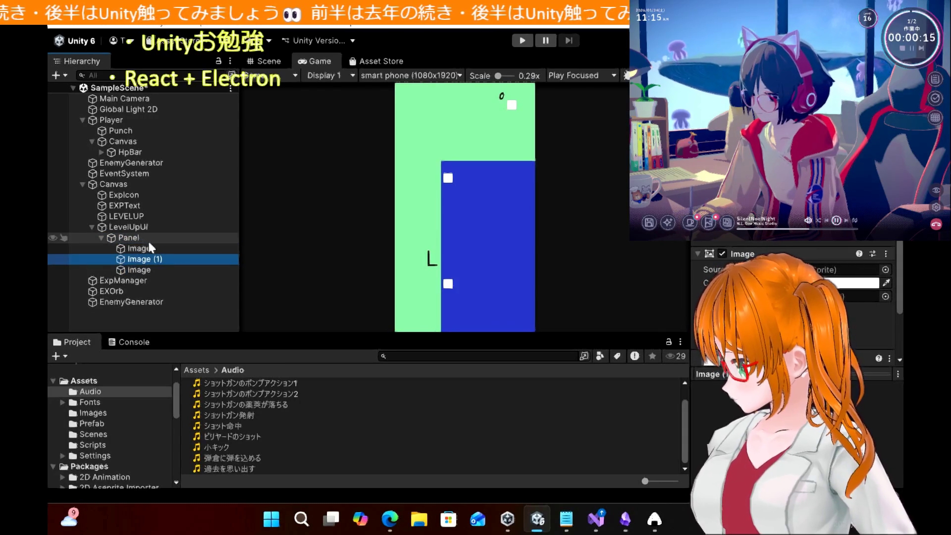
{"action": "left_click", "coordinate": [390, 518]}
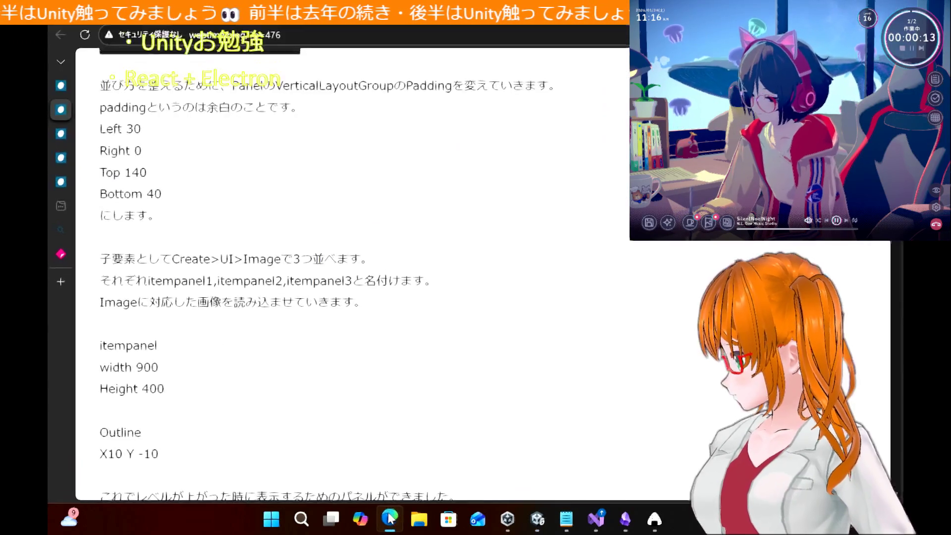
Copy the name 'itempanel1' from the tutorial notes, then return to Unity
{"action": "double_click", "coordinate": [181, 282]}
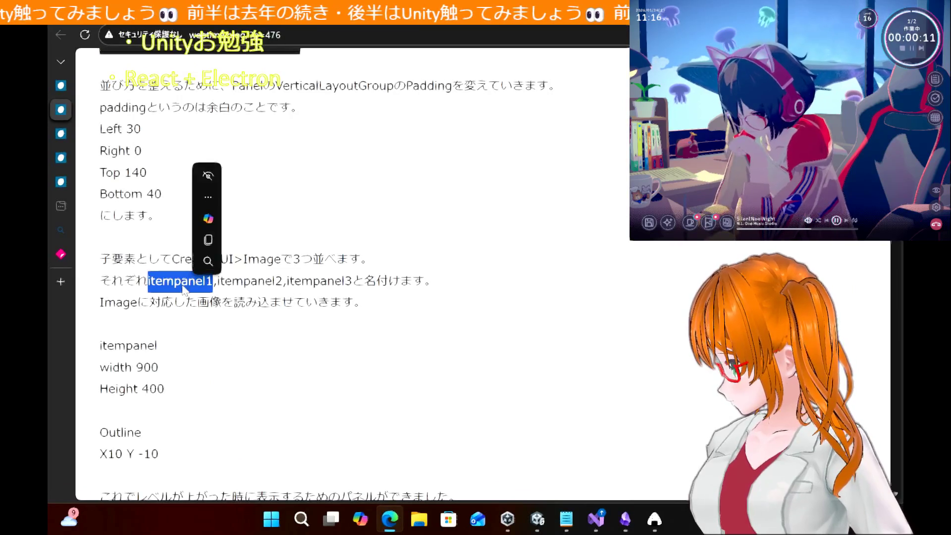
{"action": "key", "text": "ctrl+c"}
{"action": "left_click", "coordinate": [318, 347]}
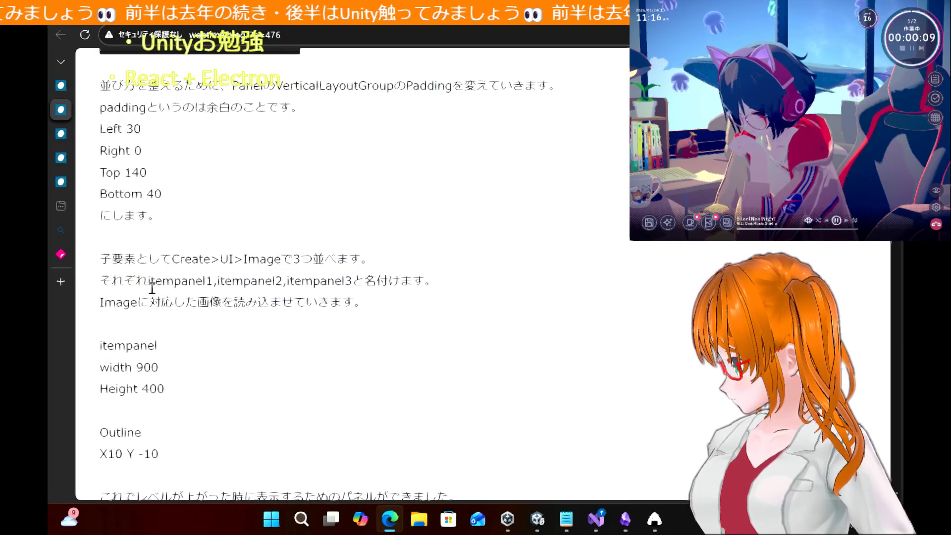
{"action": "left_click_drag", "start_coordinate": [148, 281], "coordinate": [214, 281]}
{"action": "key", "text": "ctrl+c"}
{"action": "left_click", "coordinate": [369, 349]}
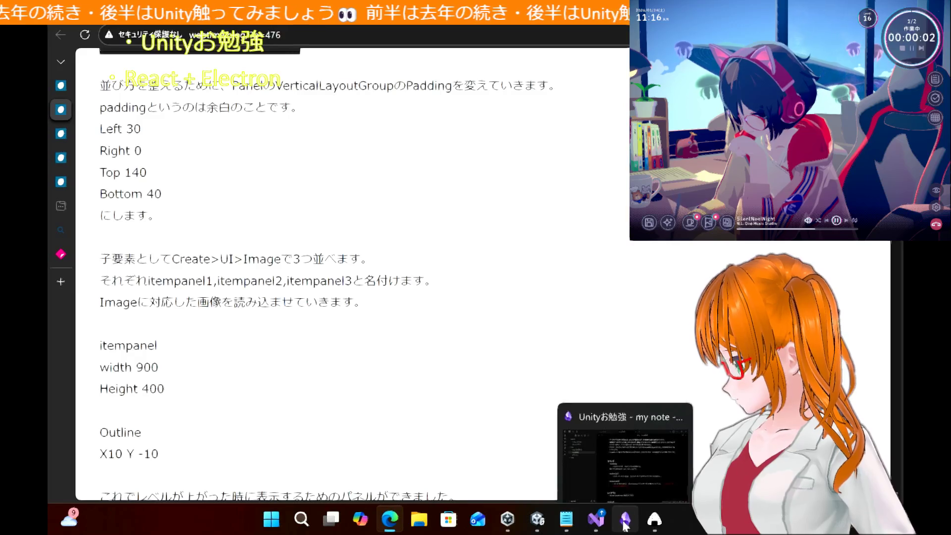
{"action": "left_click", "coordinate": [538, 525]}
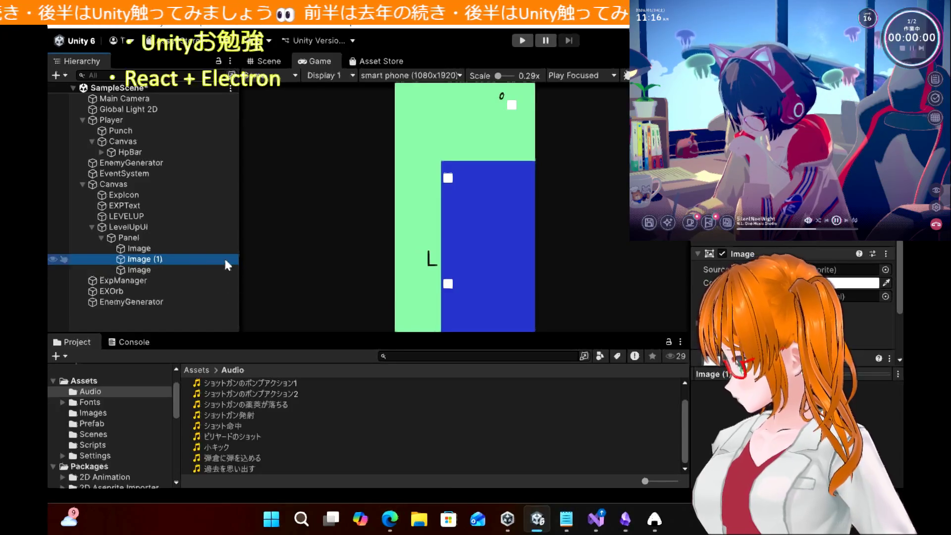
Rename the Panel's first, second and third Image to itempanel1, itempanel2 and itempanel3
{"action": "left_click", "coordinate": [158, 249]}
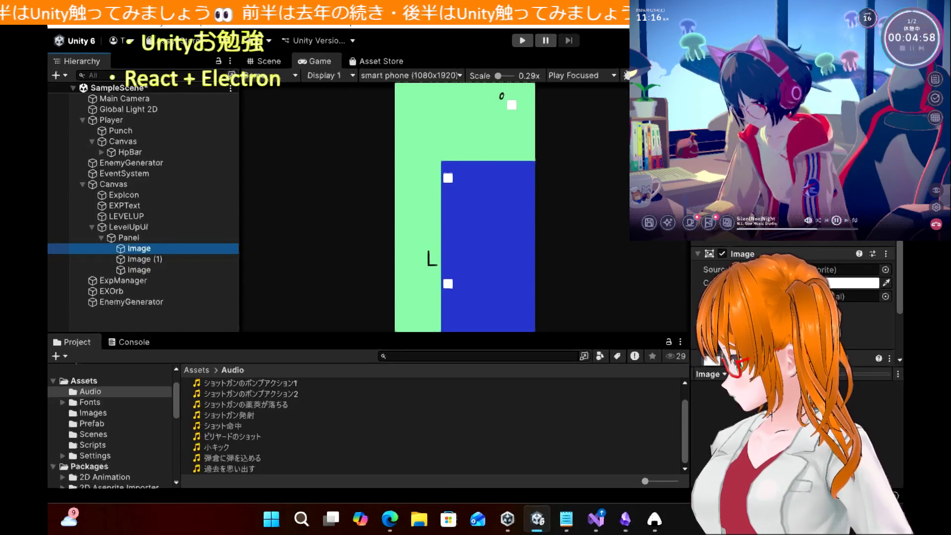
{"action": "scroll", "coordinate": [792, 307], "scroll_direction": "up", "scroll_amount": 2}
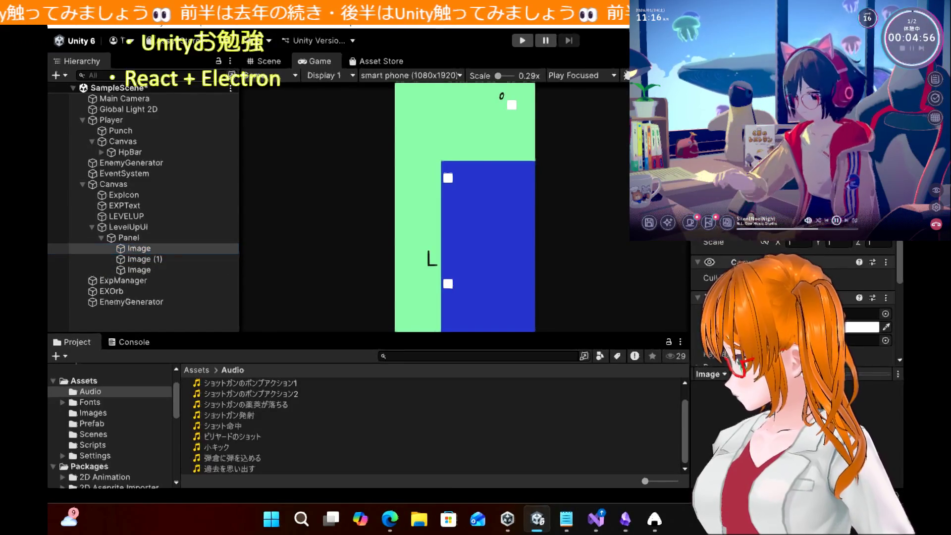
{"action": "type", "text": "itempanel1"}
{"action": "key", "text": "Return"}
{"action": "left_click", "coordinate": [179, 256]}
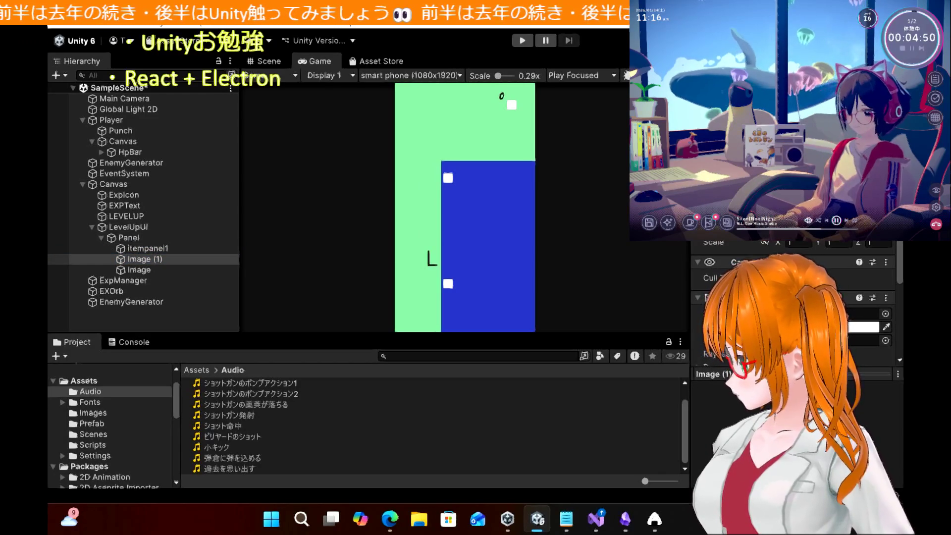
{"action": "type", "text": "itempanel2"}
{"action": "left_click", "coordinate": [153, 269]}
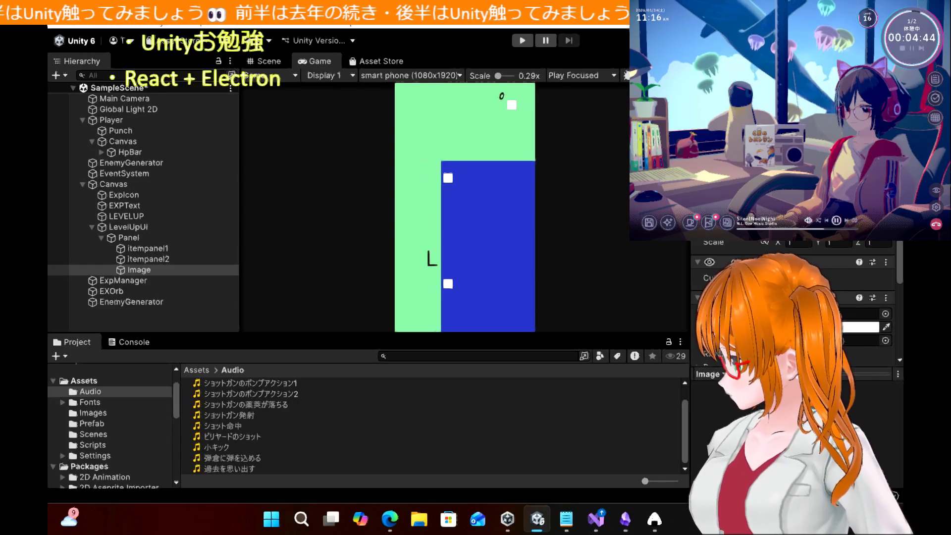
{"action": "type", "text": "itempanel3"}
{"action": "left_click", "coordinate": [460, 448]}
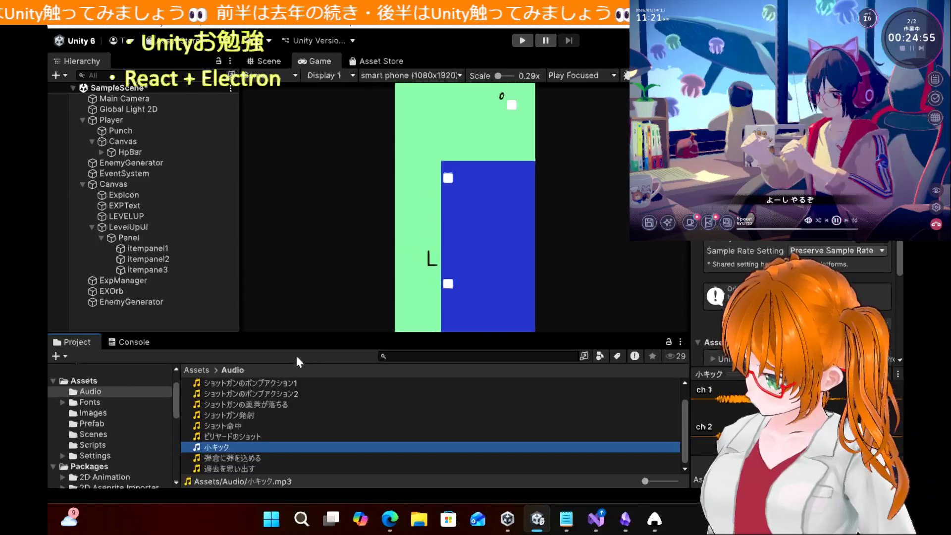
{"action": "left_click", "coordinate": [390, 518]}
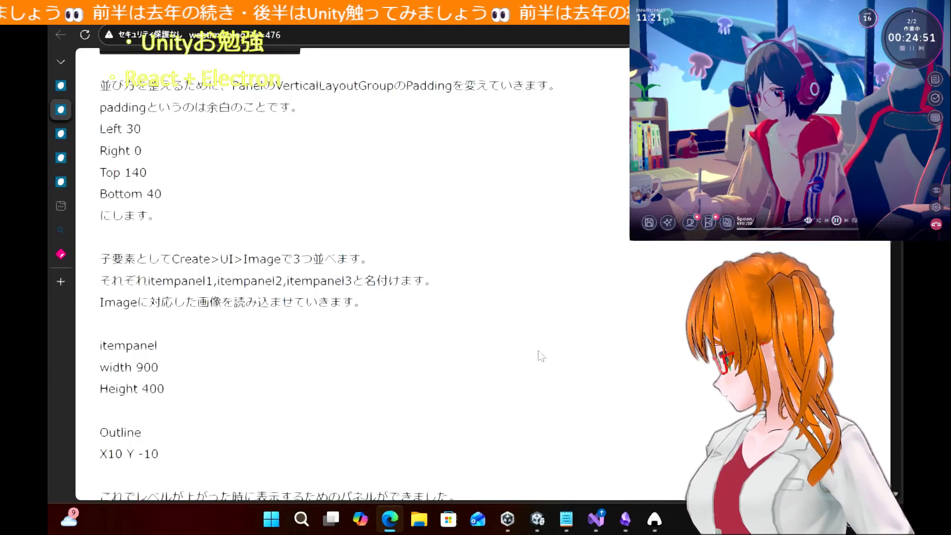
{"action": "left_click", "coordinate": [656, 522]}
{"action": "left_click", "coordinate": [656, 521]}
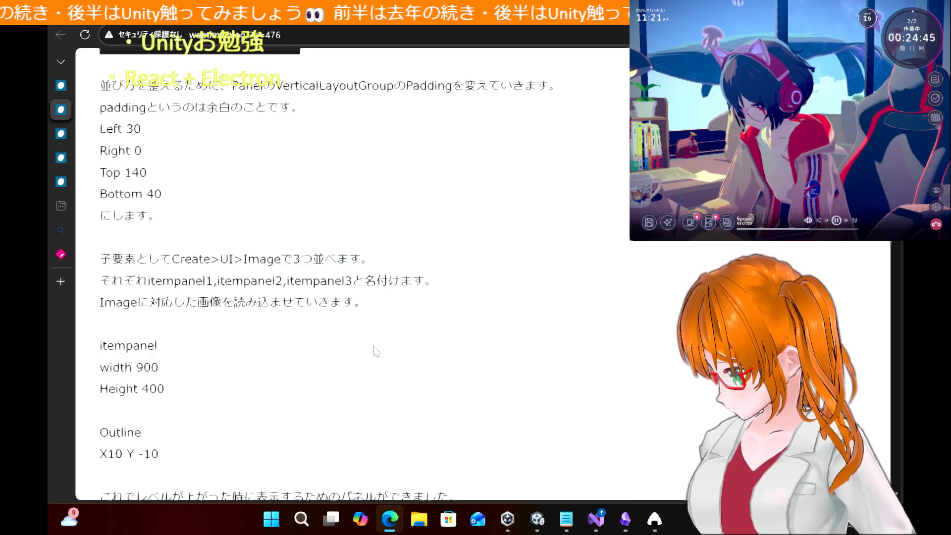
{"action": "left_click", "coordinate": [538, 520]}
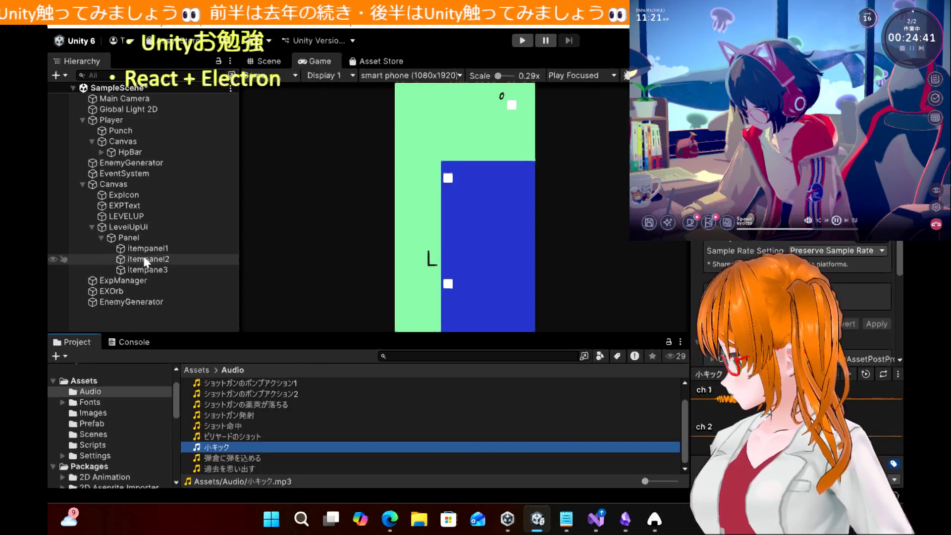
{"action": "left_click", "coordinate": [155, 249]}
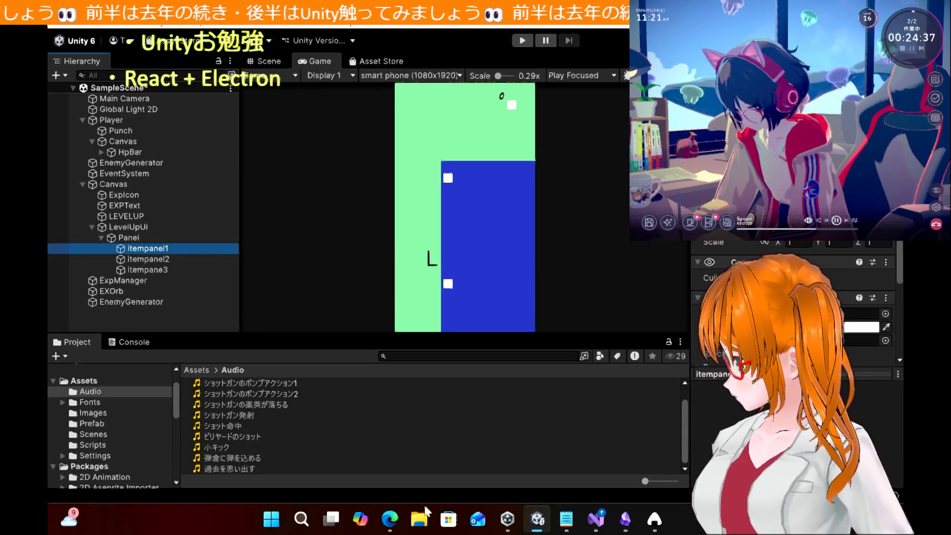
{"action": "left_click", "coordinate": [389, 519]}
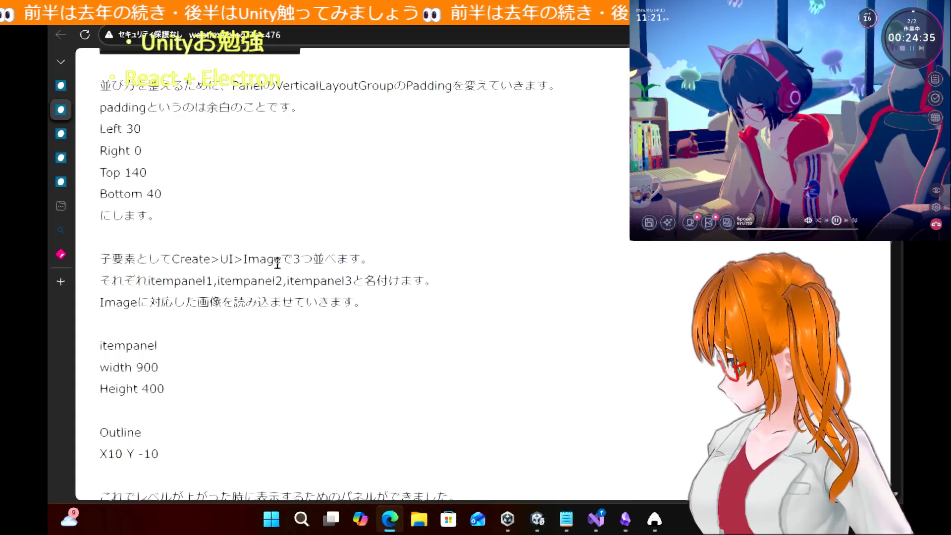
{"action": "scroll", "coordinate": [277, 263], "scroll_direction": "down", "scroll_amount": 4}
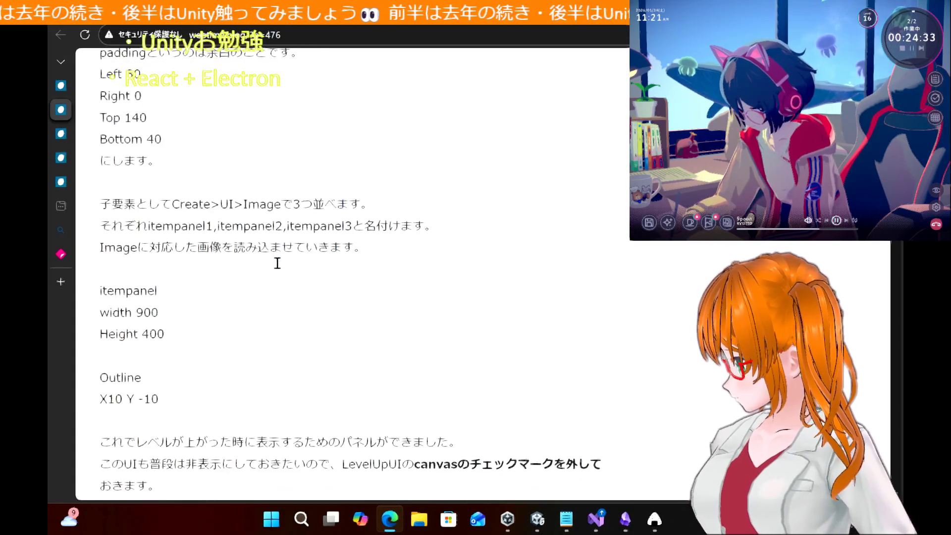
{"action": "scroll", "coordinate": [279, 268], "scroll_direction": "down", "scroll_amount": 1}
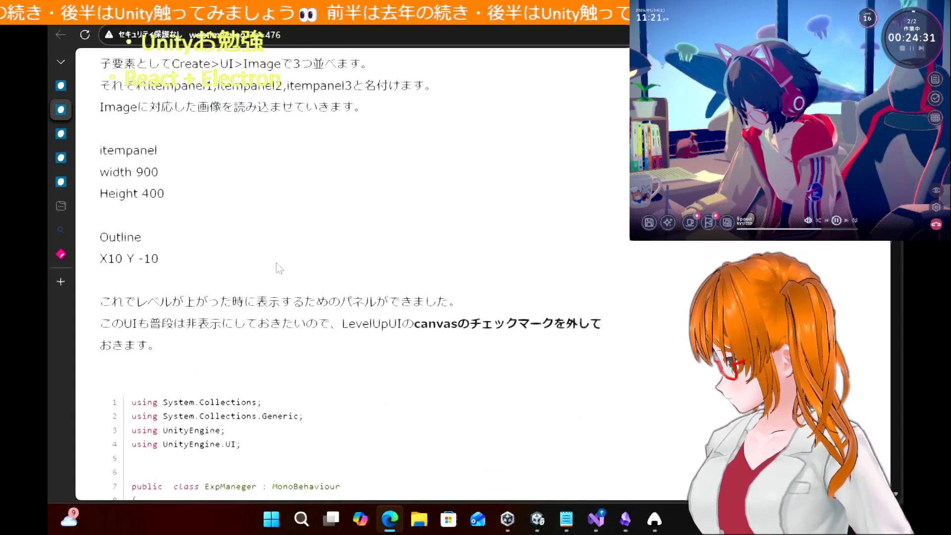
{"action": "scroll", "coordinate": [279, 268], "scroll_direction": "up", "scroll_amount": 1}
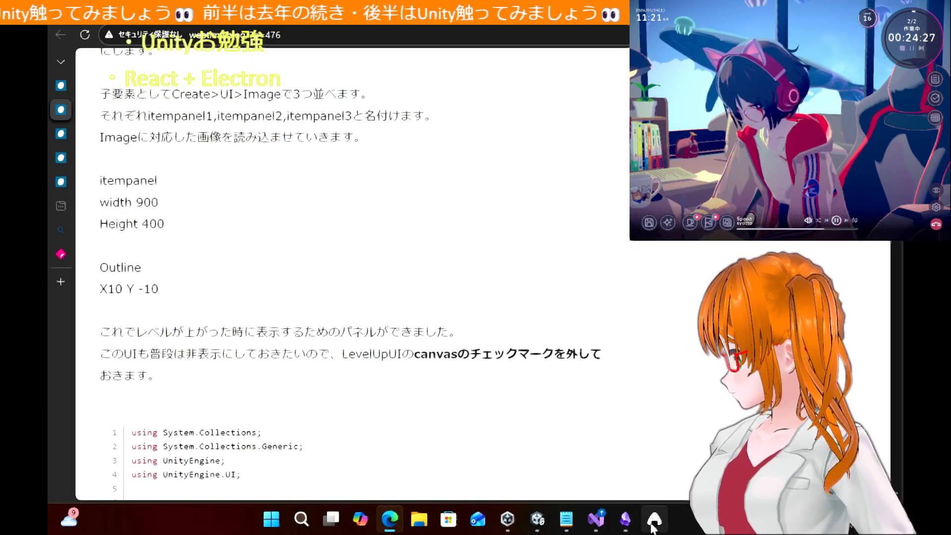
{"action": "mouse_move", "coordinate": [653, 528]}
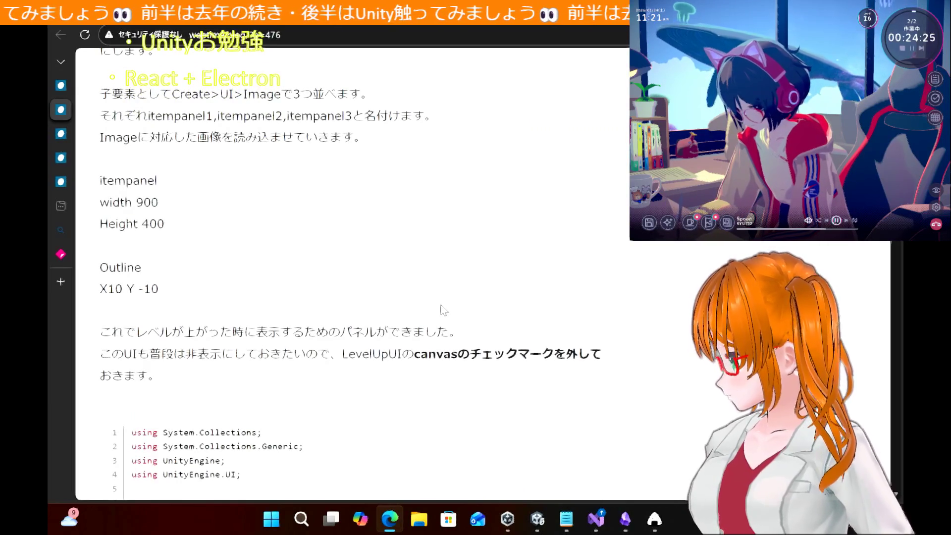
{"action": "left_click", "coordinate": [390, 519]}
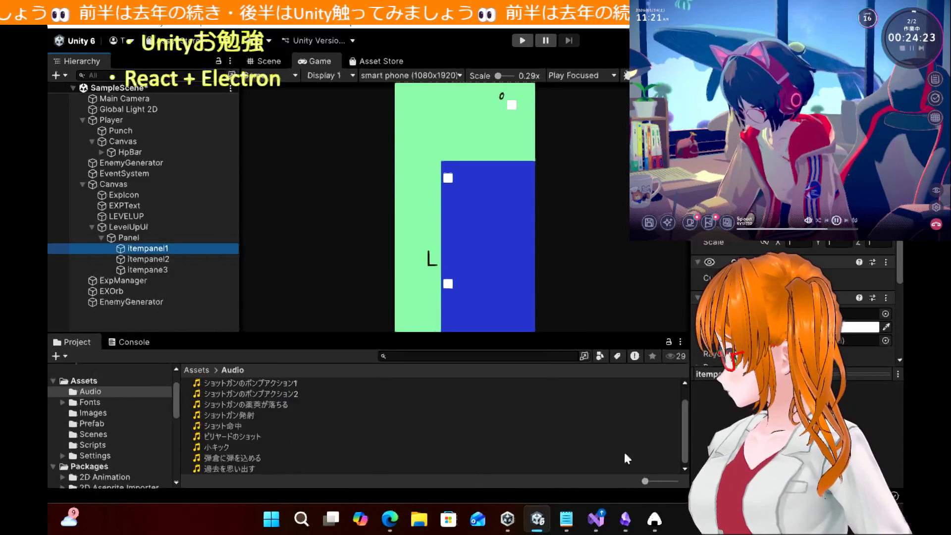
Move and shrink the Rapture notes window so the Hierarchy stays visible, then return to Unity
{"action": "left_click", "coordinate": [654, 520]}
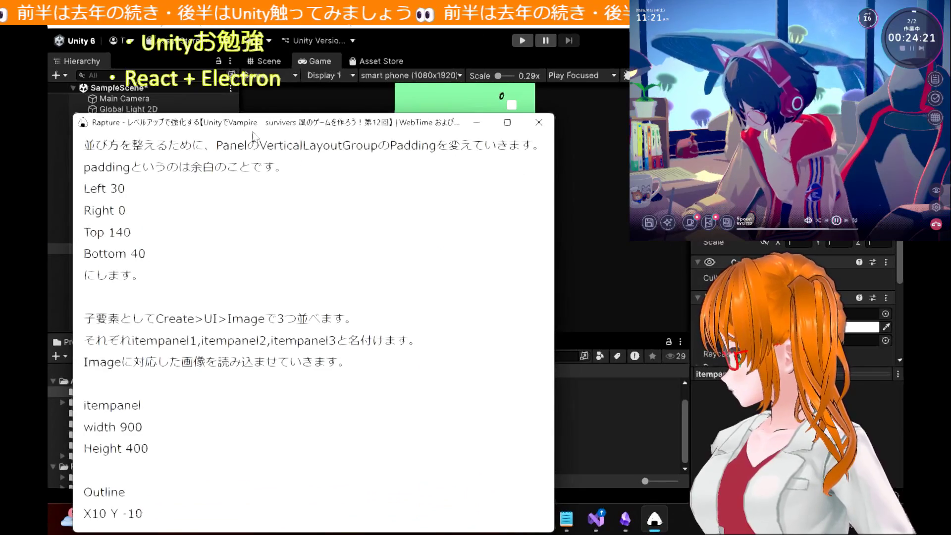
{"action": "mouse_move", "coordinate": [350, 134]}
{"action": "left_mouse_down"}
{"action": "mouse_move", "coordinate": [446, 221]}
{"action": "mouse_move", "coordinate": [449, 236]}
{"action": "mouse_move", "coordinate": [505, 192]}
{"action": "mouse_move", "coordinate": [506, 125]}
{"action": "left_mouse_up"}
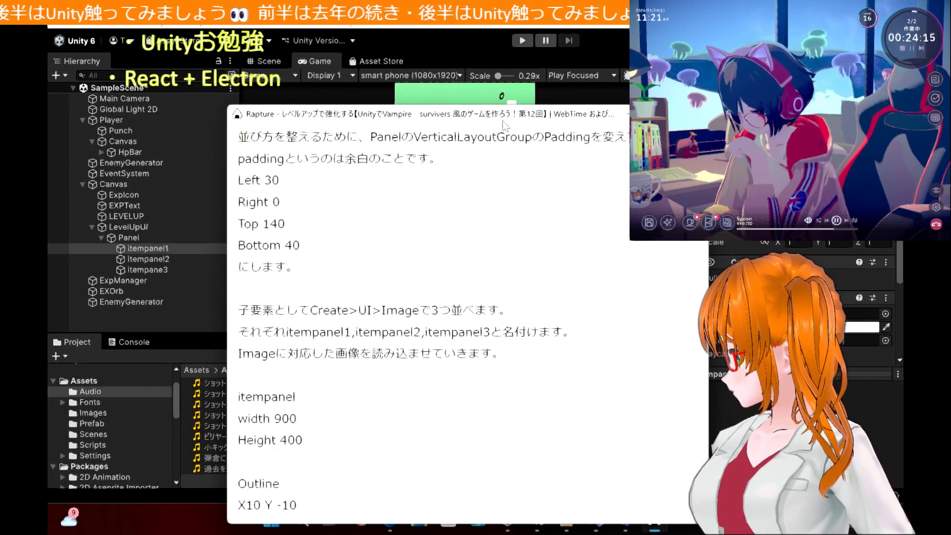
{"action": "left_click_drag", "start_coordinate": [503, 105], "coordinate": [502, 294]}
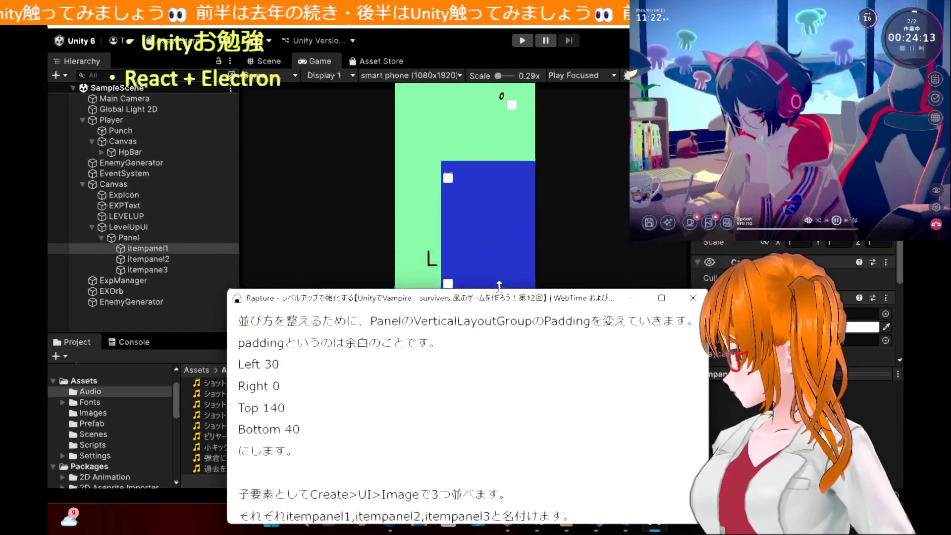
{"action": "scroll", "coordinate": [465, 382], "scroll_direction": "down", "scroll_amount": 3}
{"action": "scroll", "coordinate": [461, 374], "scroll_direction": "down", "scroll_amount": 1}
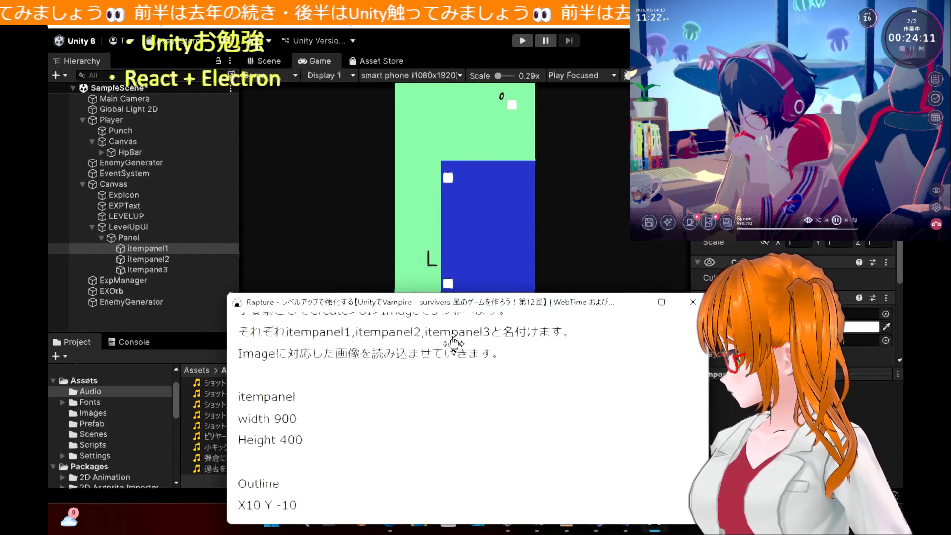
{"action": "left_click_drag", "start_coordinate": [421, 306], "coordinate": [404, 310]}
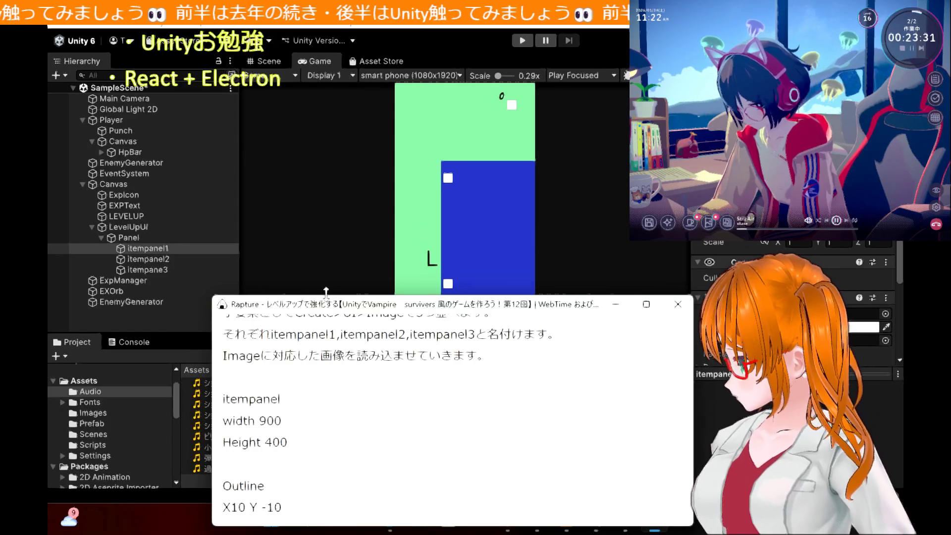
{"action": "mouse_move", "coordinate": [312, 304]}
{"action": "left_mouse_down"}
{"action": "mouse_move", "coordinate": [287, 235]}
{"action": "mouse_move", "coordinate": [280, 273]}
{"action": "left_mouse_up"}
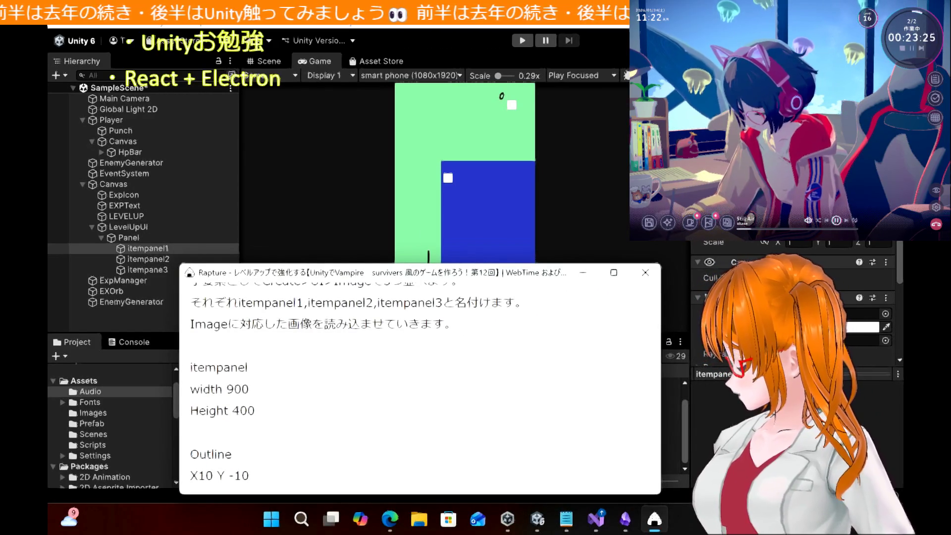
{"action": "key", "text": "alt+Tab"}
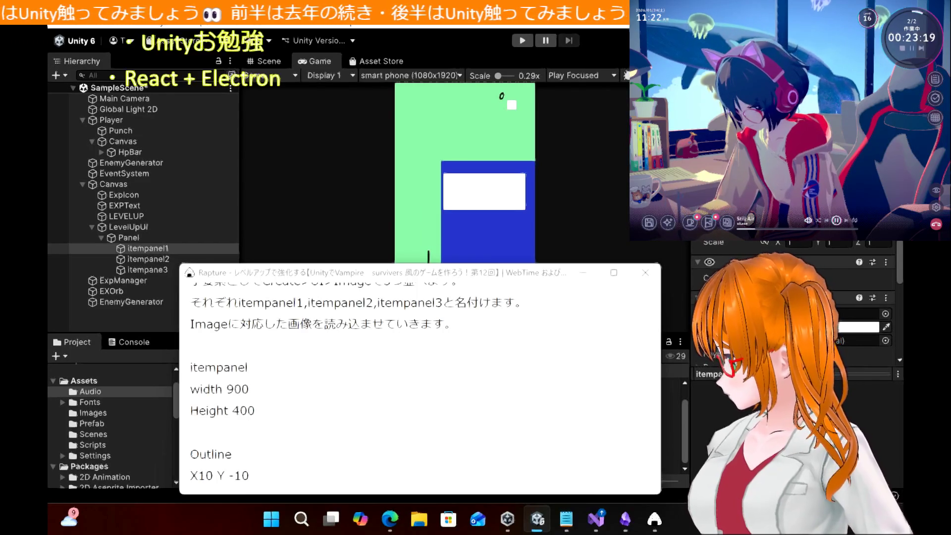
Select itempanel2 and then itempane3, moving the notes window off the assets list
{"action": "left_click", "coordinate": [164, 260]}
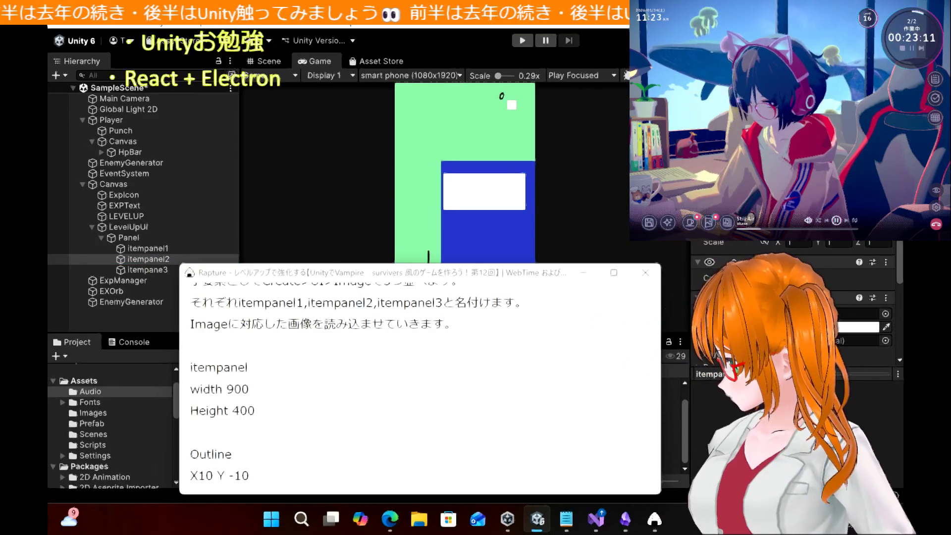
{"action": "left_click", "coordinate": [142, 270]}
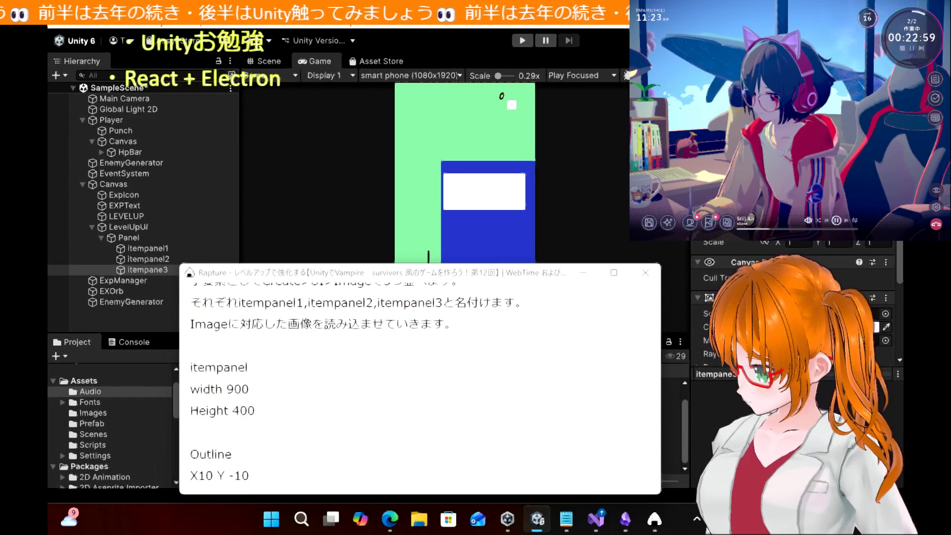
{"action": "mouse_move", "coordinate": [502, 280]}
{"action": "left_mouse_down"}
{"action": "mouse_move", "coordinate": [488, 202]}
{"action": "mouse_move", "coordinate": [539, 187]}
{"action": "mouse_move", "coordinate": [504, 188]}
{"action": "left_mouse_up"}
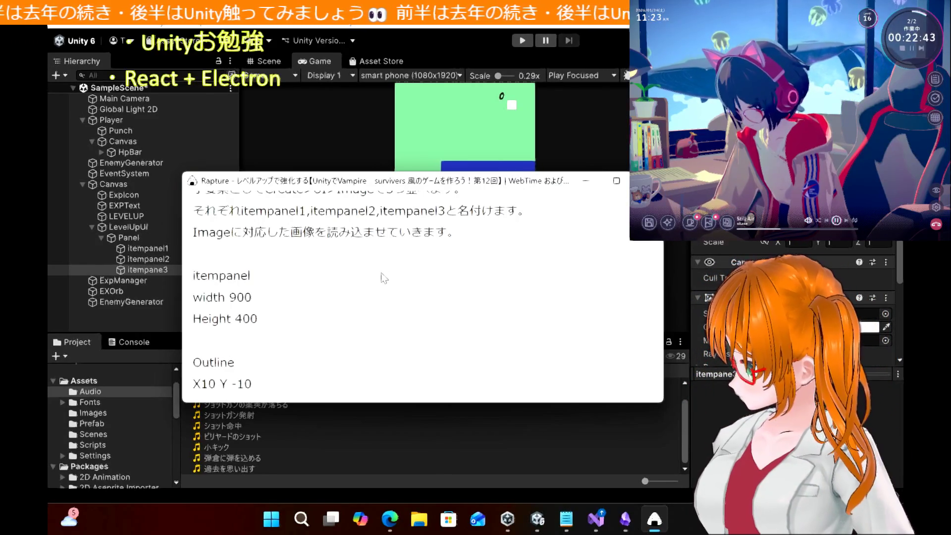
Reposition the tutorial notes window and select itempanel1 to compare its size values
{"action": "left_click_drag", "start_coordinate": [455, 185], "coordinate": [409, 154]}
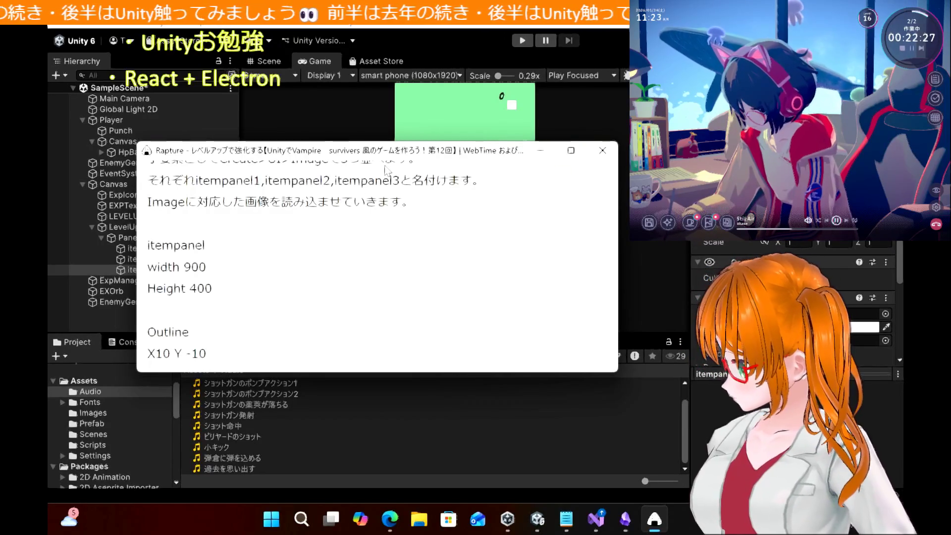
{"action": "scroll", "coordinate": [388, 169], "scroll_direction": "up", "scroll_amount": 2}
{"action": "scroll", "coordinate": [388, 169], "scroll_direction": "down", "scroll_amount": 2}
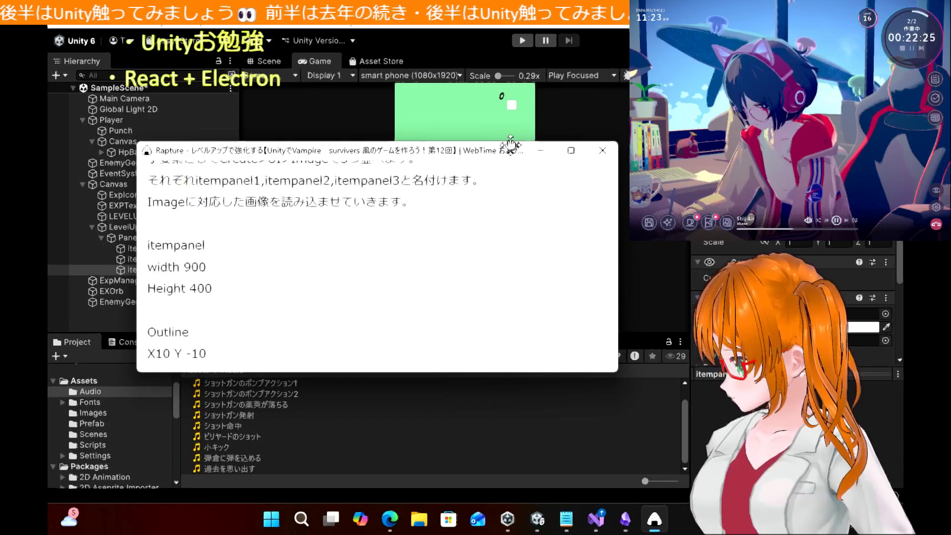
{"action": "mouse_move", "coordinate": [394, 156]}
{"action": "left_mouse_down"}
{"action": "mouse_move", "coordinate": [513, 266]}
{"action": "mouse_move", "coordinate": [495, 306]}
{"action": "mouse_move", "coordinate": [500, 323]}
{"action": "left_mouse_up"}
{"action": "left_click", "coordinate": [157, 248]}
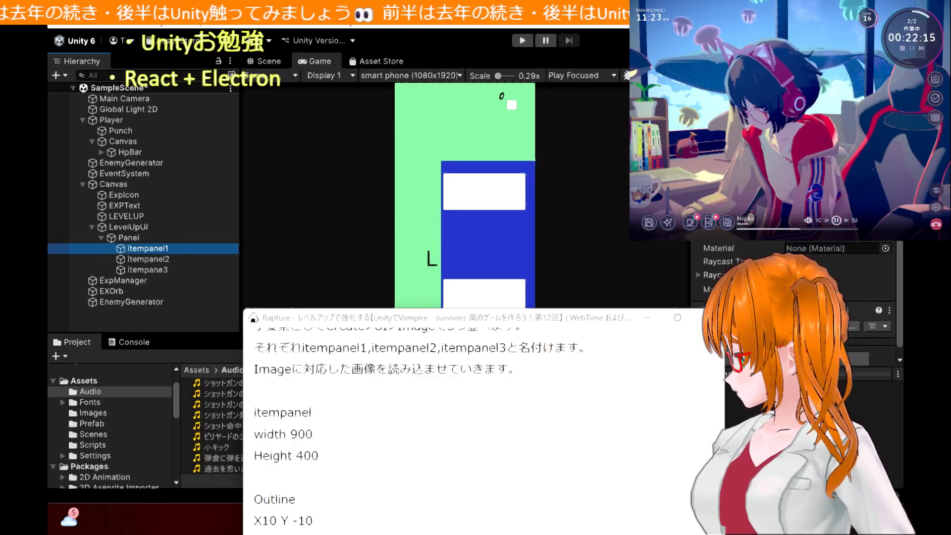
{"action": "mouse_move", "coordinate": [419, 336]}
{"action": "left_mouse_down"}
{"action": "mouse_move", "coordinate": [413, 271]}
{"action": "mouse_move", "coordinate": [320, 198]}
{"action": "left_mouse_up"}
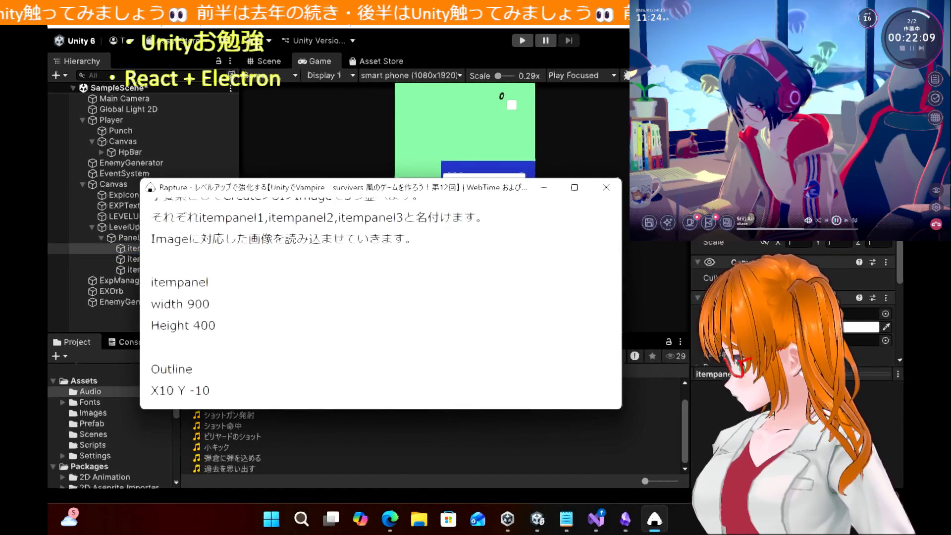
{"action": "key", "text": "alt+Tab"}
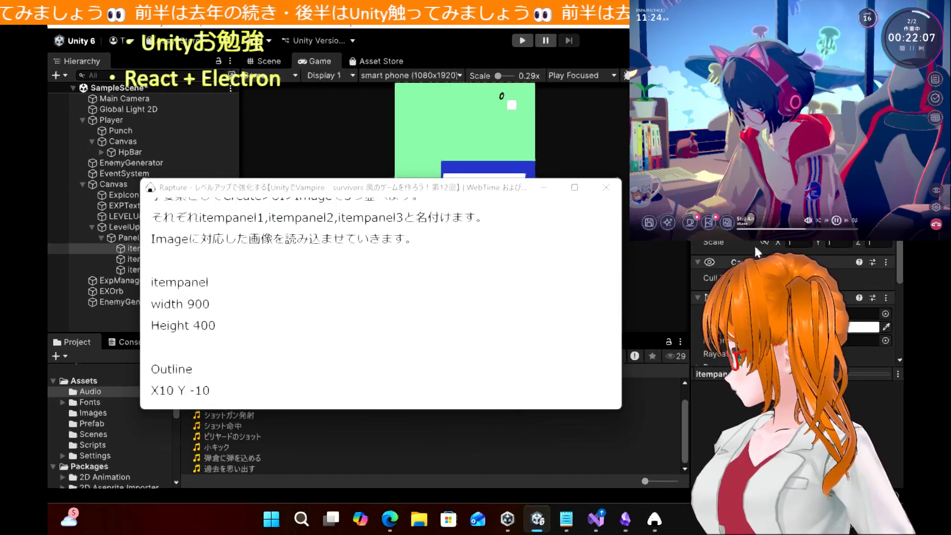
{"action": "scroll", "coordinate": [748, 243], "scroll_direction": "down", "scroll_amount": 3}
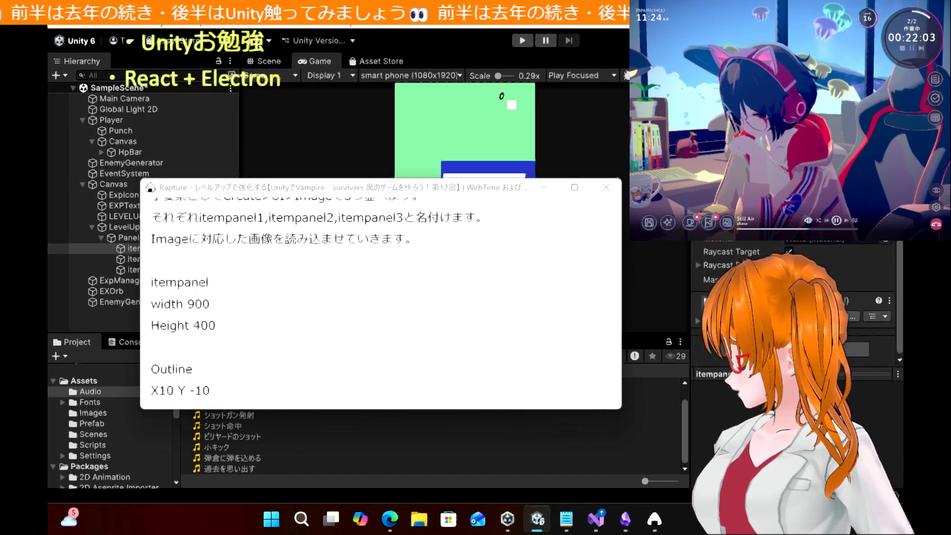
Review the itempanel width, height and outline values in the Edge tutorial article
{"action": "left_click", "coordinate": [390, 519]}
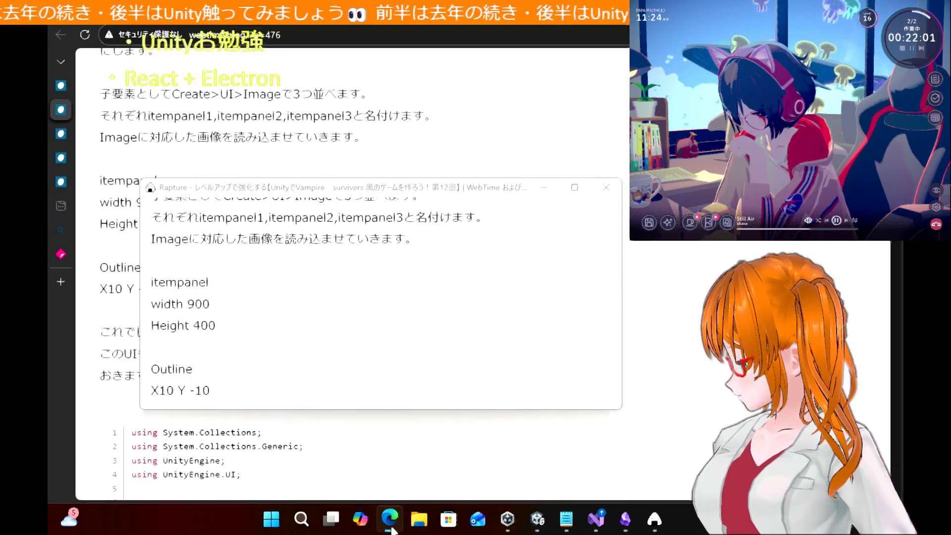
{"action": "left_click_drag", "start_coordinate": [241, 203], "coordinate": [613, 205]}
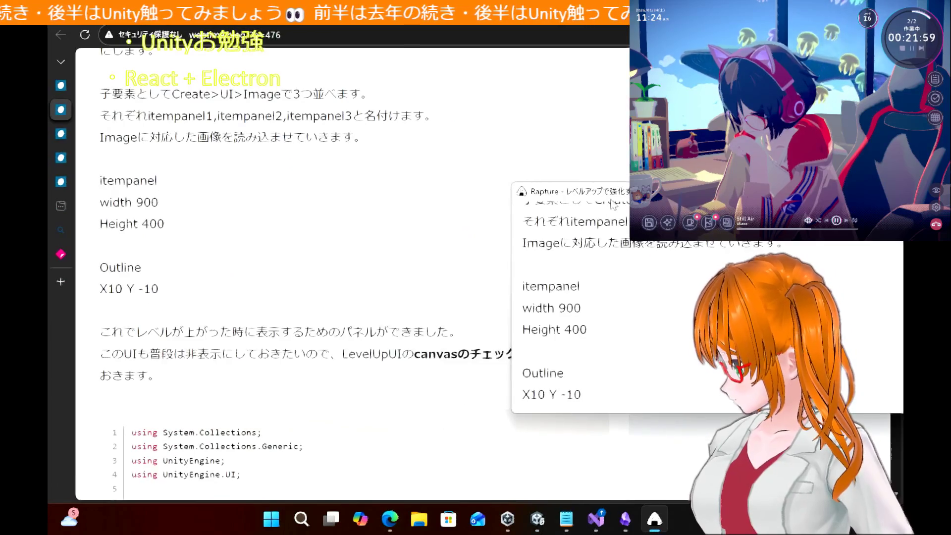
{"action": "scroll", "coordinate": [280, 206], "scroll_direction": "up", "scroll_amount": 1}
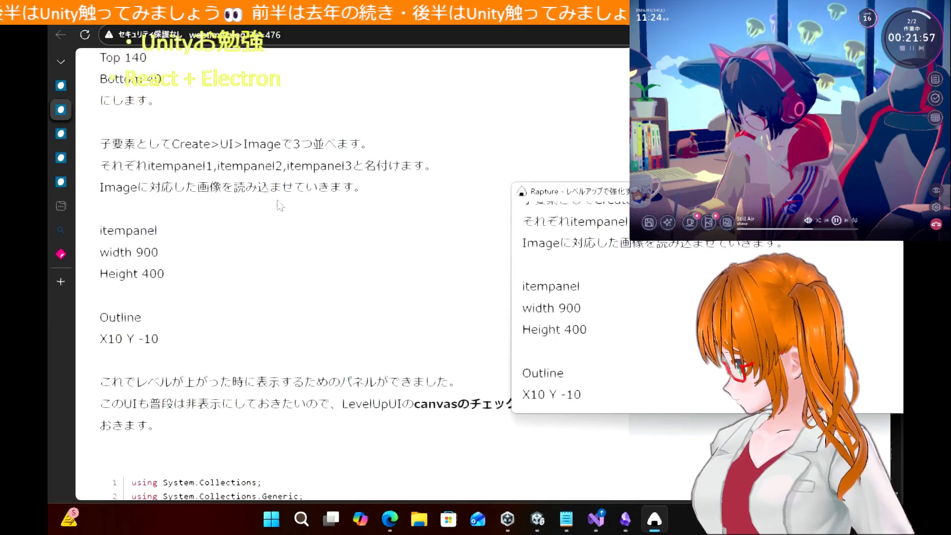
{"action": "key", "text": "alt+Tab"}
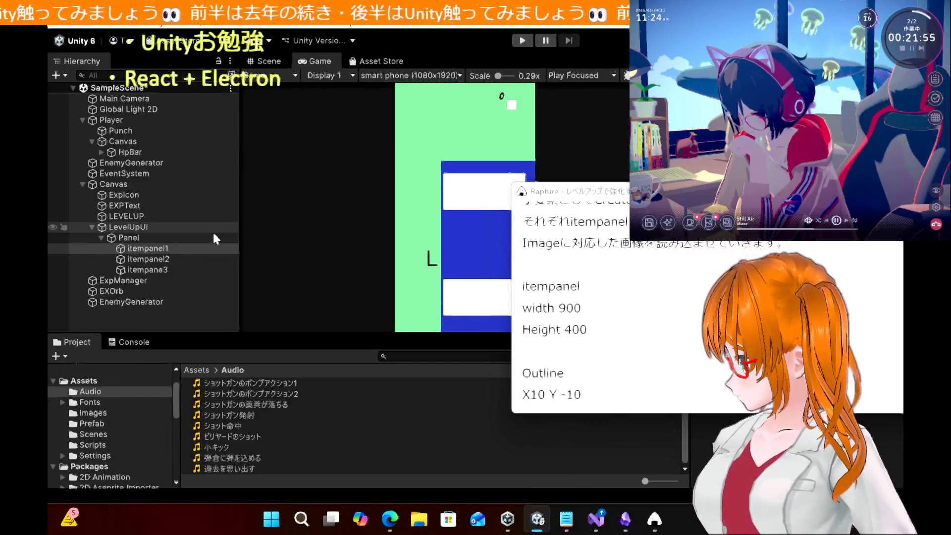
Set itempanel1's Image colour to white (FFFFFF)
{"action": "left_click", "coordinate": [169, 250]}
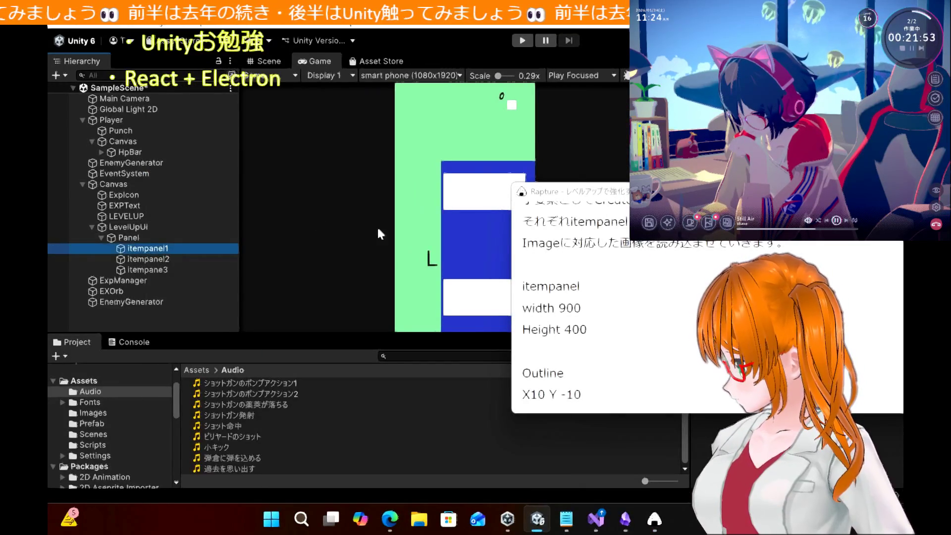
{"action": "left_click_drag", "start_coordinate": [616, 200], "coordinate": [158, 249]}
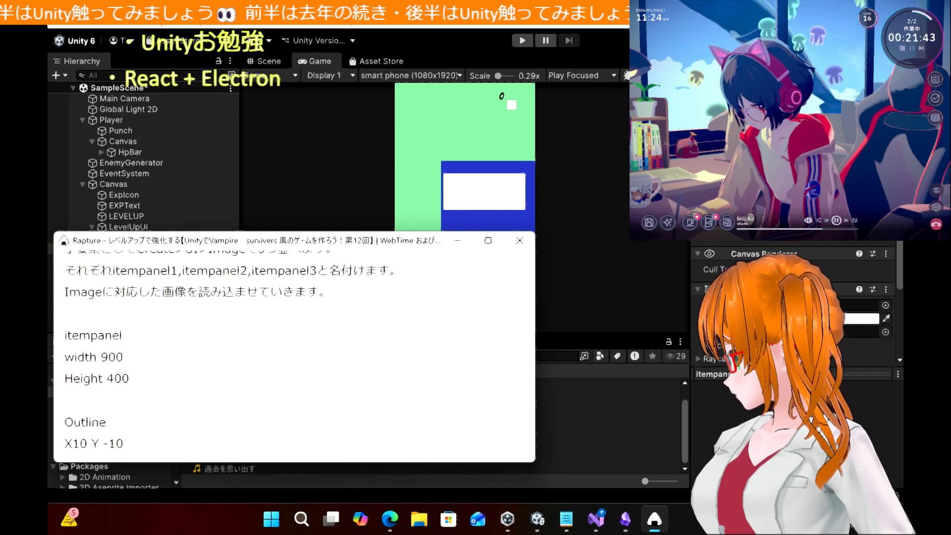
{"action": "key", "text": "alt+Tab"}
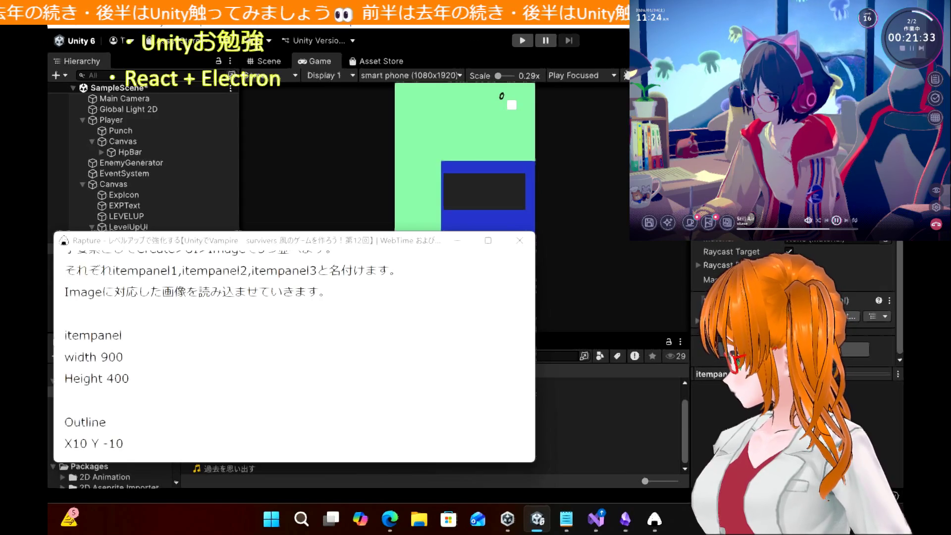
{"action": "left_click", "coordinate": [854, 349]}
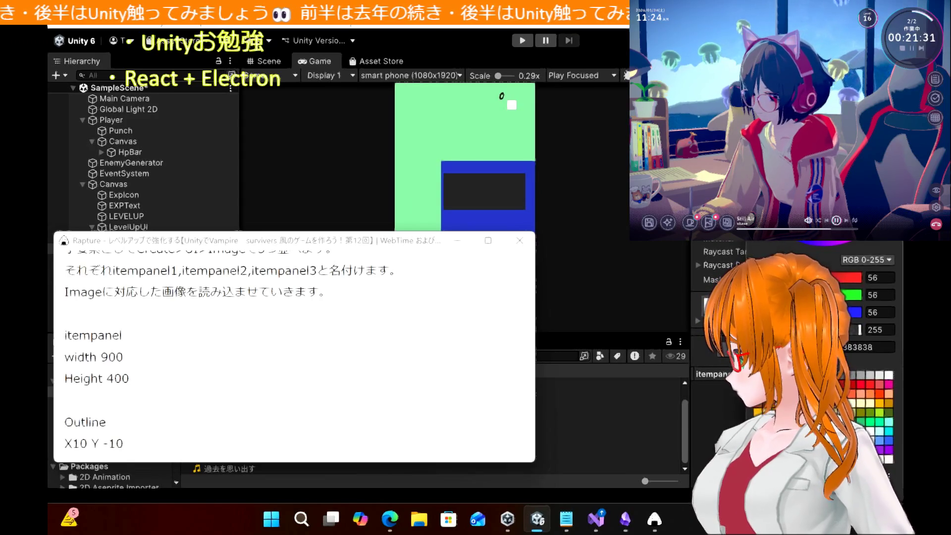
{"action": "left_click", "coordinate": [889, 375]}
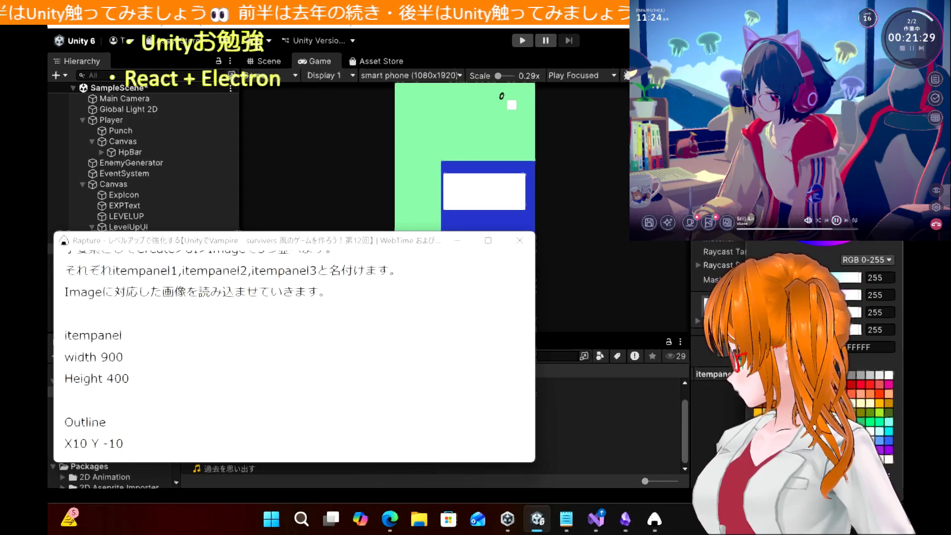
{"action": "left_click", "coordinate": [628, 148]}
{"action": "left_click", "coordinate": [716, 265]}
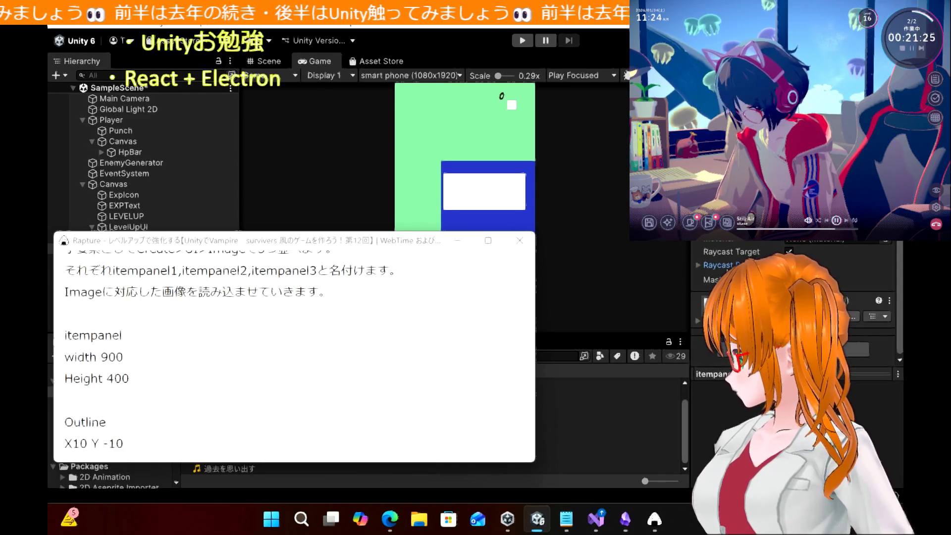
{"action": "left_click", "coordinate": [716, 265]}
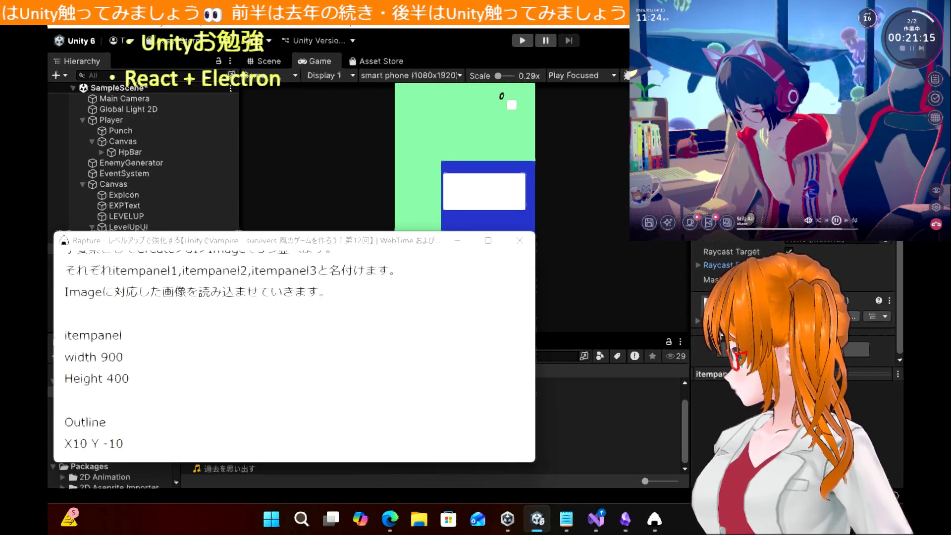
Move the note snippet off the Hierarchy and select the Panel to inspect its settings
{"action": "scroll", "coordinate": [698, 320], "scroll_direction": "down", "scroll_amount": 5}
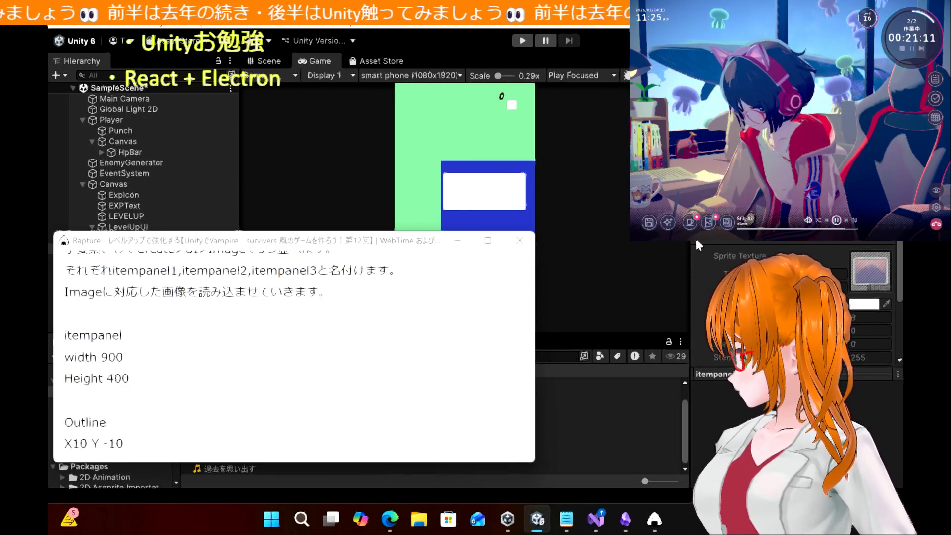
{"action": "scroll", "coordinate": [697, 245], "scroll_direction": "up", "scroll_amount": 5}
{"action": "mouse_move", "coordinate": [265, 242]}
{"action": "left_mouse_down"}
{"action": "mouse_move", "coordinate": [671, 182]}
{"action": "mouse_move", "coordinate": [483, 111]}
{"action": "mouse_move", "coordinate": [519, 100]}
{"action": "left_mouse_up"}
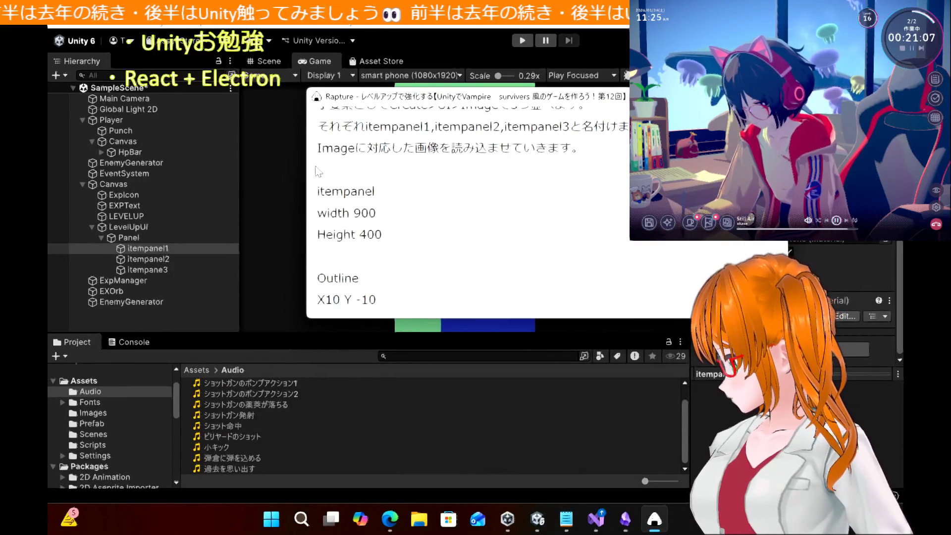
{"action": "left_click", "coordinate": [129, 238]}
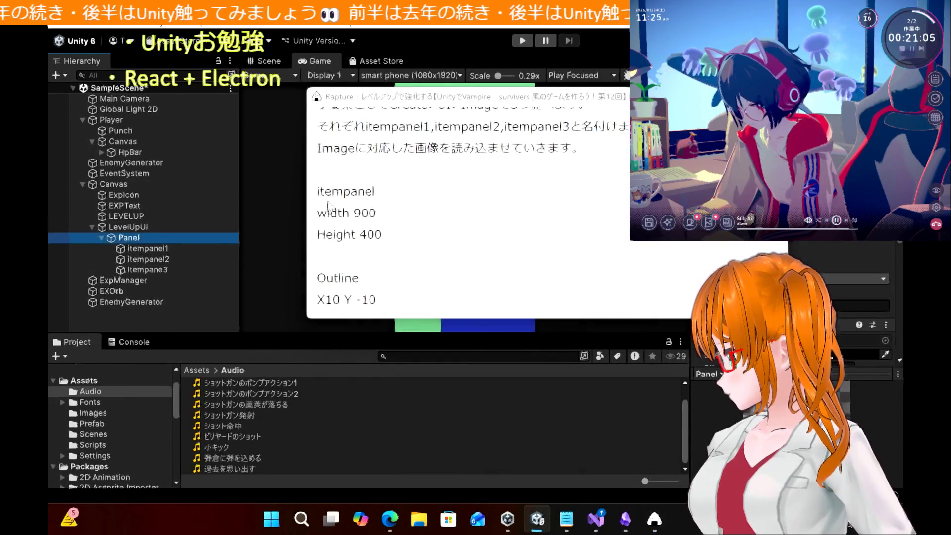
{"action": "mouse_move", "coordinate": [503, 103]}
{"action": "left_mouse_down"}
{"action": "mouse_move", "coordinate": [369, 116]}
{"action": "mouse_move", "coordinate": [687, 152]}
{"action": "mouse_move", "coordinate": [704, 179]}
{"action": "mouse_move", "coordinate": [637, 178]}
{"action": "mouse_move", "coordinate": [642, 189]}
{"action": "mouse_move", "coordinate": [675, 185]}
{"action": "left_mouse_up"}
{"action": "left_click", "coordinate": [390, 519]}
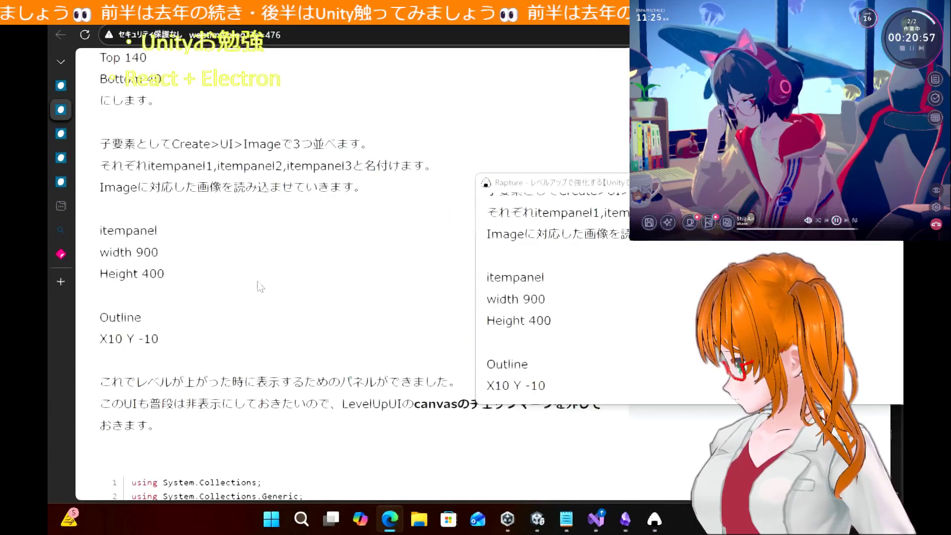
Scroll the tutorial to the Vertical Layout Group padding: Left 30, Right 0, Top 140, Bottom 40
{"action": "scroll", "coordinate": [260, 287], "scroll_direction": "up", "scroll_amount": 2}
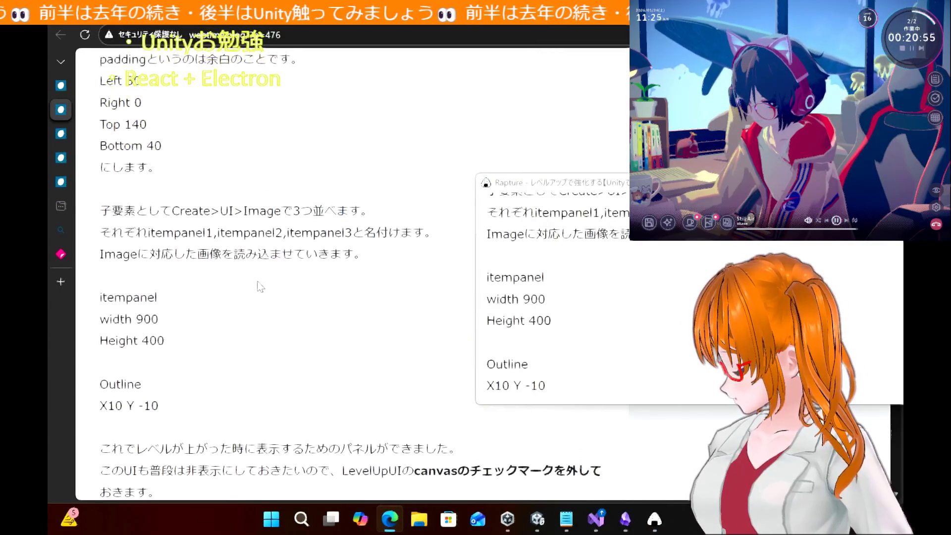
{"action": "scroll", "coordinate": [260, 286], "scroll_direction": "down", "scroll_amount": 5}
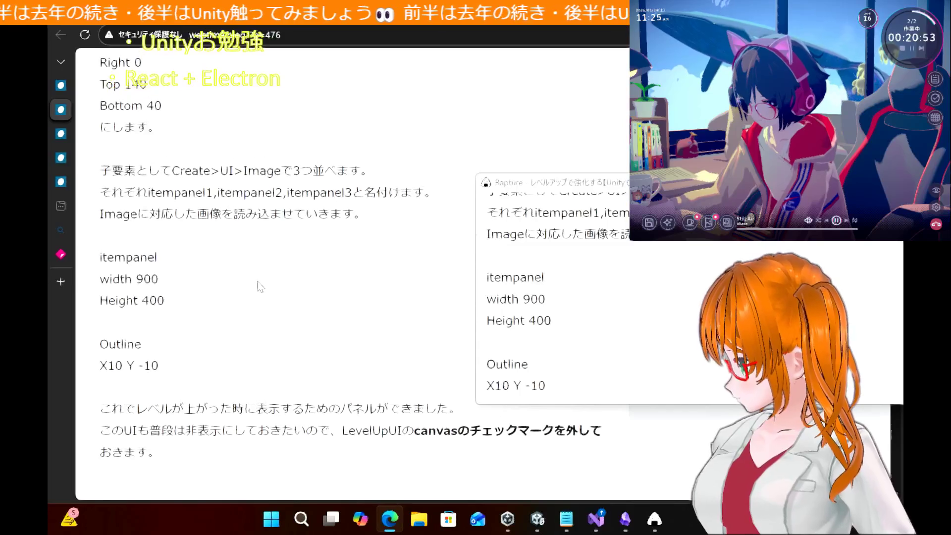
{"action": "scroll", "coordinate": [260, 287], "scroll_direction": "down", "scroll_amount": 15}
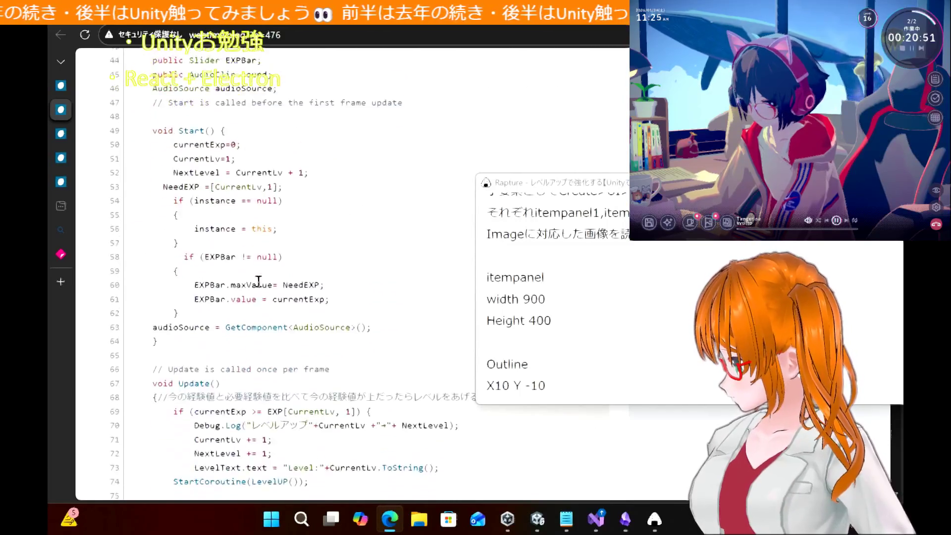
{"action": "scroll", "coordinate": [258, 286], "scroll_direction": "down", "scroll_amount": 14}
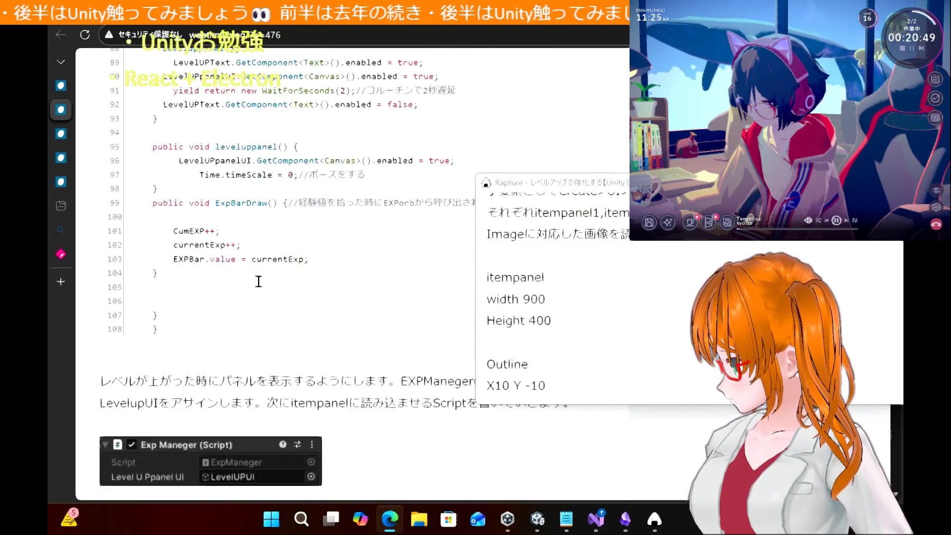
{"action": "scroll", "coordinate": [258, 282], "scroll_direction": "up", "scroll_amount": 20}
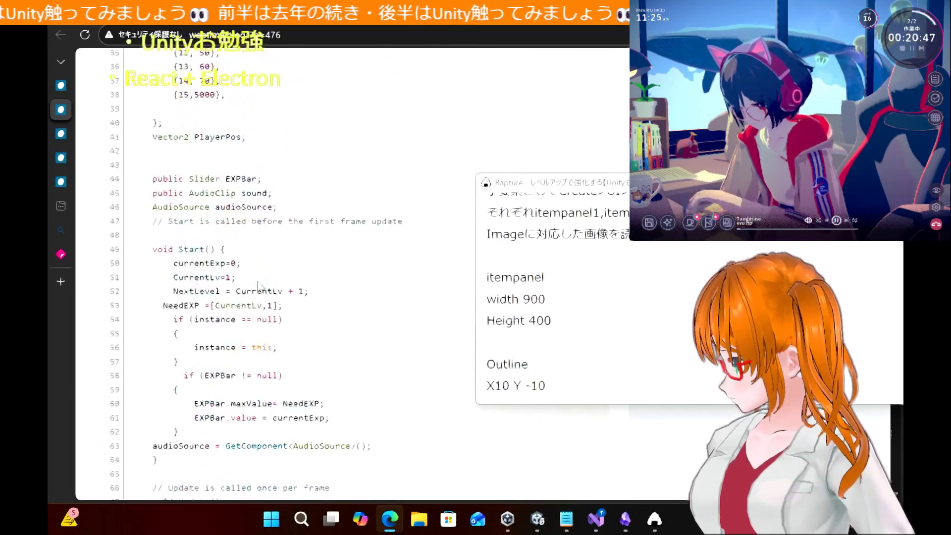
{"action": "scroll", "coordinate": [256, 278], "scroll_direction": "up", "scroll_amount": 15}
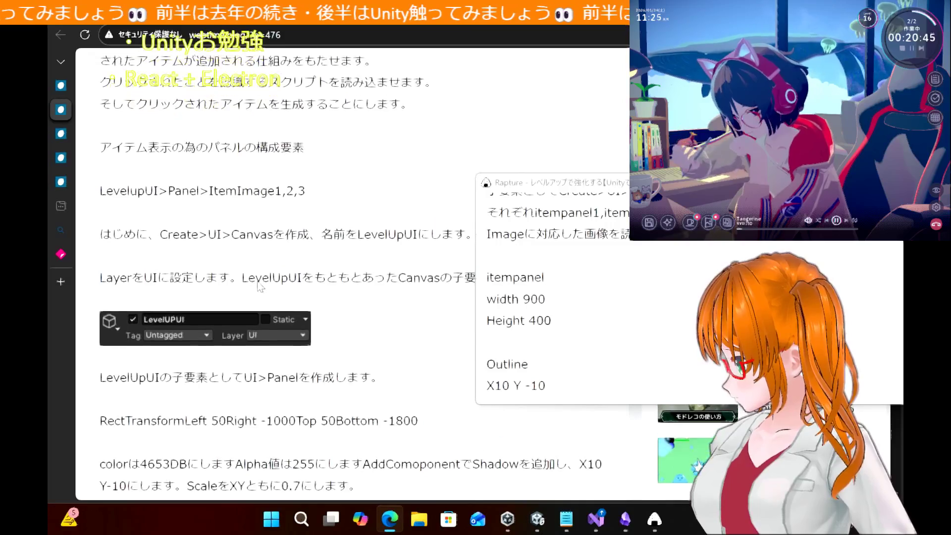
{"action": "scroll", "coordinate": [258, 281], "scroll_direction": "up", "scroll_amount": 3}
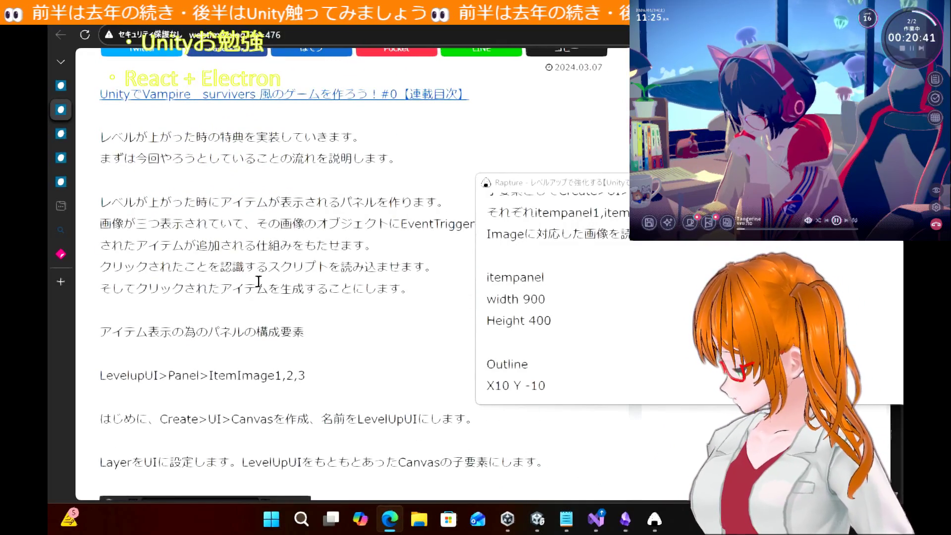
{"action": "scroll", "coordinate": [258, 281], "scroll_direction": "up", "scroll_amount": 9}
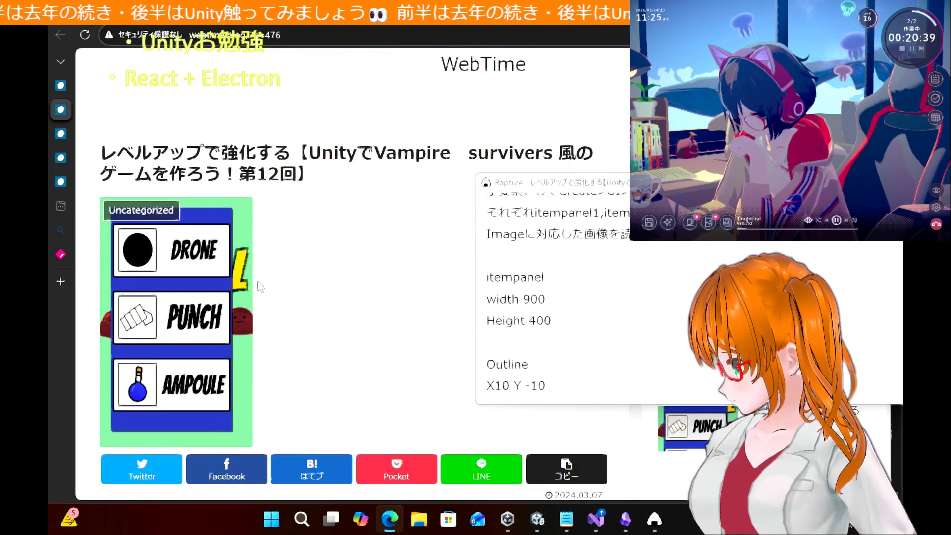
{"action": "scroll", "coordinate": [258, 286], "scroll_direction": "down", "scroll_amount": 2}
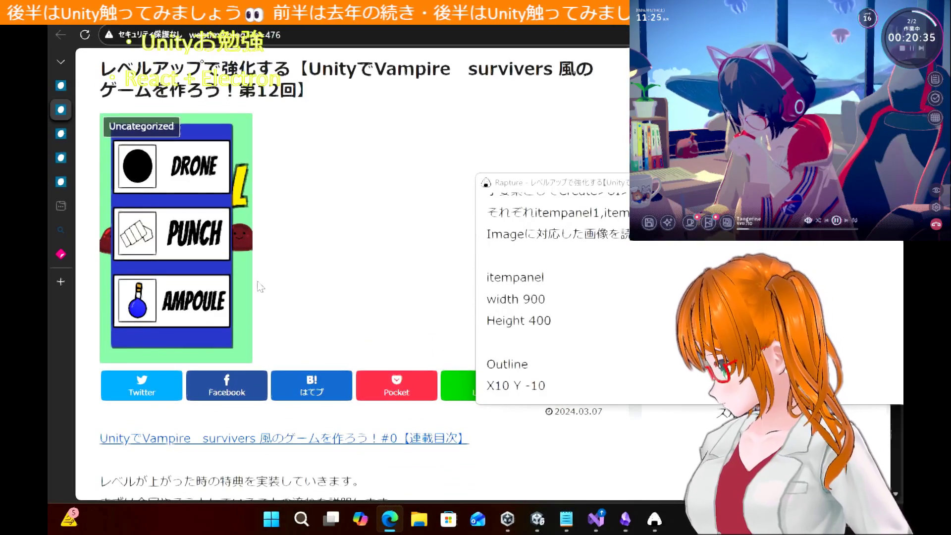
{"action": "scroll", "coordinate": [258, 286], "scroll_direction": "down", "scroll_amount": 10}
{"action": "scroll", "coordinate": [258, 286], "scroll_direction": "down", "scroll_amount": 5}
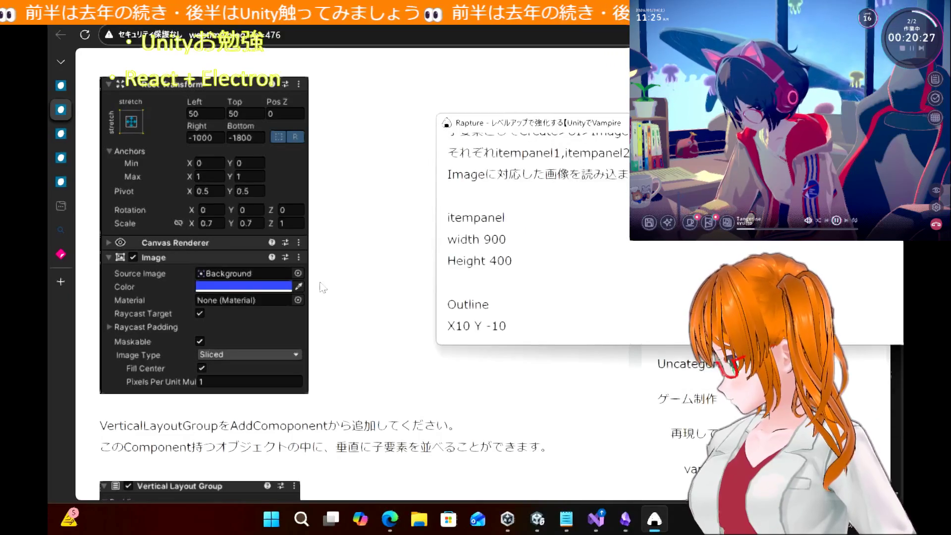
{"action": "scroll", "coordinate": [322, 295], "scroll_direction": "down", "scroll_amount": 3}
{"action": "scroll", "coordinate": [322, 295], "scroll_direction": "up", "scroll_amount": 2}
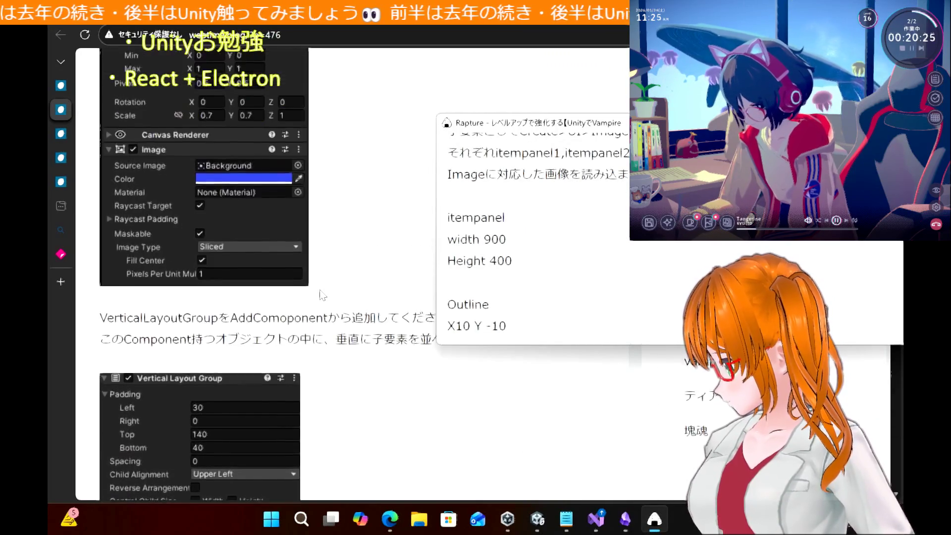
{"action": "scroll", "coordinate": [322, 294], "scroll_direction": "down", "scroll_amount": 4}
{"action": "scroll", "coordinate": [322, 295], "scroll_direction": "up", "scroll_amount": 3}
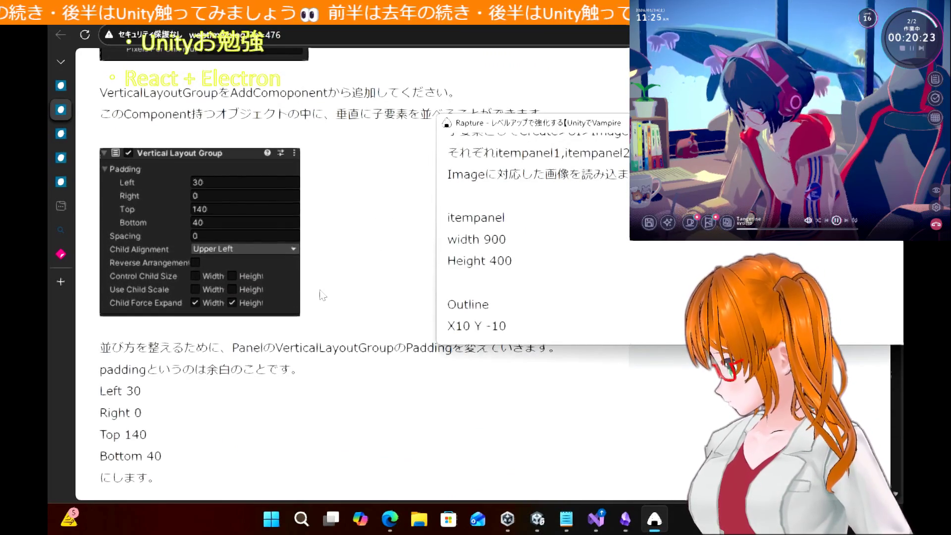
{"action": "scroll", "coordinate": [325, 295], "scroll_direction": "down", "scroll_amount": 2}
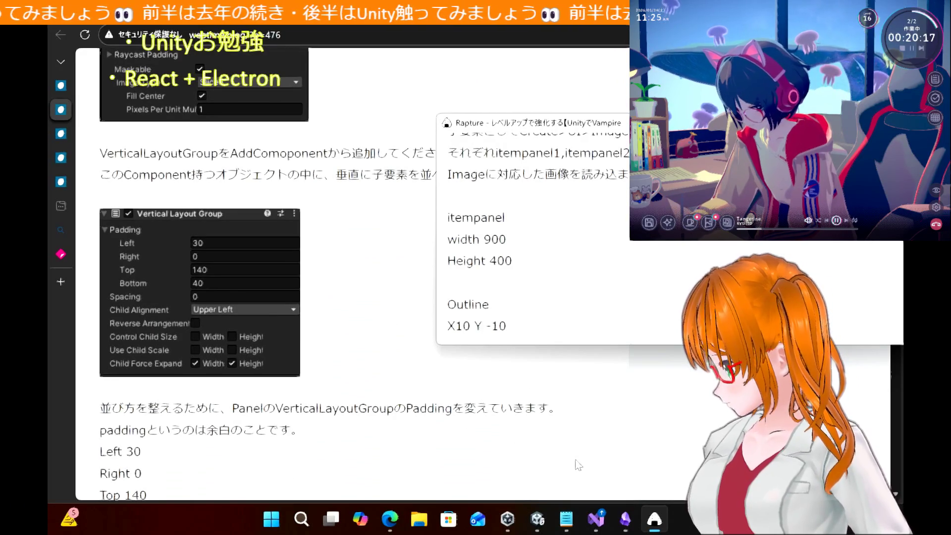
{"action": "right_click", "coordinate": [654, 526]}
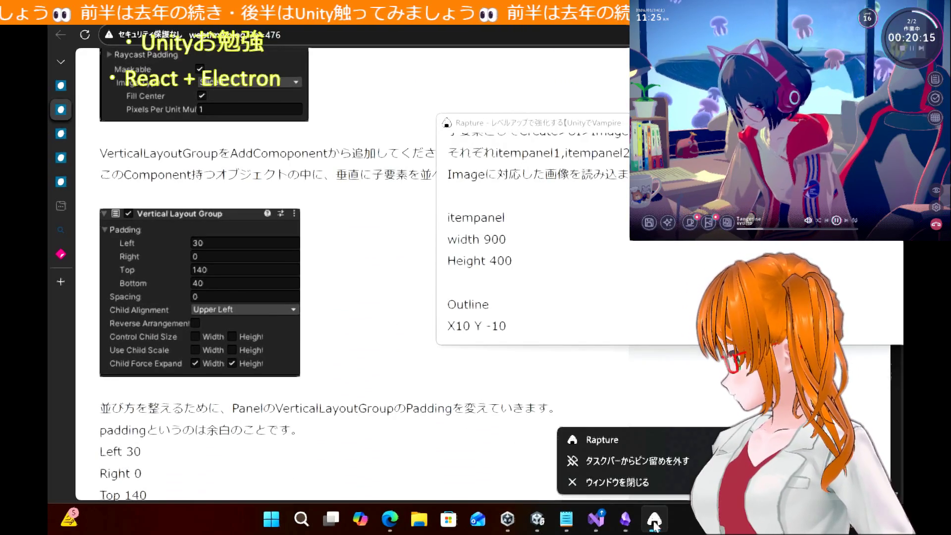
Capture the article's Vertical Layout Group padding section as a floating snapshot, replacing the old itempanel capture
{"action": "left_click", "coordinate": [602, 439]}
{"action": "mouse_move", "coordinate": [87, 127]}
{"action": "left_mouse_down"}
{"action": "mouse_move", "coordinate": [338, 422]}
{"action": "mouse_move", "coordinate": [341, 384]}
{"action": "left_mouse_up"}
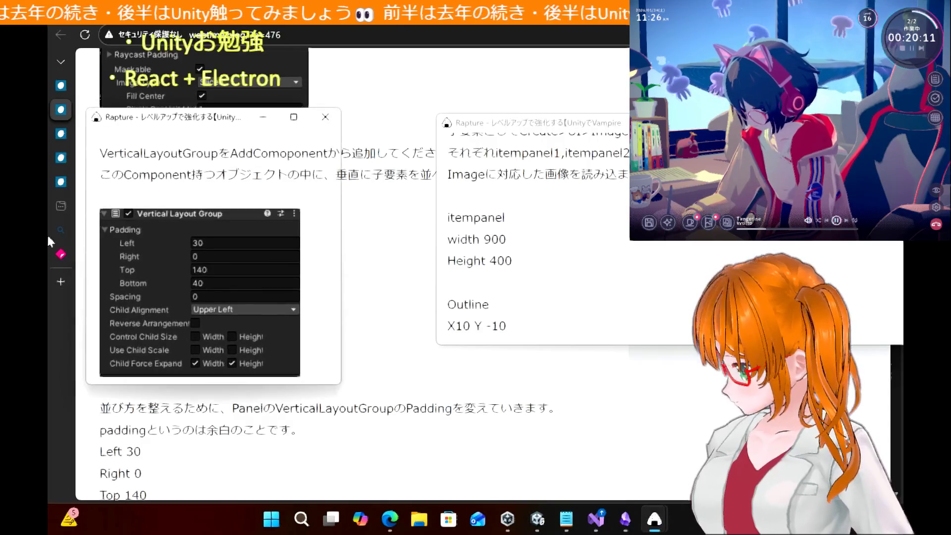
{"action": "mouse_move", "coordinate": [523, 120]}
{"action": "left_mouse_down"}
{"action": "mouse_move", "coordinate": [135, 199]}
{"action": "mouse_move", "coordinate": [186, 198]}
{"action": "left_mouse_up"}
{"action": "left_click", "coordinate": [498, 201]}
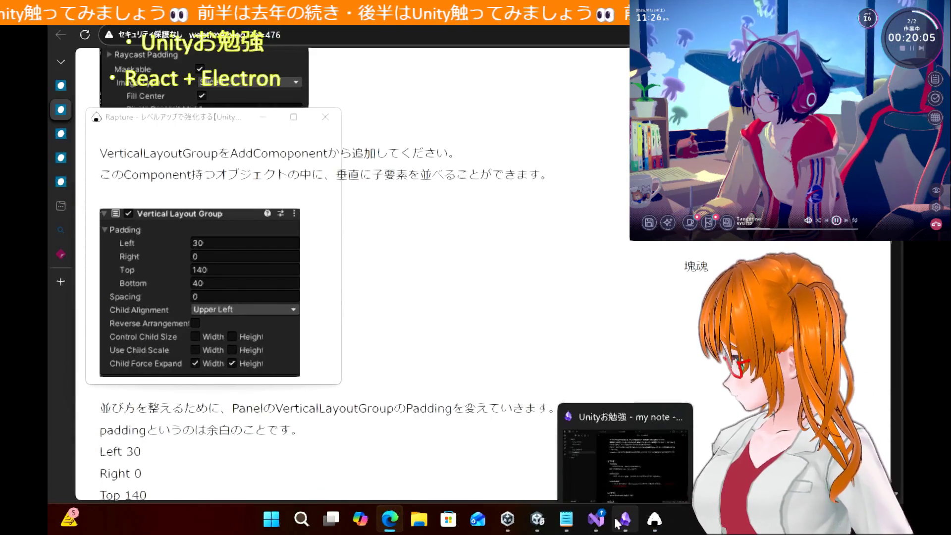
{"action": "left_click", "coordinate": [542, 527]}
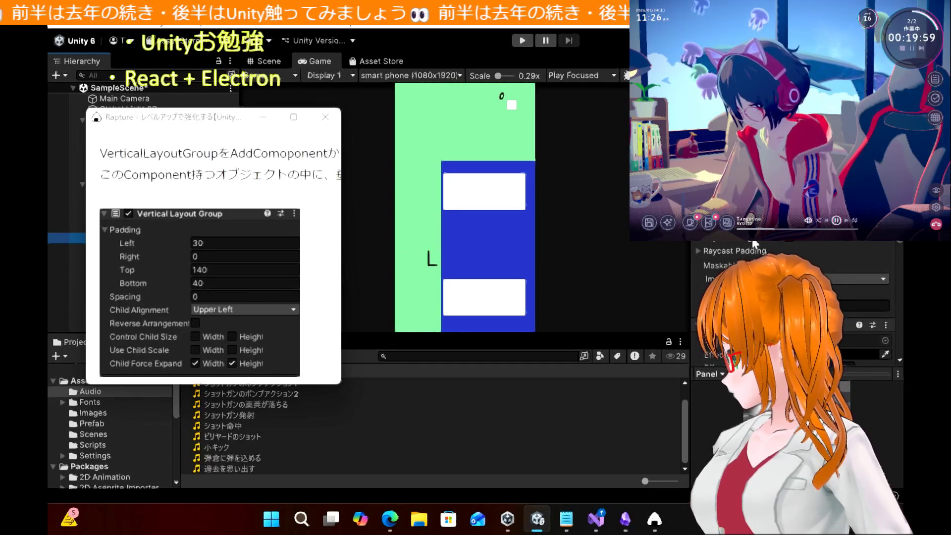
Add an Outline effect component to itempanel1 and edit its Effect Distance
{"action": "scroll", "coordinate": [754, 244], "scroll_direction": "down", "scroll_amount": 5}
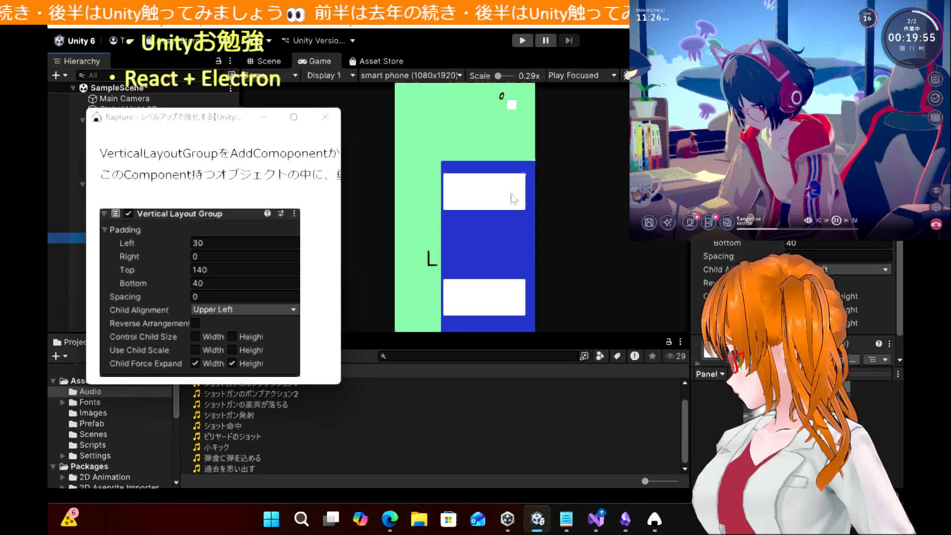
{"action": "left_click", "coordinate": [330, 117]}
{"action": "left_click", "coordinate": [148, 248]}
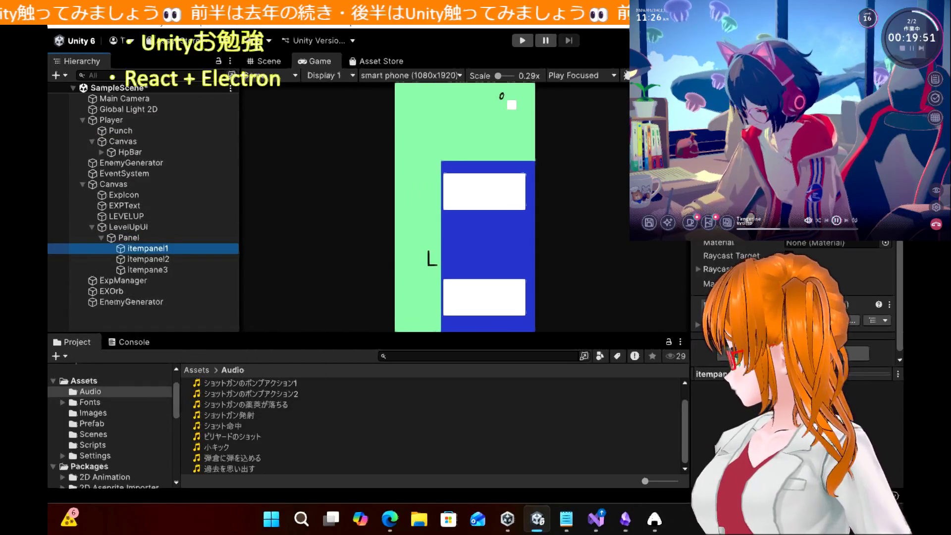
{"action": "left_click", "coordinate": [793, 353]}
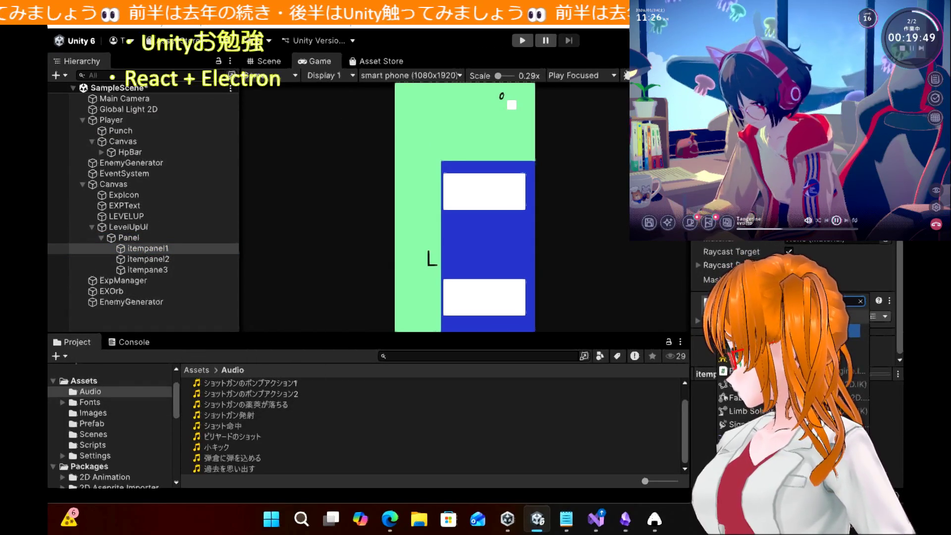
{"action": "type", "text": "im"}
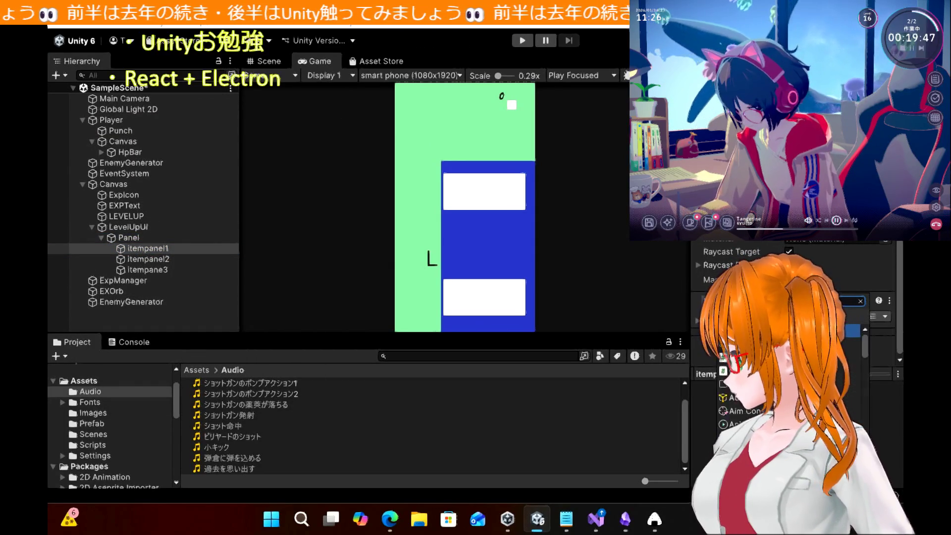
{"action": "key", "text": "Return"}
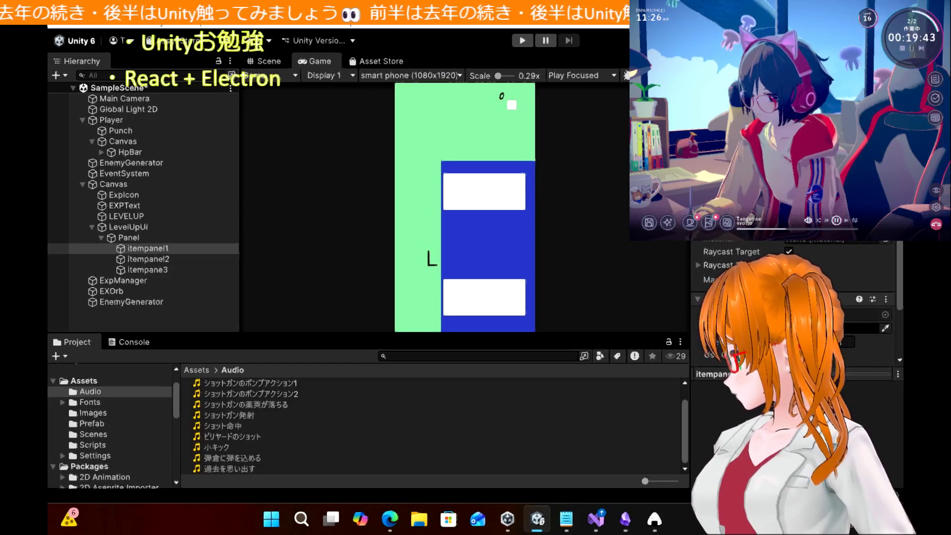
{"action": "left_click", "coordinate": [849, 343]}
{"action": "type", "text": "0"}
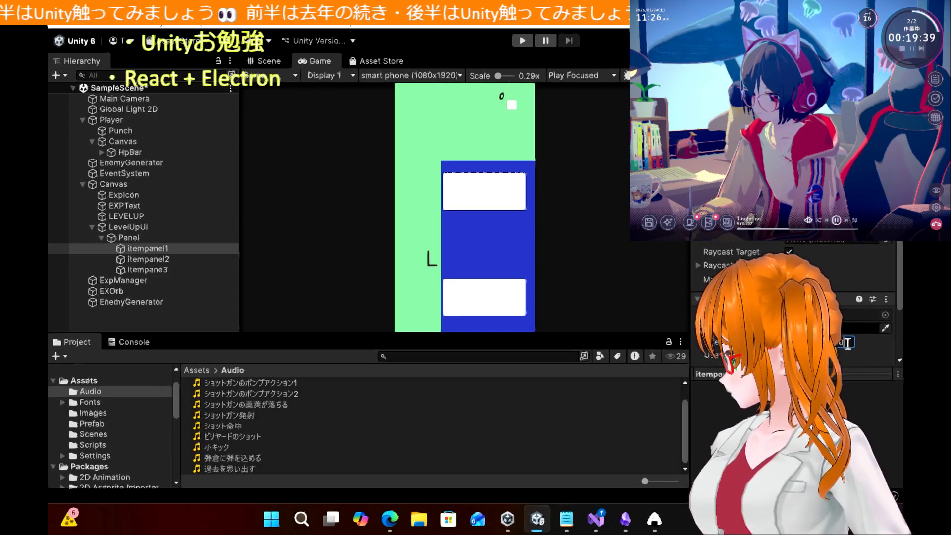
Set itempanel2's Outline Effect Distance to 10 and select itempane3
{"action": "left_click", "coordinate": [179, 259]}
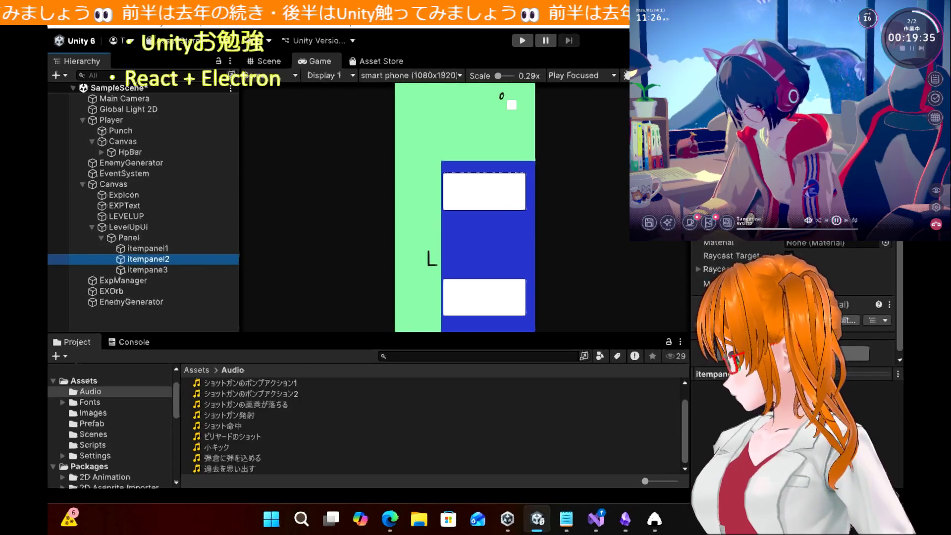
{"action": "left_click", "coordinate": [697, 304]}
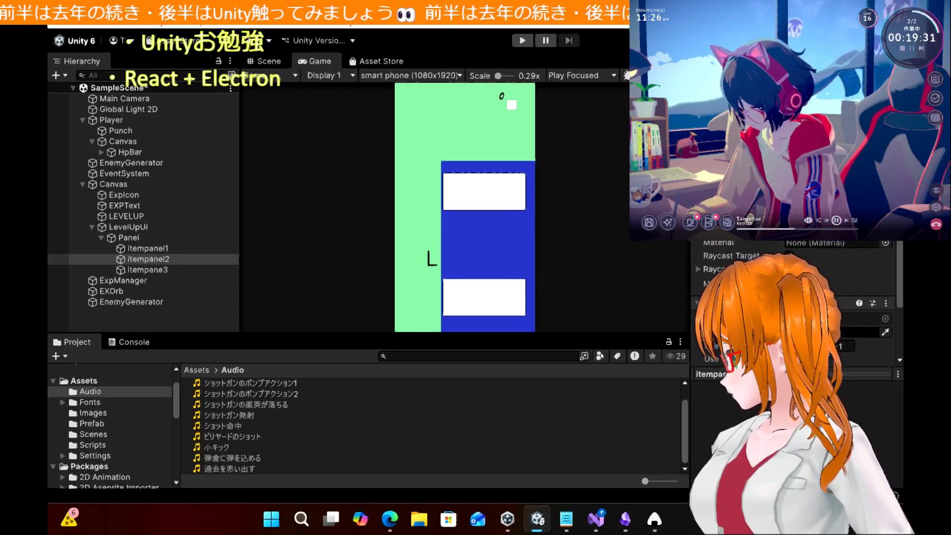
{"action": "left_click", "coordinate": [855, 342]}
{"action": "type", "text": "10"}
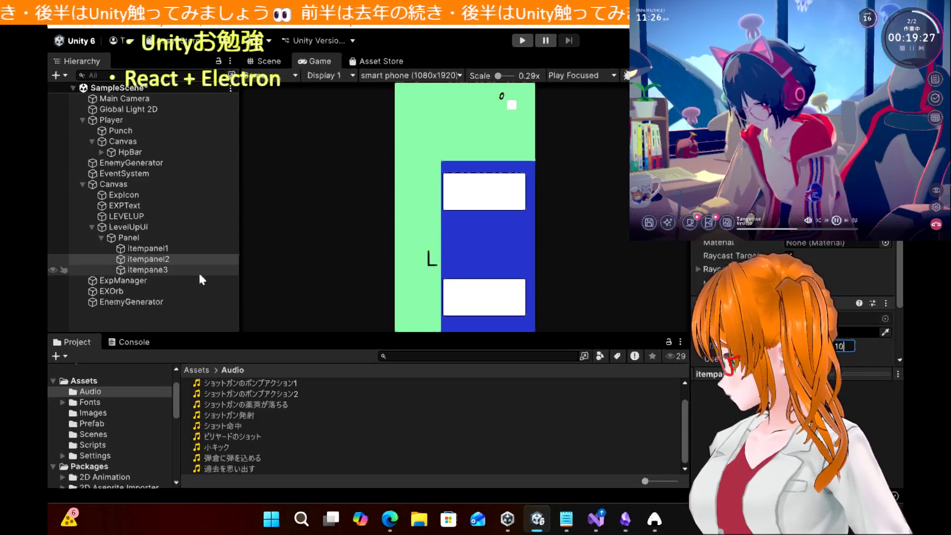
{"action": "left_click", "coordinate": [171, 269]}
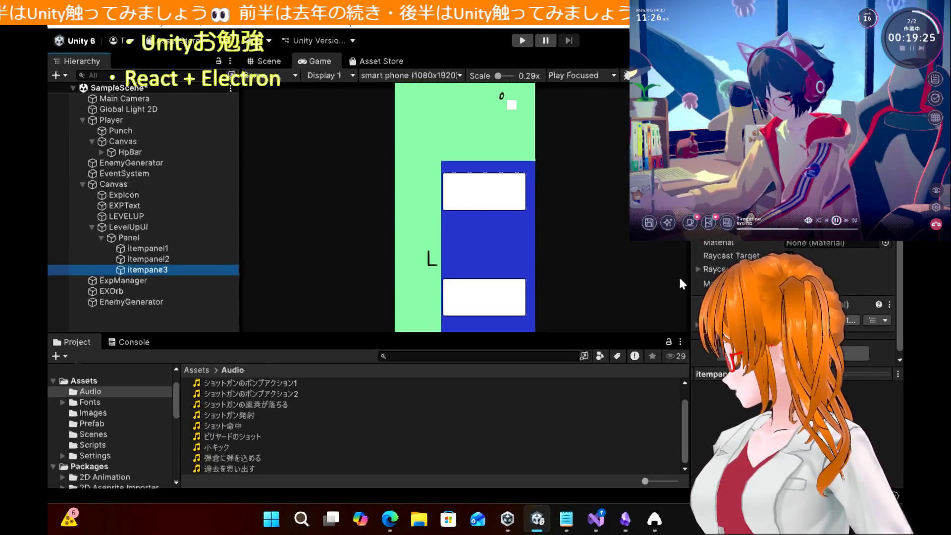
{"action": "scroll", "coordinate": [744, 297], "scroll_direction": "down", "scroll_amount": 3}
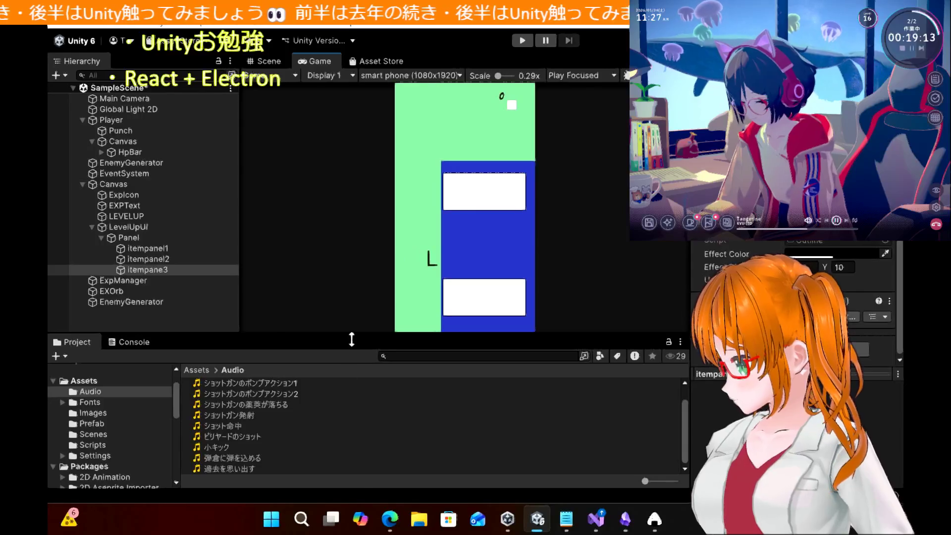
{"action": "left_click", "coordinate": [390, 519]}
{"action": "scroll", "coordinate": [396, 191], "scroll_direction": "down", "scroll_amount": 5}
{"action": "scroll", "coordinate": [396, 192], "scroll_direction": "down", "scroll_amount": 6}
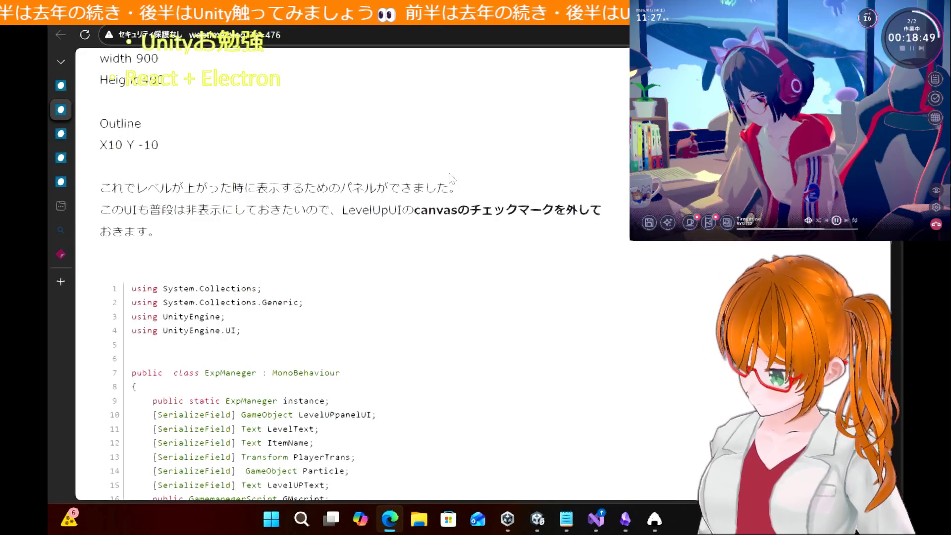
Scroll through the tutorial to review the ExpManeger leveluppanel code
{"action": "scroll", "coordinate": [452, 179], "scroll_direction": "down", "scroll_amount": 10}
{"action": "scroll", "coordinate": [452, 178], "scroll_direction": "down", "scroll_amount": 15}
{"action": "scroll", "coordinate": [452, 179], "scroll_direction": "down", "scroll_amount": 6}
{"action": "scroll", "coordinate": [451, 178], "scroll_direction": "up", "scroll_amount": 15}
{"action": "scroll", "coordinate": [452, 178], "scroll_direction": "up", "scroll_amount": 20}
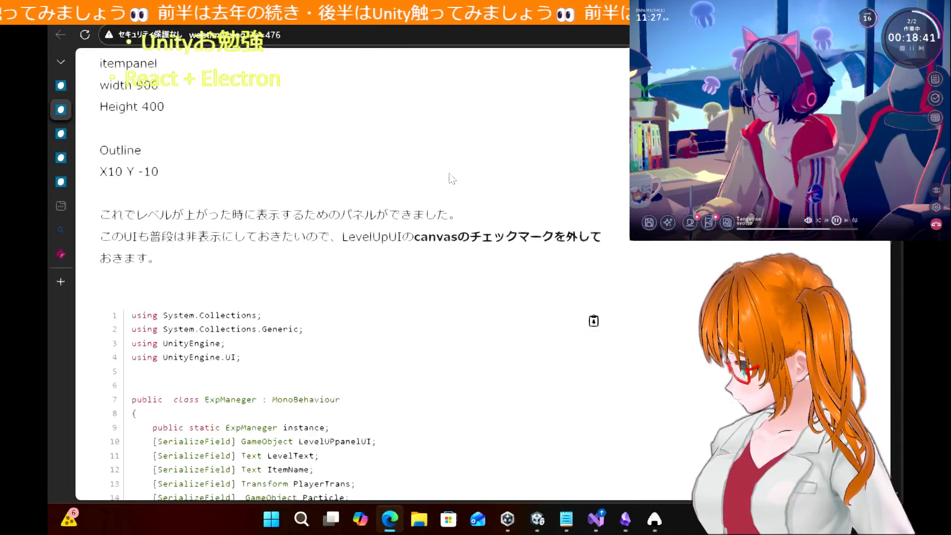
{"action": "scroll", "coordinate": [452, 179], "scroll_direction": "down", "scroll_amount": 1}
{"action": "scroll", "coordinate": [452, 178], "scroll_direction": "up", "scroll_amount": 1}
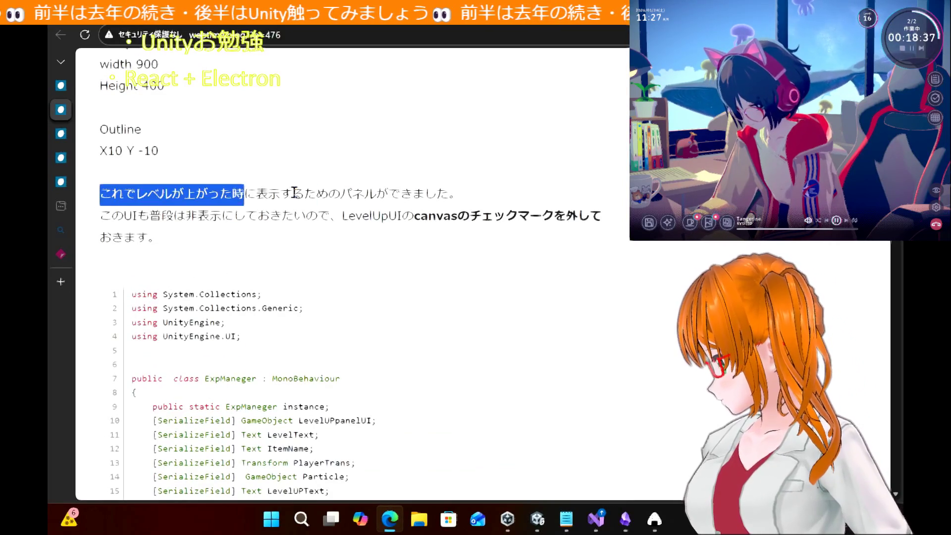
Return to the article's opening image and bring up the floating itempanel notes capture
{"action": "left_click_drag", "start_coordinate": [370, 193], "coordinate": [486, 194]}
{"action": "left_click", "coordinate": [213, 141]}
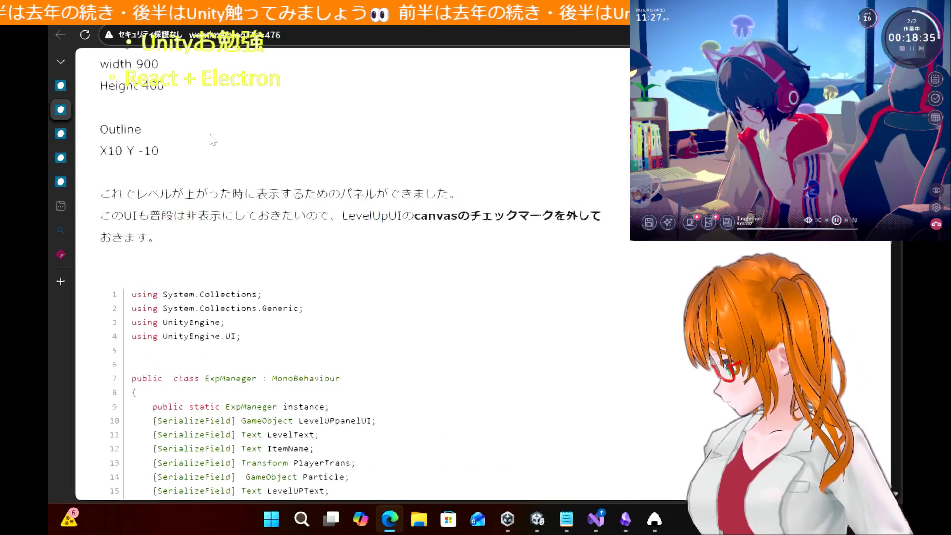
{"action": "scroll", "coordinate": [361, 132], "scroll_direction": "up", "scroll_amount": 15}
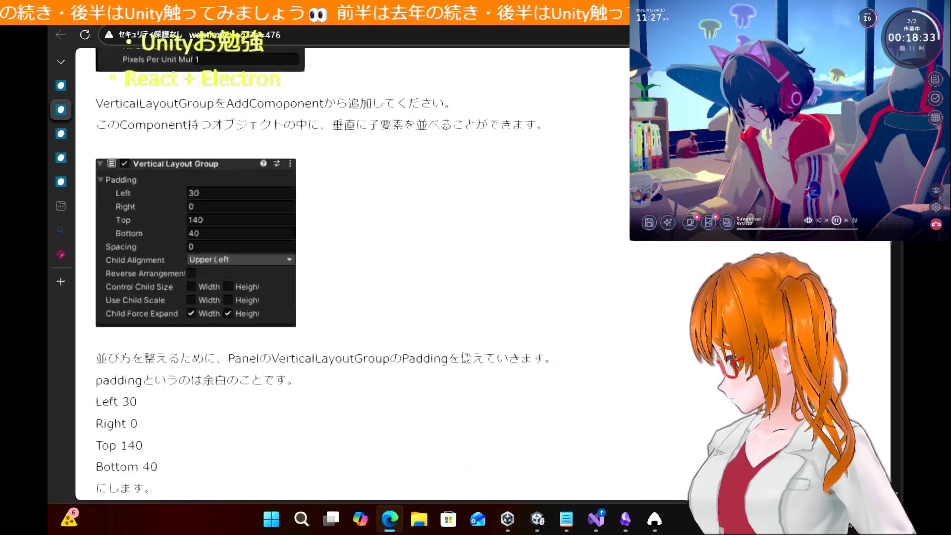
{"action": "scroll", "coordinate": [464, 357], "scroll_direction": "down", "scroll_amount": 20}
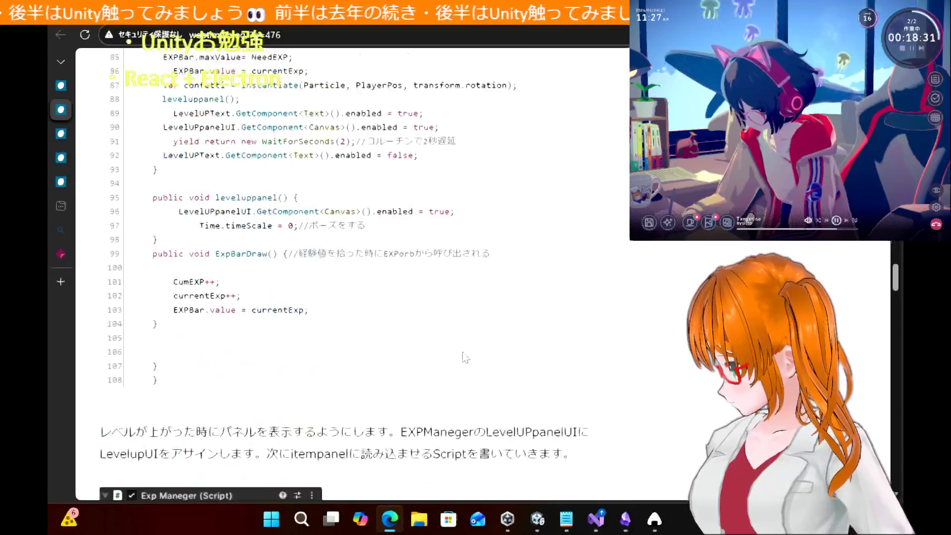
{"action": "scroll", "coordinate": [464, 357], "scroll_direction": "down", "scroll_amount": 20}
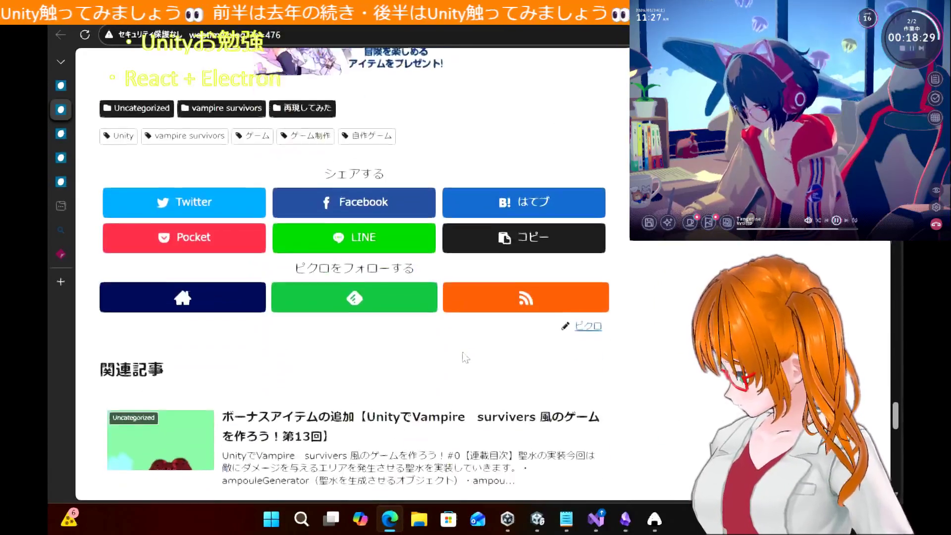
{"action": "scroll", "coordinate": [464, 357], "scroll_direction": "up", "scroll_amount": 20}
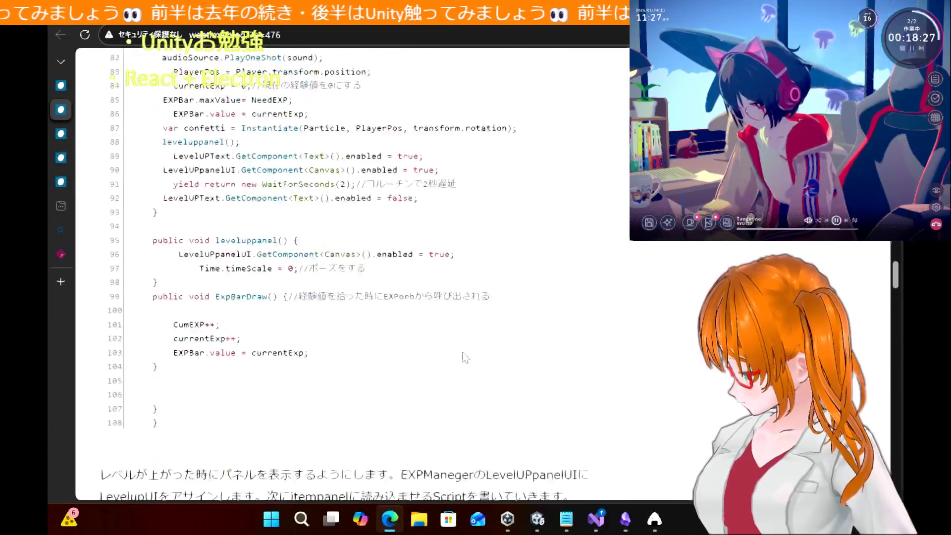
{"action": "scroll", "coordinate": [464, 357], "scroll_direction": "up", "scroll_amount": 20}
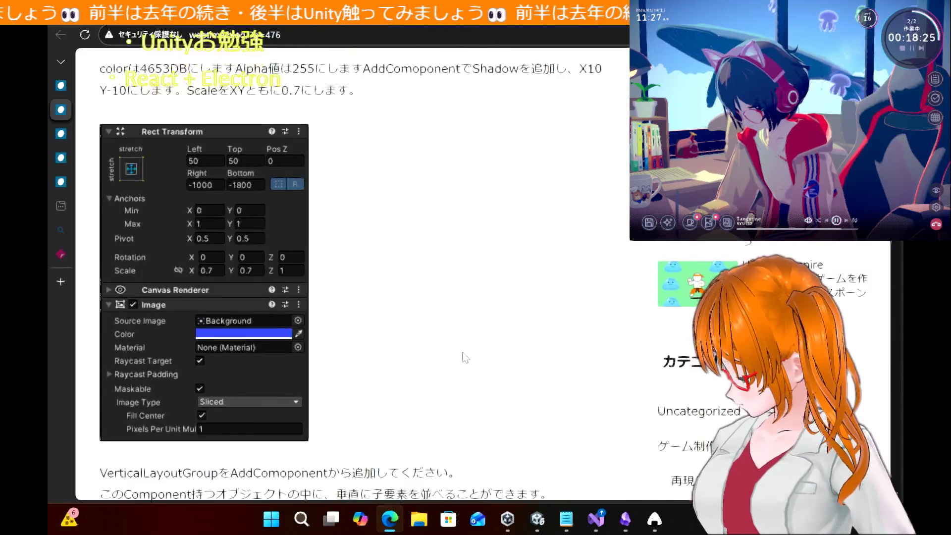
{"action": "scroll", "coordinate": [464, 357], "scroll_direction": "up", "scroll_amount": 3}
{"action": "scroll", "coordinate": [464, 356], "scroll_direction": "down", "scroll_amount": 9}
{"action": "scroll", "coordinate": [464, 357], "scroll_direction": "up", "scroll_amount": 12}
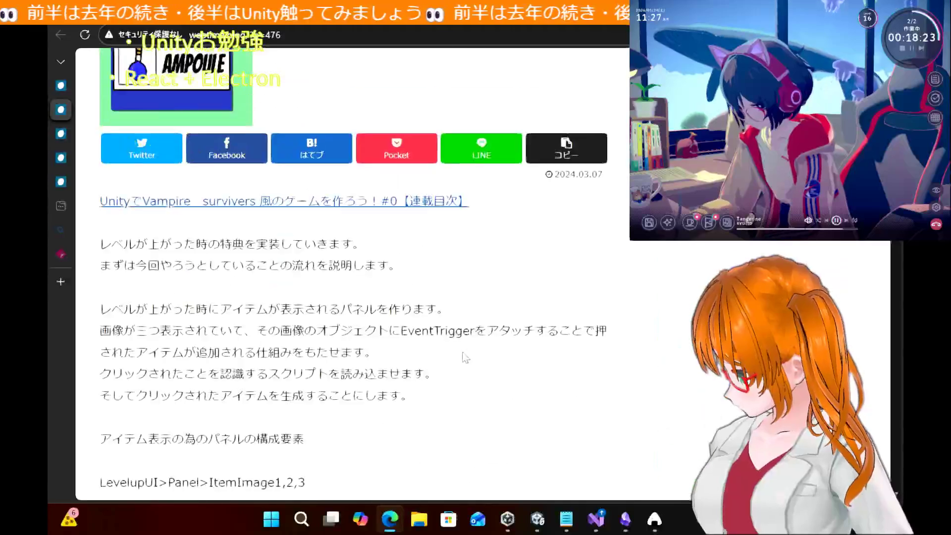
{"action": "left_click", "coordinate": [654, 519]}
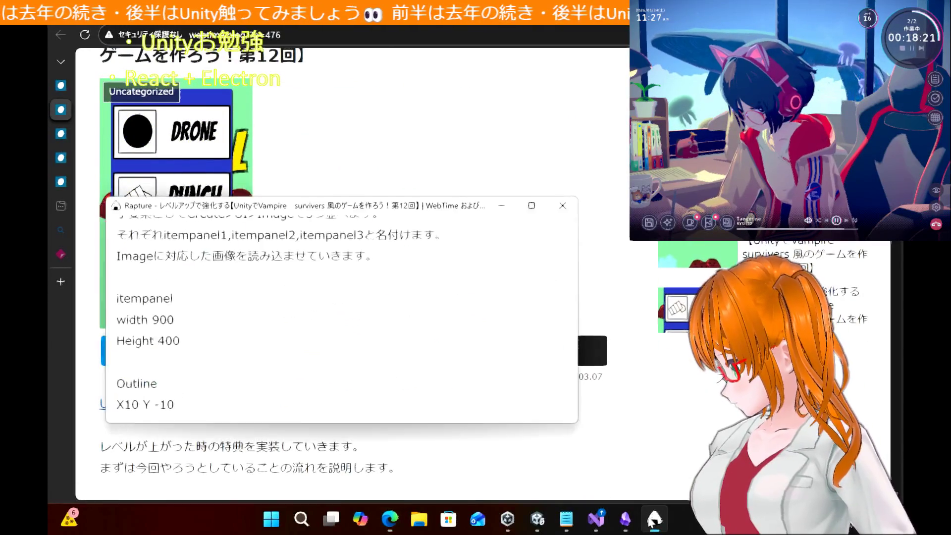
Close the floating itempanel notes capture in Rapture
{"action": "left_click", "coordinate": [505, 202]}
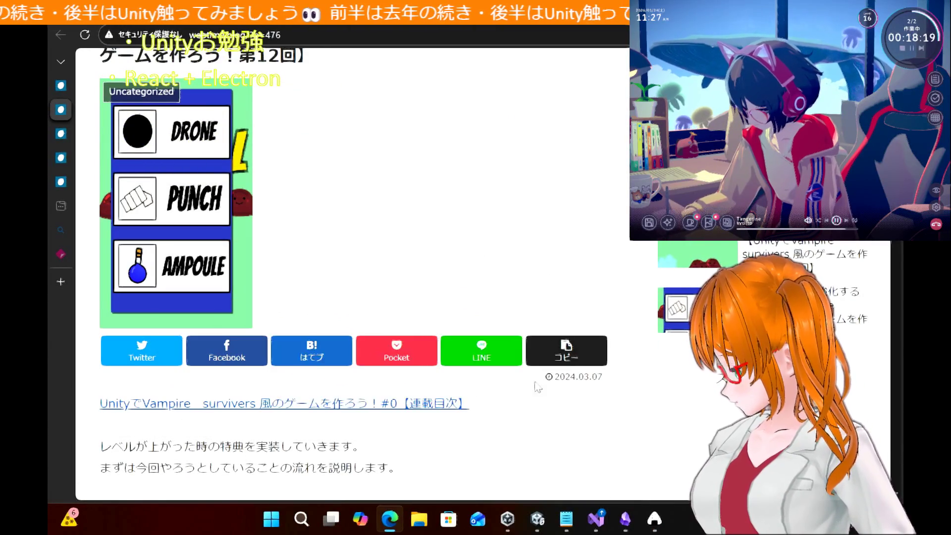
{"action": "left_click", "coordinate": [537, 521]}
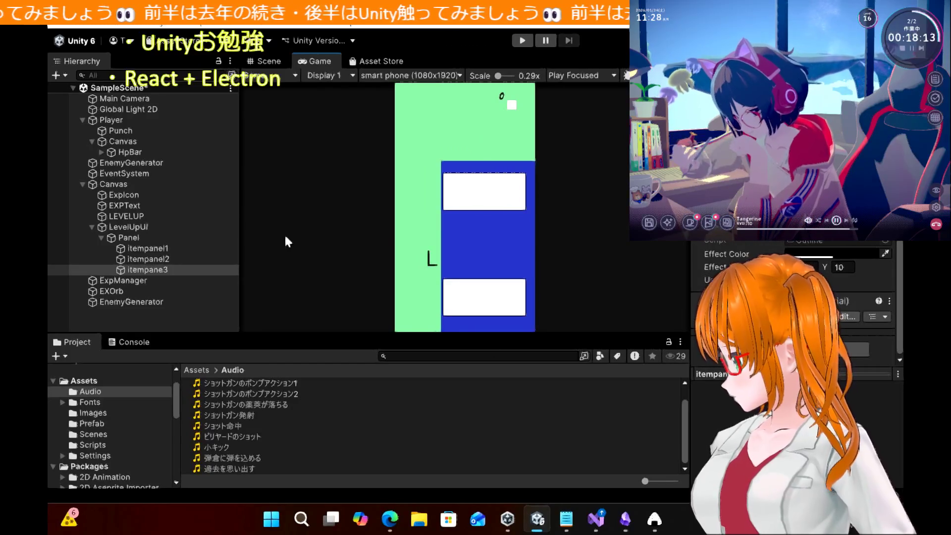
{"action": "left_click", "coordinate": [390, 519]}
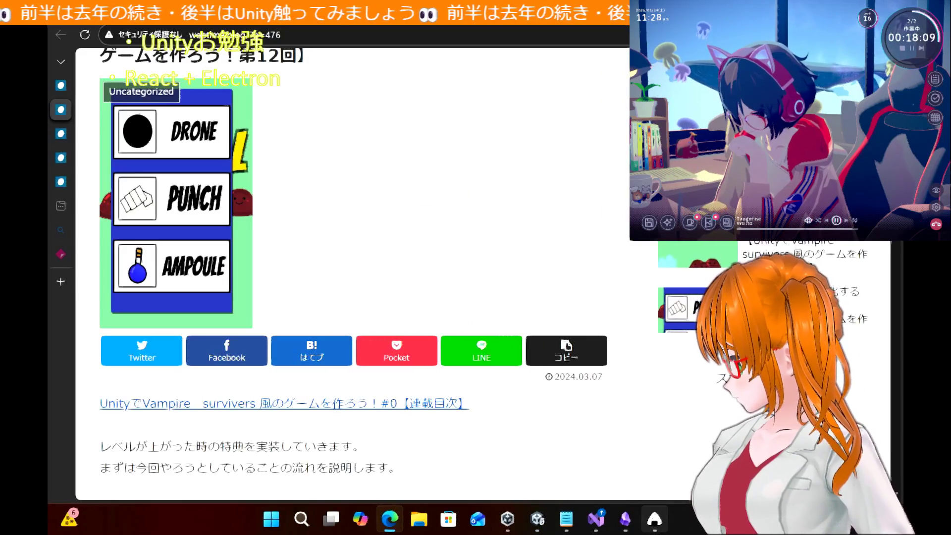
{"action": "left_click", "coordinate": [654, 519]}
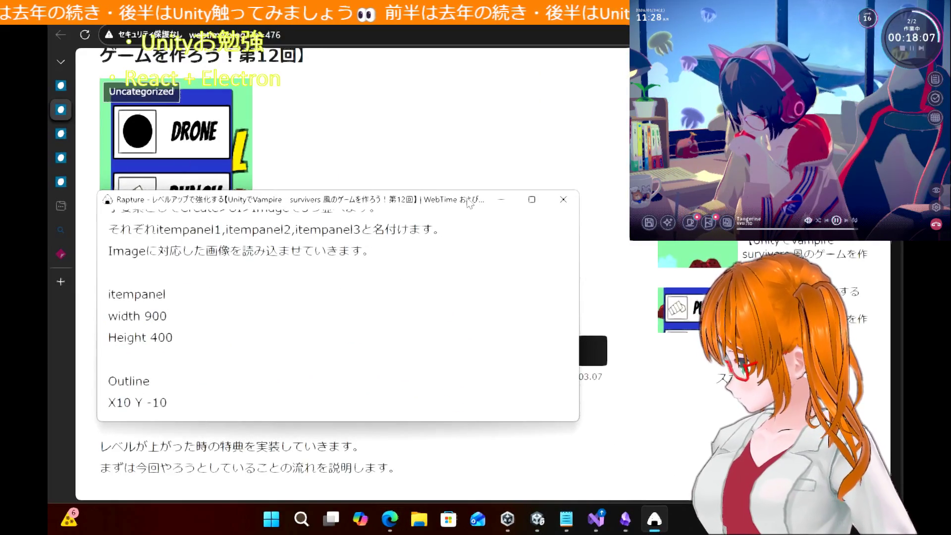
{"action": "left_click", "coordinate": [563, 201]}
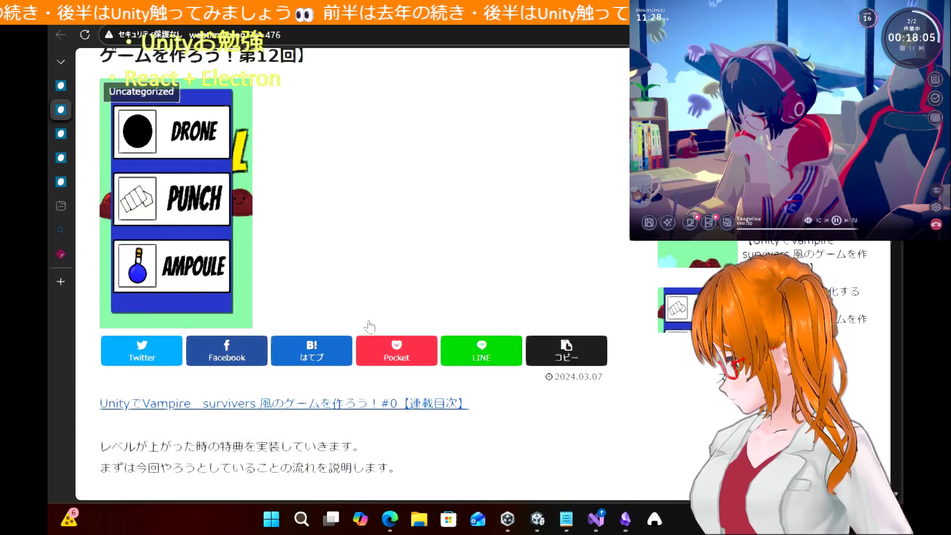
Capture the finished DRONE, PUNCH, AMPOULE panel image and move the capture to the right
{"action": "mouse_move", "coordinate": [94, 70]}
{"action": "left_mouse_down"}
{"action": "mouse_move", "coordinate": [286, 337]}
{"action": "mouse_move", "coordinate": [274, 346]}
{"action": "left_mouse_up"}
{"action": "left_click_drag", "start_coordinate": [164, 69], "coordinate": [723, 188]}
{"action": "key", "text": "alt+Tab"}
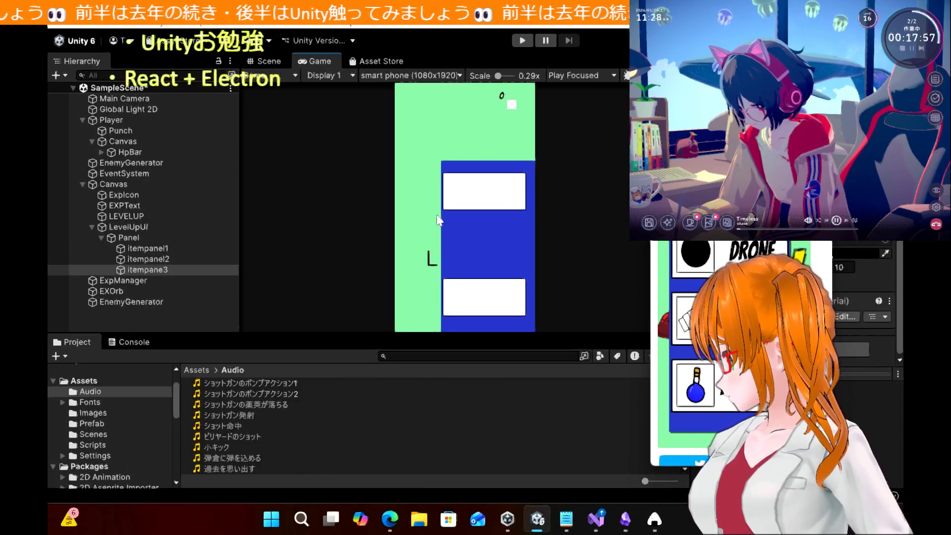
Place the DRONE/PUNCH/AMPOULE reference capture beside the Game view and select LevelUpUI
{"action": "scroll", "coordinate": [437, 220], "scroll_direction": "up", "scroll_amount": 2}
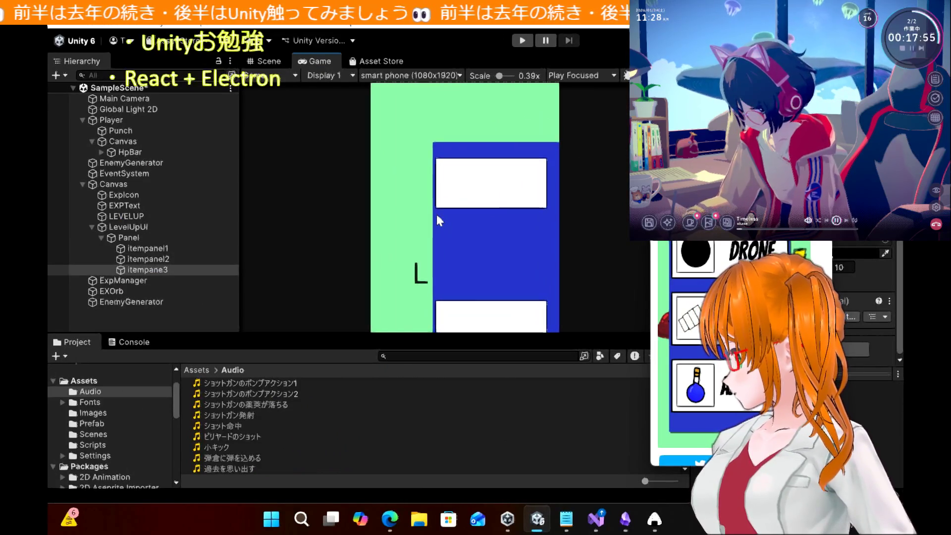
{"action": "scroll", "coordinate": [437, 219], "scroll_direction": "down", "scroll_amount": 2}
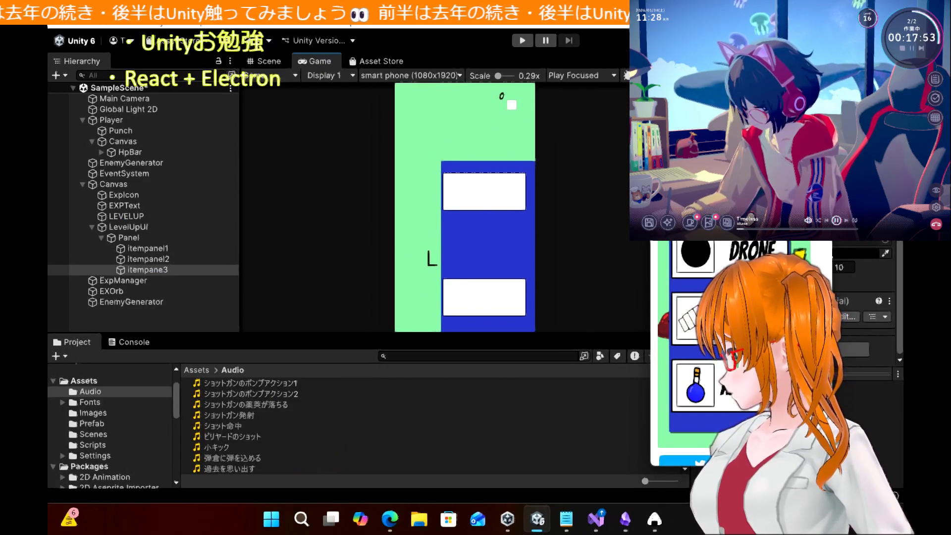
{"action": "mouse_move", "coordinate": [726, 181]}
{"action": "left_mouse_down"}
{"action": "mouse_move", "coordinate": [543, 161]}
{"action": "mouse_move", "coordinate": [677, 166]}
{"action": "mouse_move", "coordinate": [625, 137]}
{"action": "mouse_move", "coordinate": [582, 144]}
{"action": "mouse_move", "coordinate": [633, 157]}
{"action": "mouse_move", "coordinate": [545, 124]}
{"action": "left_mouse_up"}
{"action": "left_click", "coordinate": [147, 223]}
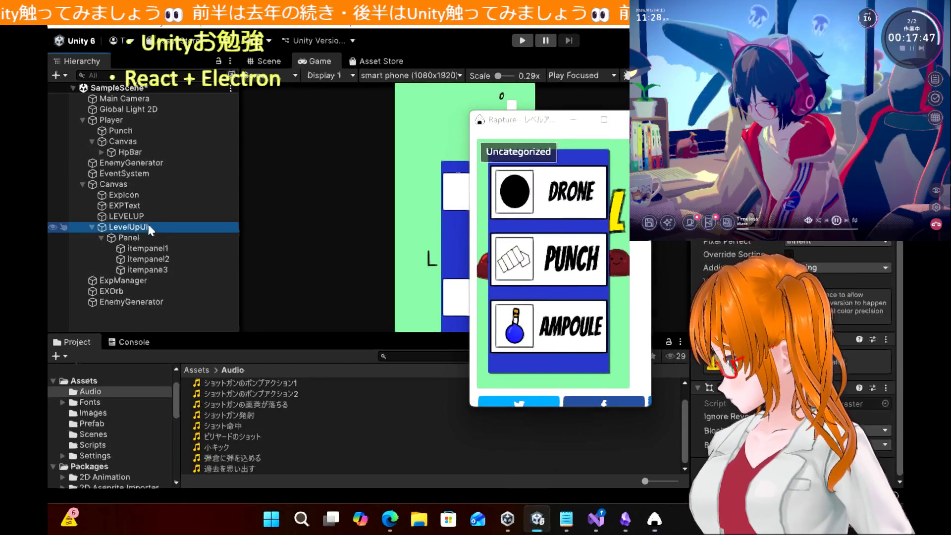
{"action": "mouse_move", "coordinate": [521, 124]}
{"action": "left_mouse_down"}
{"action": "mouse_move", "coordinate": [343, 211]}
{"action": "mouse_move", "coordinate": [325, 239]}
{"action": "left_mouse_up"}
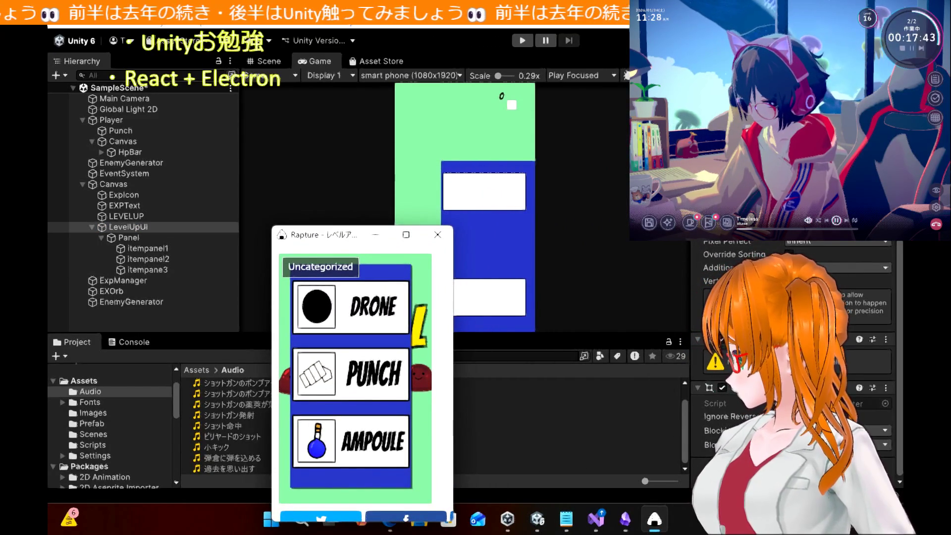
{"action": "key", "text": "alt+Tab"}
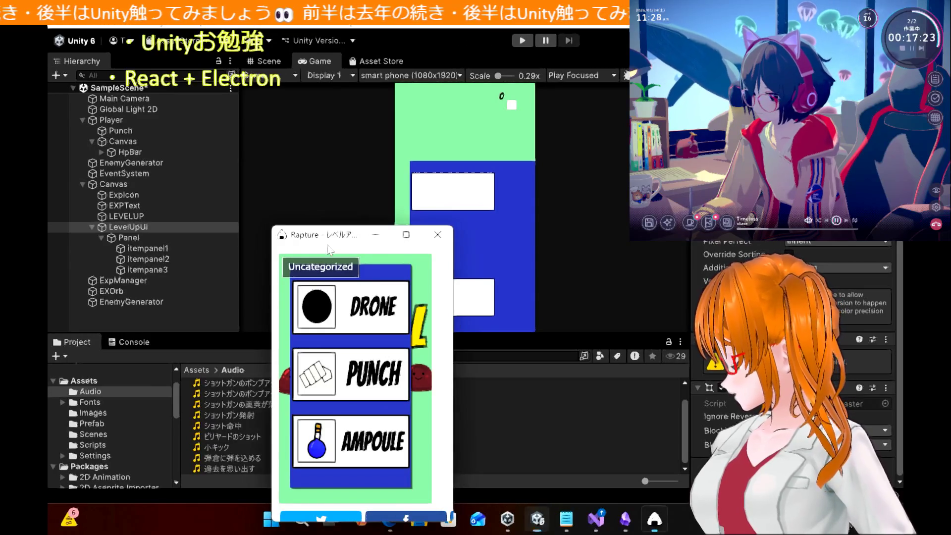
{"action": "mouse_move", "coordinate": [328, 249]}
{"action": "left_mouse_down"}
{"action": "mouse_move", "coordinate": [192, 155]}
{"action": "mouse_move", "coordinate": [191, 141]}
{"action": "left_mouse_up"}
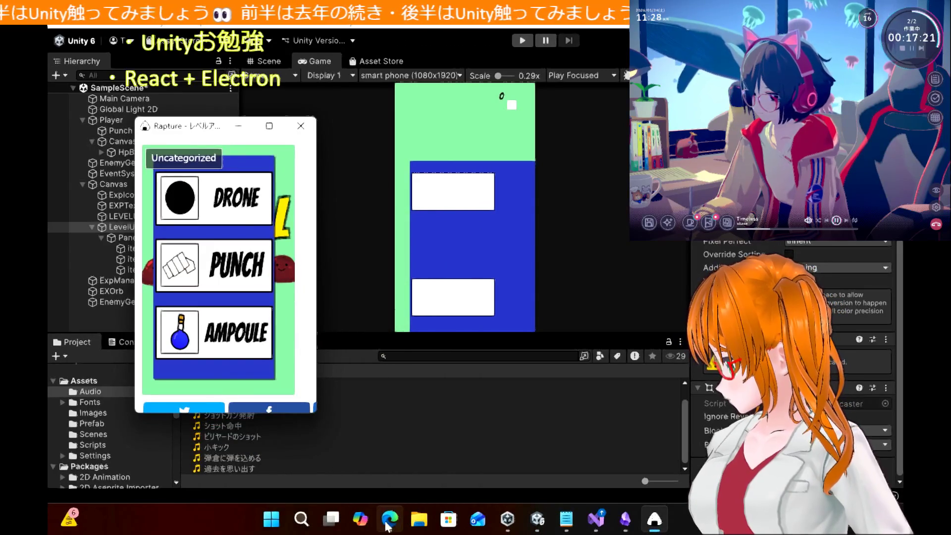
{"action": "left_click", "coordinate": [390, 520]}
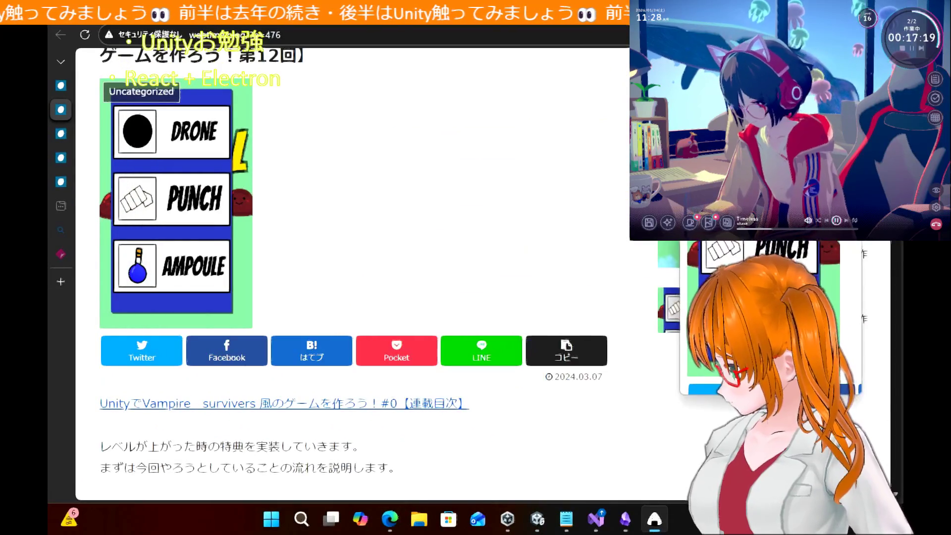
Read the blog's LevelUpUI Panel, Vertical Layout Group padding and itempanel size notes
{"action": "scroll", "coordinate": [466, 213], "scroll_direction": "down", "scroll_amount": 10}
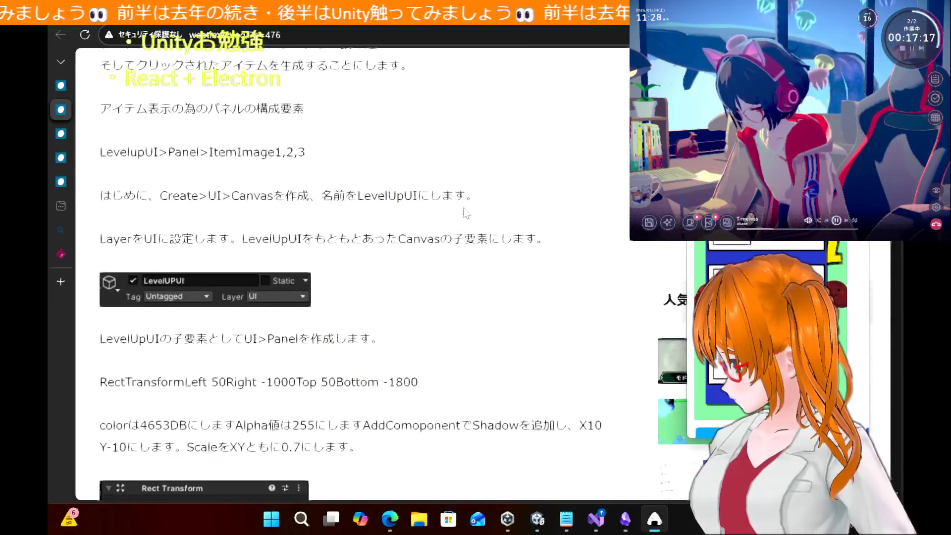
{"action": "scroll", "coordinate": [466, 213], "scroll_direction": "down", "scroll_amount": 5}
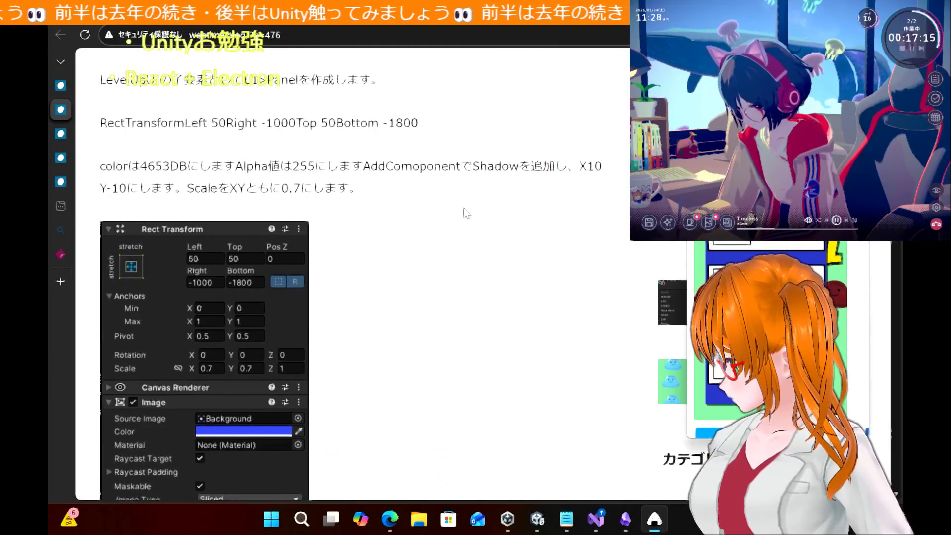
{"action": "scroll", "coordinate": [466, 213], "scroll_direction": "up", "scroll_amount": 1}
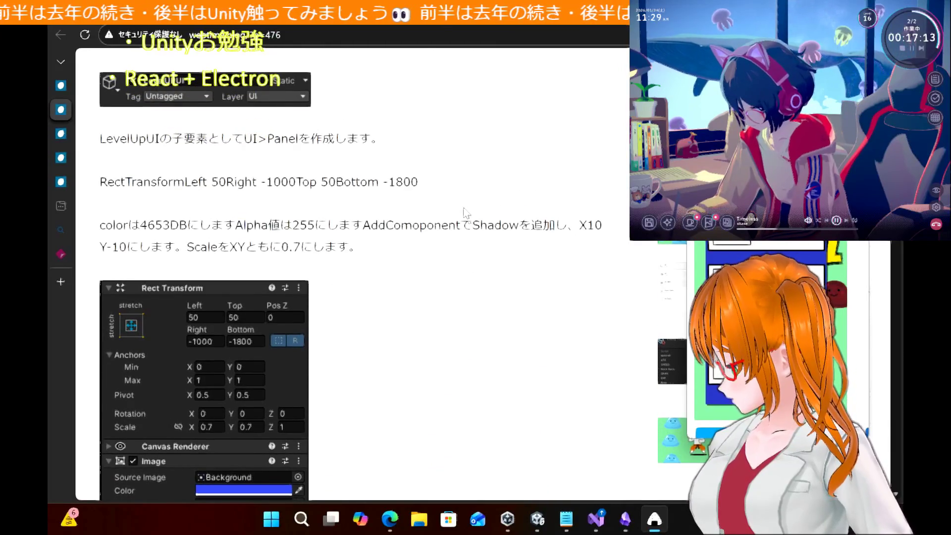
{"action": "scroll", "coordinate": [466, 213], "scroll_direction": "up", "scroll_amount": 4}
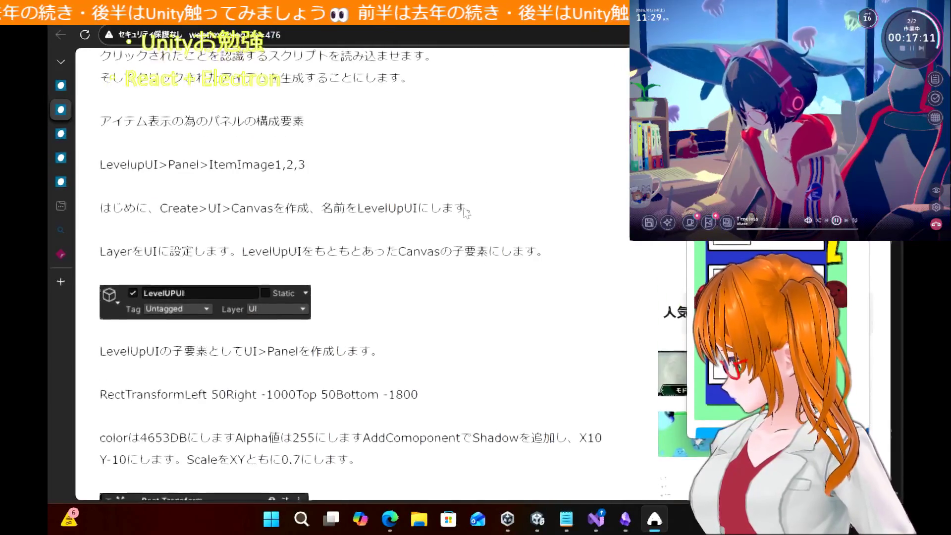
{"action": "scroll", "coordinate": [466, 213], "scroll_direction": "down", "scroll_amount": 3}
{"action": "scroll", "coordinate": [466, 213], "scroll_direction": "down", "scroll_amount": 11}
{"action": "scroll", "coordinate": [466, 213], "scroll_direction": "up", "scroll_amount": 12}
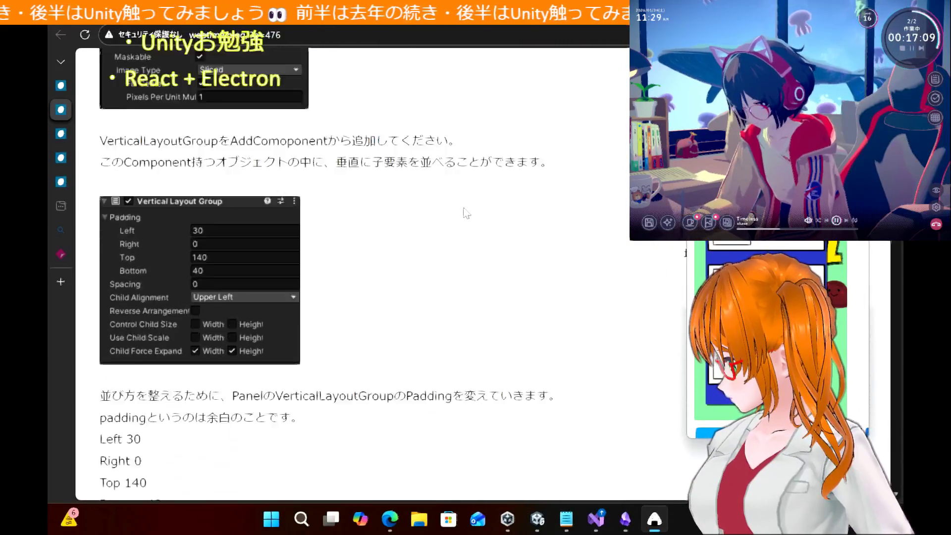
{"action": "scroll", "coordinate": [466, 213], "scroll_direction": "up", "scroll_amount": 8}
{"action": "scroll", "coordinate": [466, 213], "scroll_direction": "down", "scroll_amount": 11}
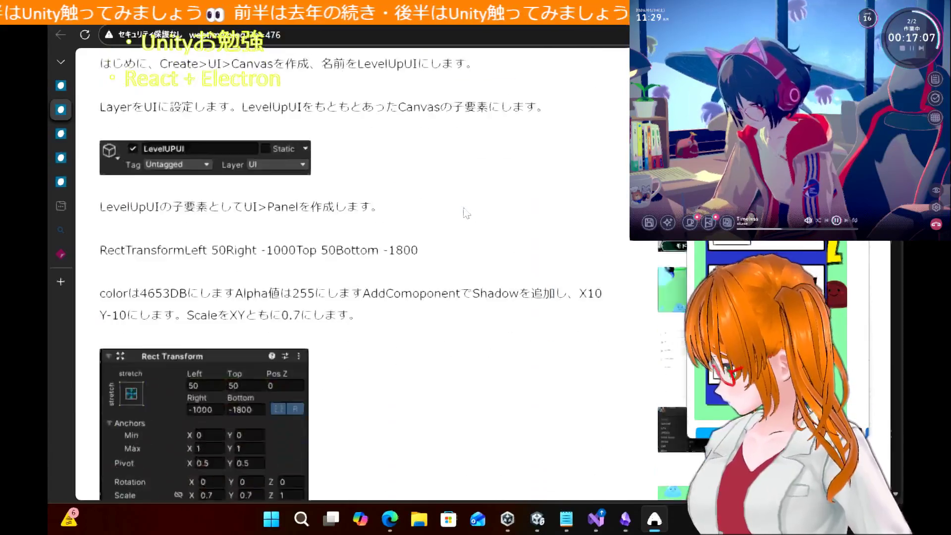
{"action": "scroll", "coordinate": [465, 213], "scroll_direction": "down", "scroll_amount": 10}
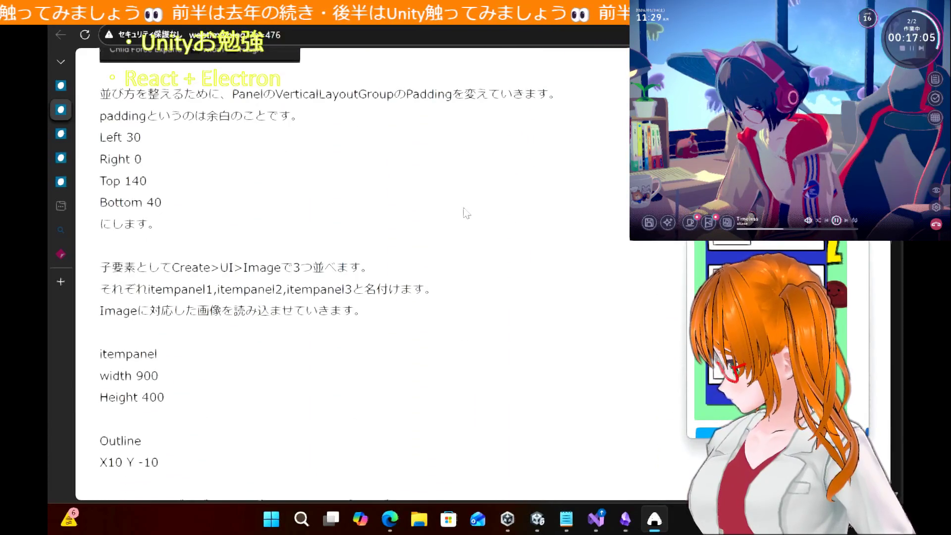
{"action": "scroll", "coordinate": [465, 213], "scroll_direction": "down", "scroll_amount": 6}
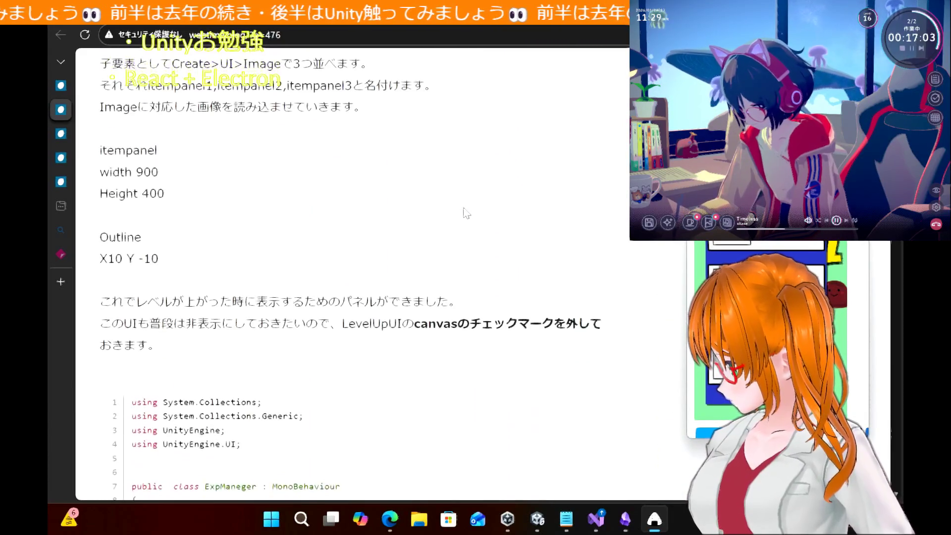
{"action": "scroll", "coordinate": [466, 213], "scroll_direction": "up", "scroll_amount": 4}
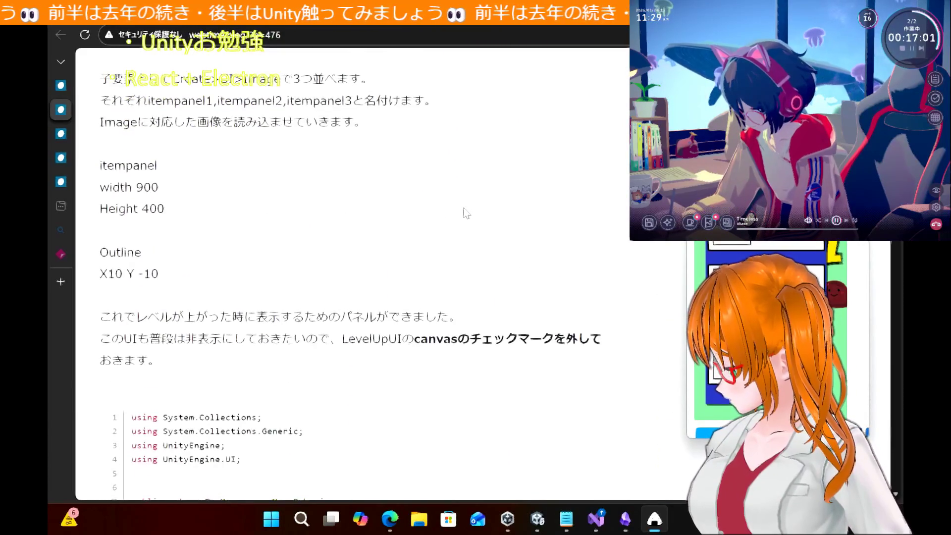
{"action": "scroll", "coordinate": [466, 213], "scroll_direction": "down", "scroll_amount": 8}
{"action": "scroll", "coordinate": [466, 213], "scroll_direction": "up", "scroll_amount": 10}
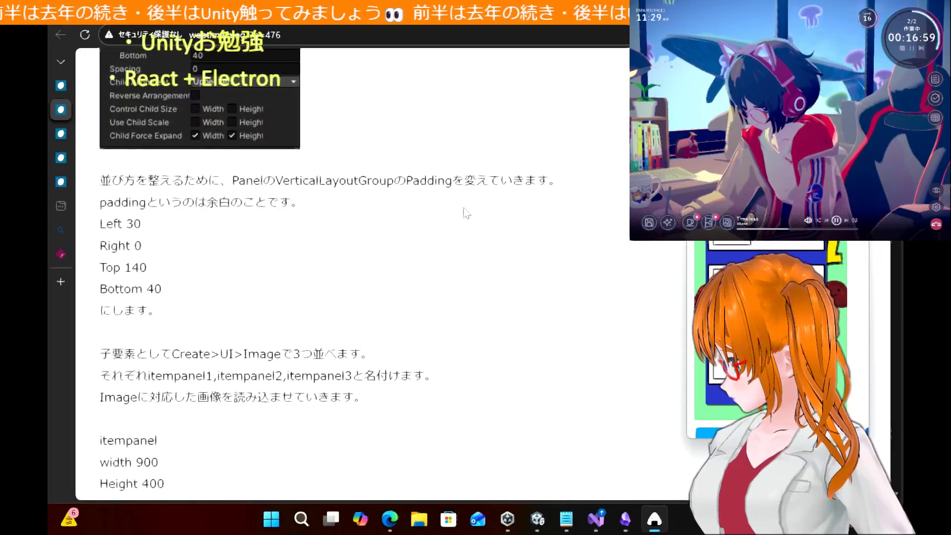
{"action": "key", "text": "alt+Tab"}
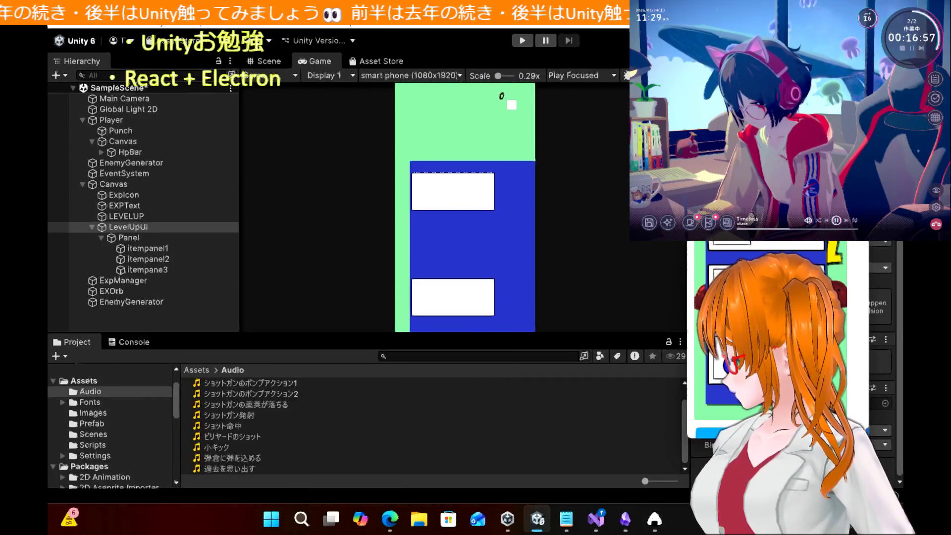
Compare the panel with the reference capture beside the game preview, then close the capture
{"action": "mouse_move", "coordinate": [606, 165]}
{"action": "left_mouse_down"}
{"action": "mouse_move", "coordinate": [118, 164]}
{"action": "mouse_move", "coordinate": [172, 165]}
{"action": "mouse_move", "coordinate": [171, 153]}
{"action": "left_mouse_up"}
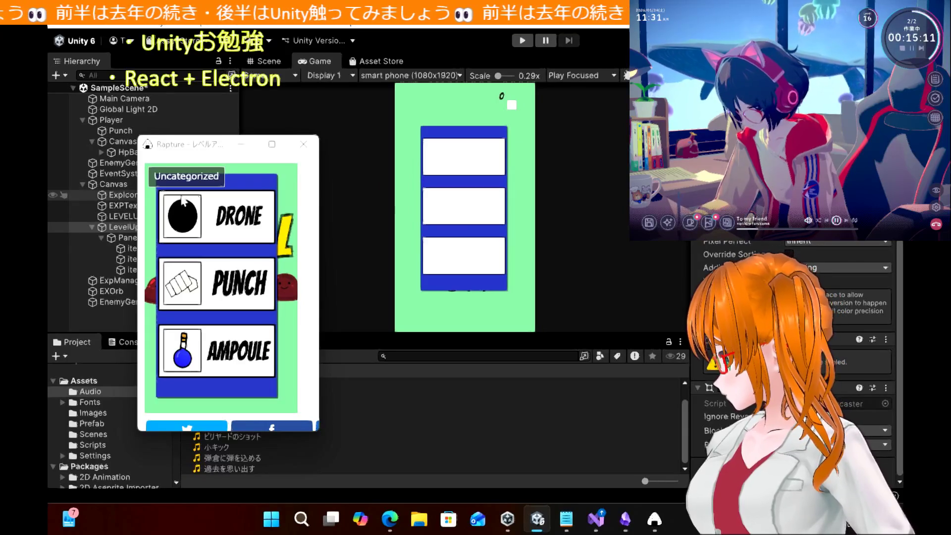
{"action": "left_click", "coordinate": [302, 147]}
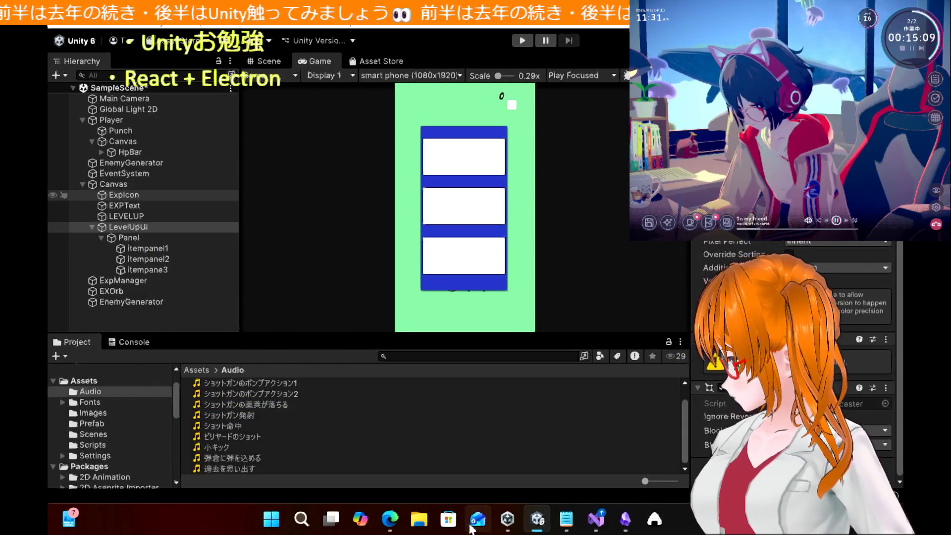
Open the tutorial page and scroll through the ExpManager script section
{"action": "mouse_move", "coordinate": [399, 516]}
{"action": "left_click", "coordinate": [409, 483]}
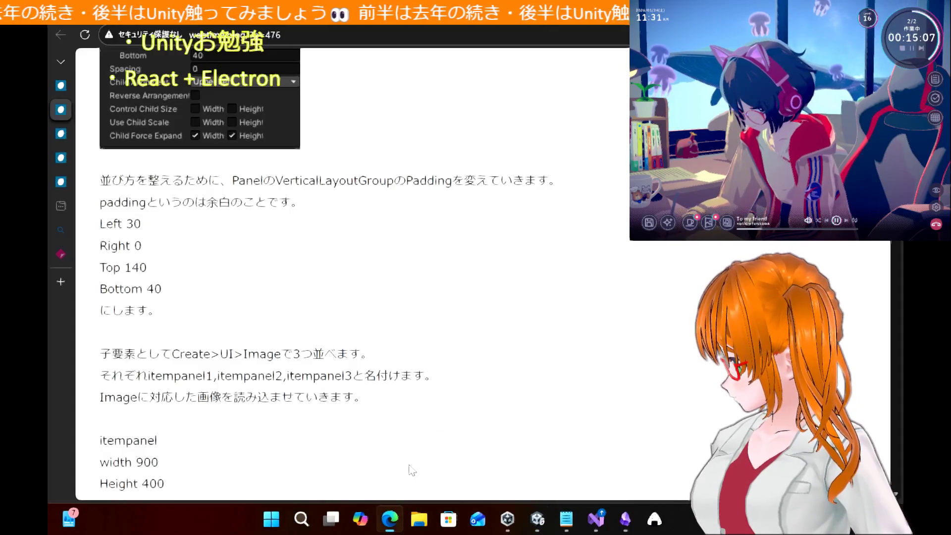
{"action": "scroll", "coordinate": [265, 361], "scroll_direction": "down", "scroll_amount": 10}
{"action": "scroll", "coordinate": [265, 365], "scroll_direction": "down", "scroll_amount": 18}
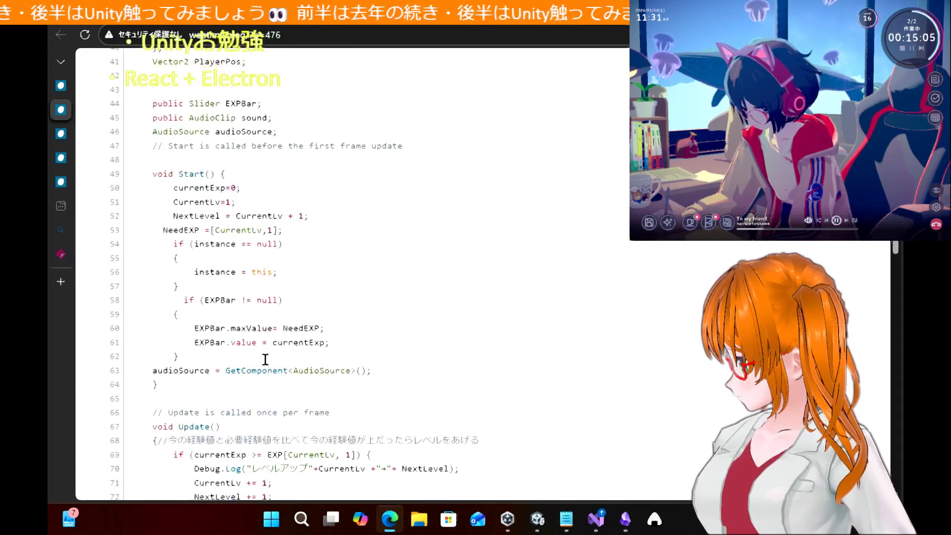
{"action": "scroll", "coordinate": [265, 360], "scroll_direction": "down", "scroll_amount": 5}
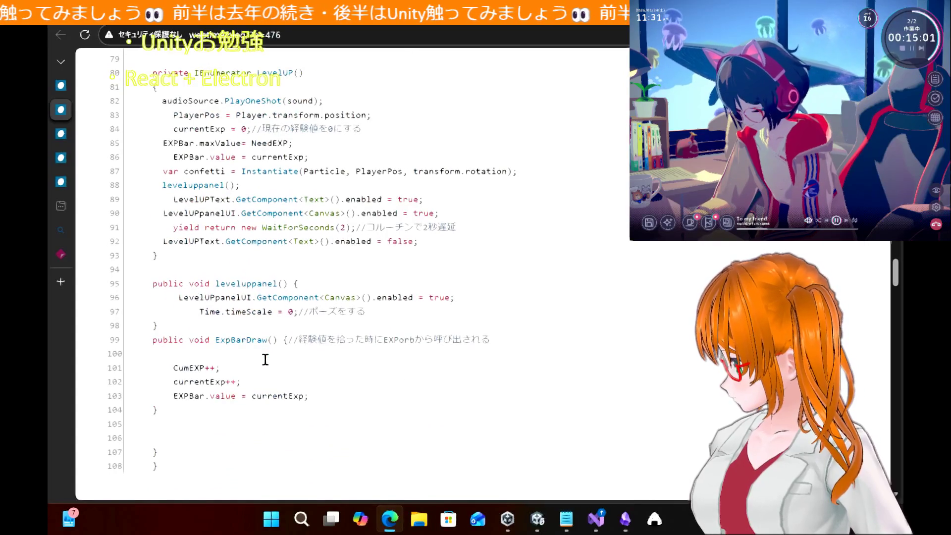
{"action": "scroll", "coordinate": [265, 360], "scroll_direction": "down", "scroll_amount": 6}
{"action": "scroll", "coordinate": [265, 360], "scroll_direction": "up", "scroll_amount": 10}
{"action": "scroll", "coordinate": [265, 360], "scroll_direction": "up", "scroll_amount": 15}
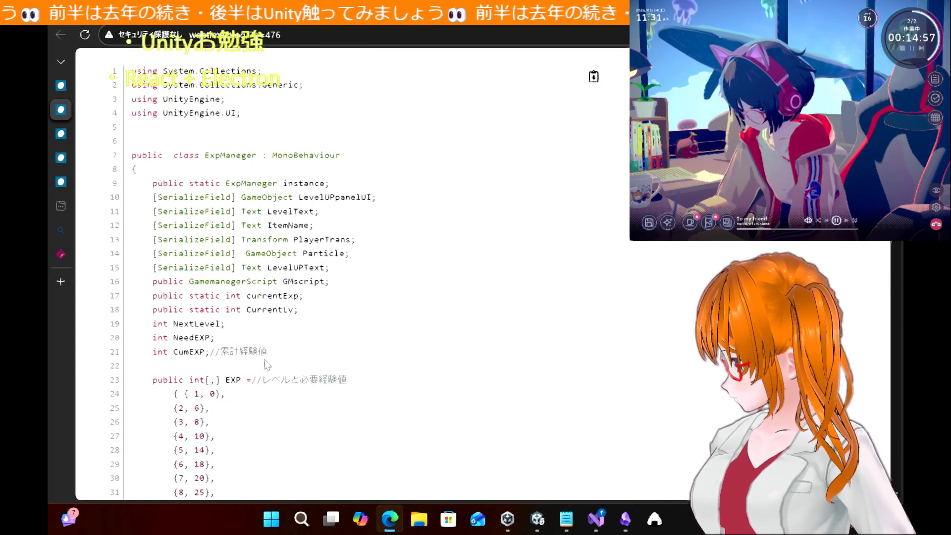
{"action": "scroll", "coordinate": [267, 362], "scroll_direction": "up", "scroll_amount": 2}
{"action": "scroll", "coordinate": [266, 361], "scroll_direction": "up", "scroll_amount": 3}
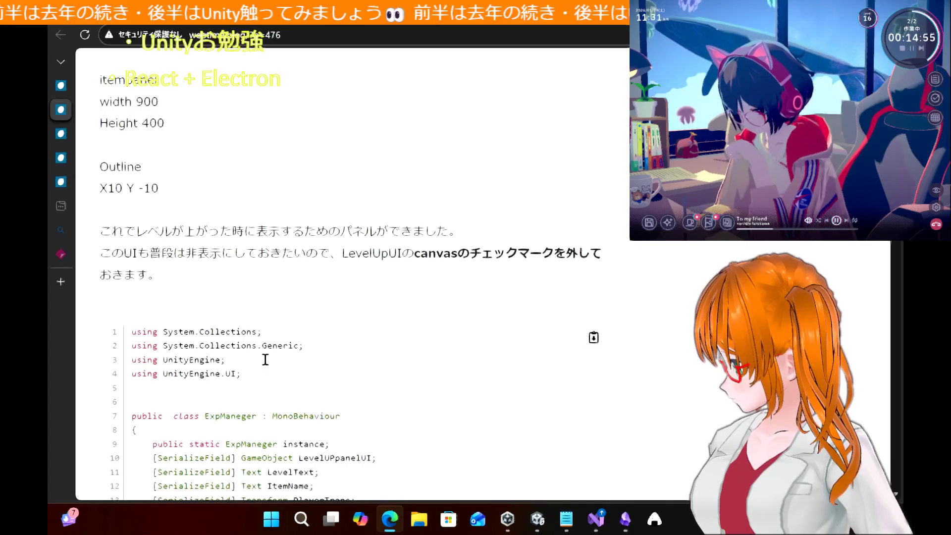
{"action": "scroll", "coordinate": [265, 360], "scroll_direction": "down", "scroll_amount": 1}
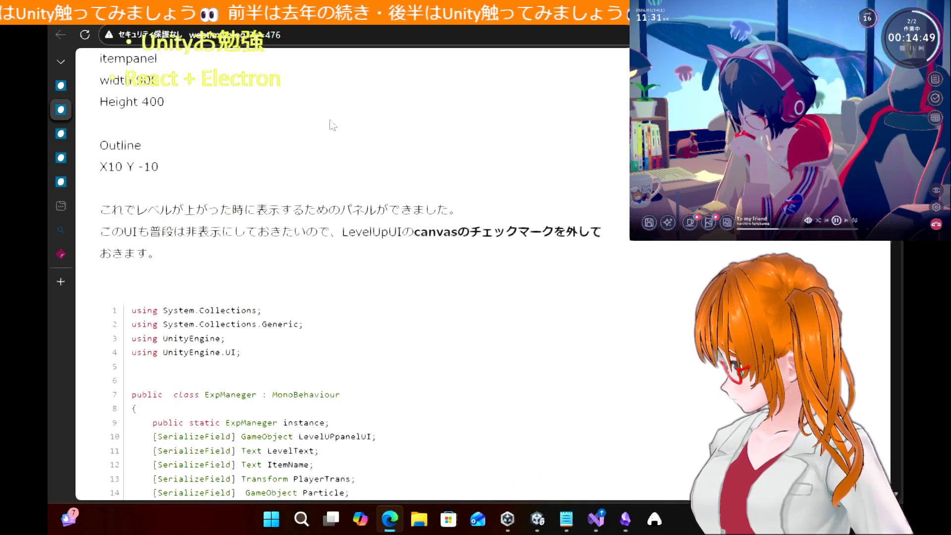
{"action": "scroll", "coordinate": [332, 126], "scroll_direction": "up", "scroll_amount": 1}
{"action": "scroll", "coordinate": [331, 126], "scroll_direction": "down", "scroll_amount": 2}
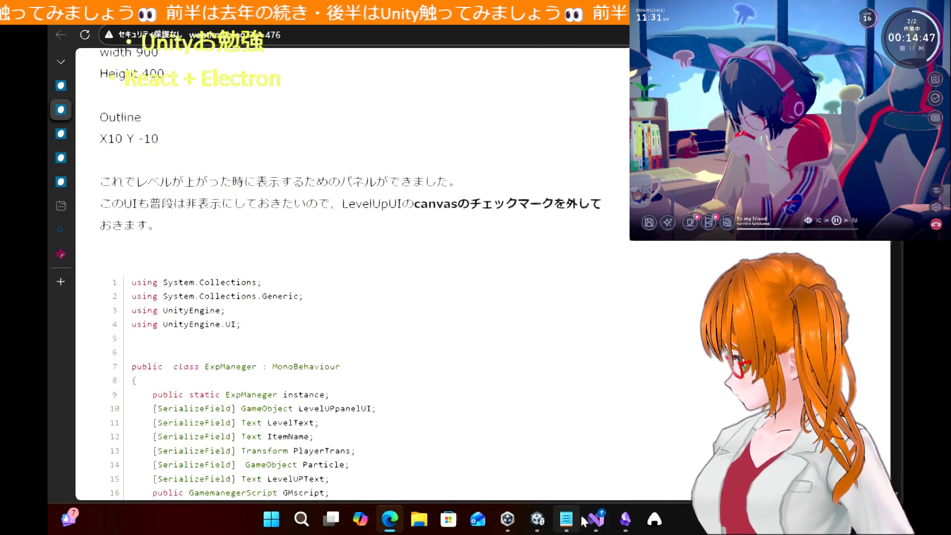
Scroll the tutorial until the LevelUP coroutine and leveluppanel() method are visible
{"action": "left_click", "coordinate": [540, 520]}
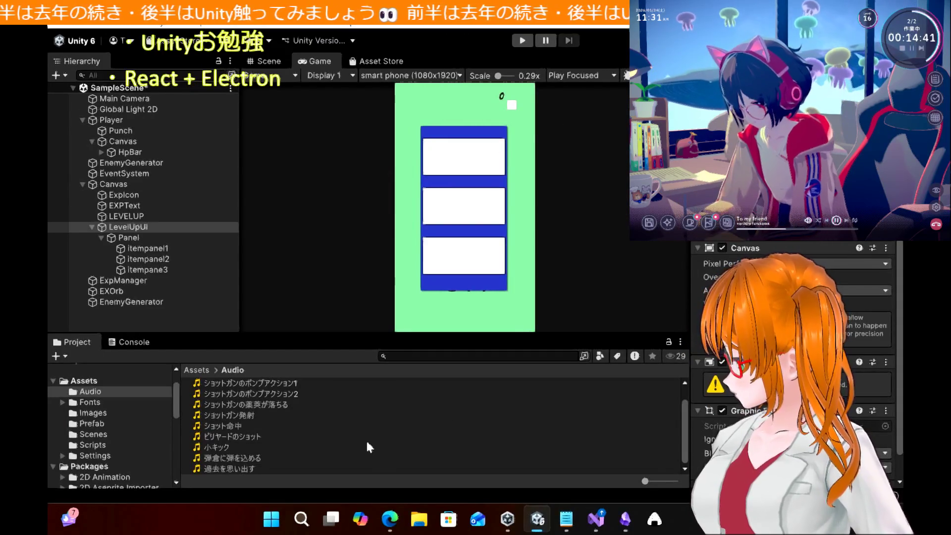
{"action": "left_click", "coordinate": [389, 526]}
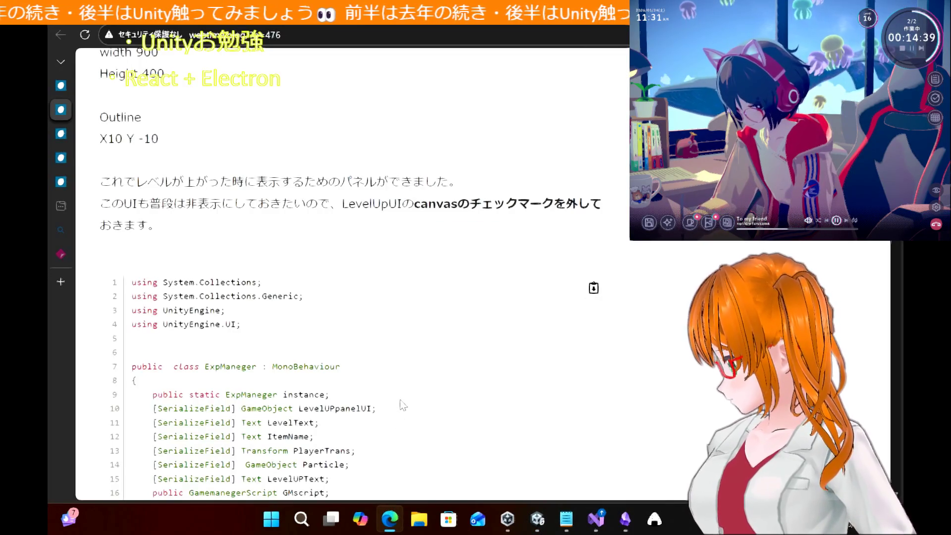
{"action": "scroll", "coordinate": [593, 287], "scroll_direction": "up", "scroll_amount": 10}
{"action": "scroll", "coordinate": [400, 404], "scroll_direction": "down", "scroll_amount": 20}
{"action": "scroll", "coordinate": [402, 405], "scroll_direction": "down", "scroll_amount": 15}
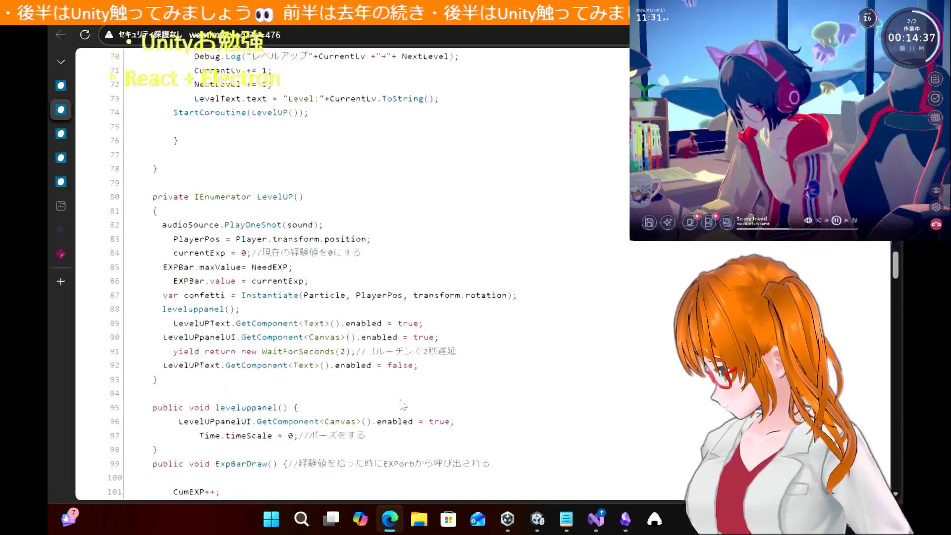
{"action": "scroll", "coordinate": [402, 405], "scroll_direction": "up", "scroll_amount": 3}
{"action": "scroll", "coordinate": [403, 406], "scroll_direction": "down", "scroll_amount": 8}
{"action": "scroll", "coordinate": [403, 406], "scroll_direction": "down", "scroll_amount": 10}
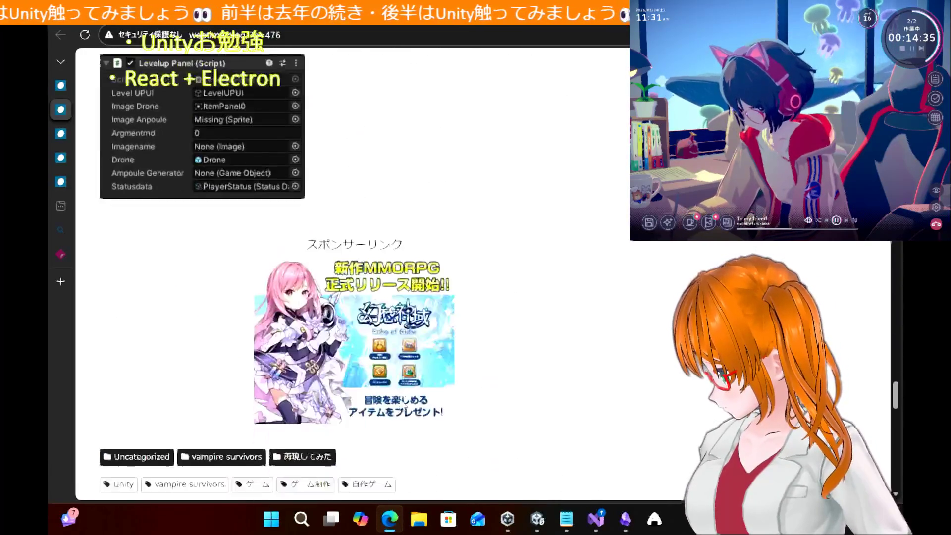
{"action": "scroll", "coordinate": [402, 406], "scroll_direction": "up", "scroll_amount": 12}
{"action": "scroll", "coordinate": [403, 405], "scroll_direction": "up", "scroll_amount": 20}
{"action": "scroll", "coordinate": [402, 405], "scroll_direction": "down", "scroll_amount": 12}
{"action": "scroll", "coordinate": [402, 405], "scroll_direction": "up", "scroll_amount": 14}
{"action": "scroll", "coordinate": [402, 405], "scroll_direction": "up", "scroll_amount": 5}
{"action": "scroll", "coordinate": [403, 406], "scroll_direction": "down", "scroll_amount": 5}
{"action": "scroll", "coordinate": [402, 405], "scroll_direction": "up", "scroll_amount": 2}
{"action": "scroll", "coordinate": [402, 405], "scroll_direction": "down", "scroll_amount": 8}
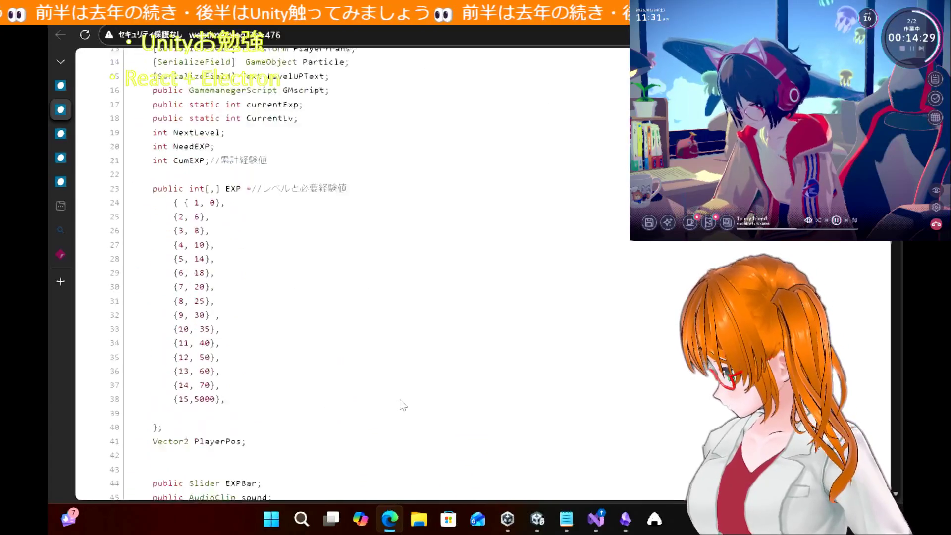
{"action": "scroll", "coordinate": [402, 405], "scroll_direction": "up", "scroll_amount": 2}
{"action": "scroll", "coordinate": [402, 406], "scroll_direction": "down", "scroll_amount": 5}
{"action": "scroll", "coordinate": [402, 406], "scroll_direction": "down", "scroll_amount": 4}
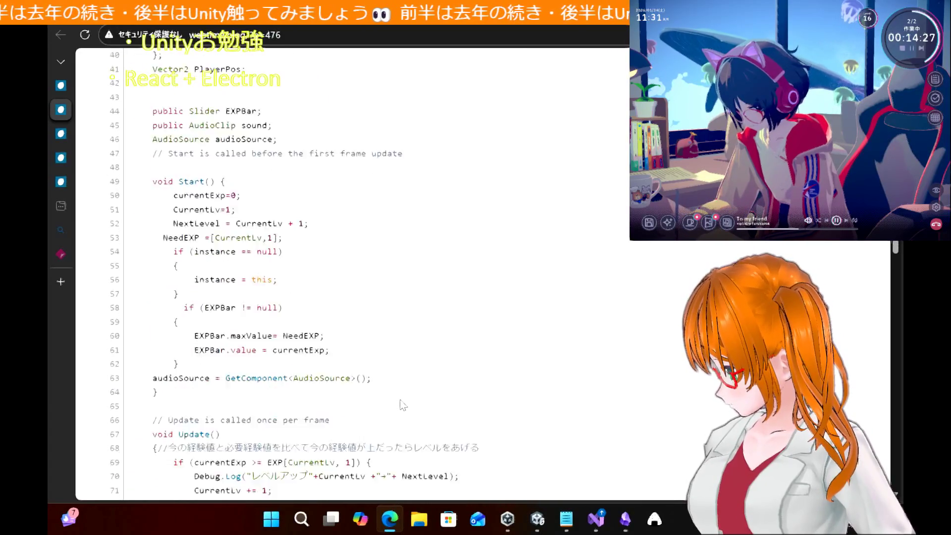
{"action": "scroll", "coordinate": [402, 406], "scroll_direction": "up", "scroll_amount": 2}
{"action": "scroll", "coordinate": [403, 405], "scroll_direction": "down", "scroll_amount": 1}
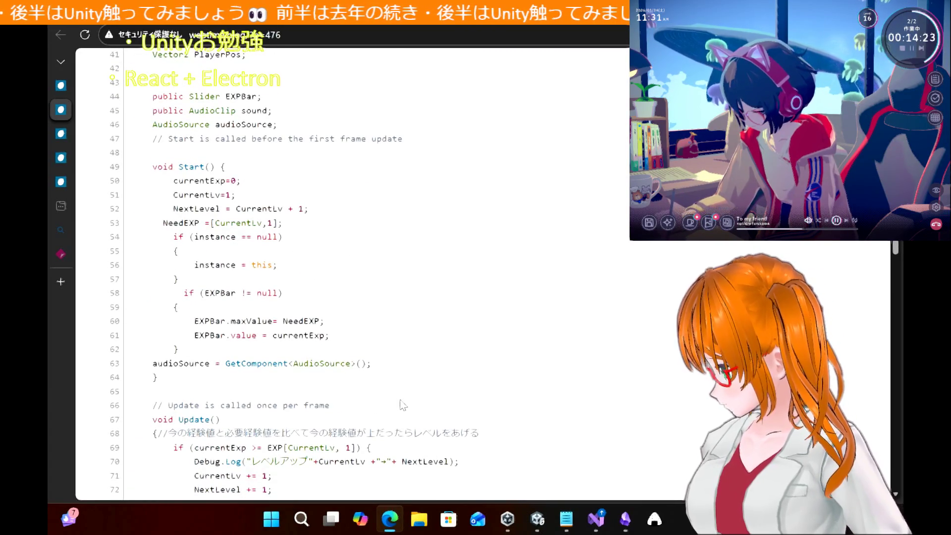
{"action": "scroll", "coordinate": [402, 405], "scroll_direction": "down", "scroll_amount": 1}
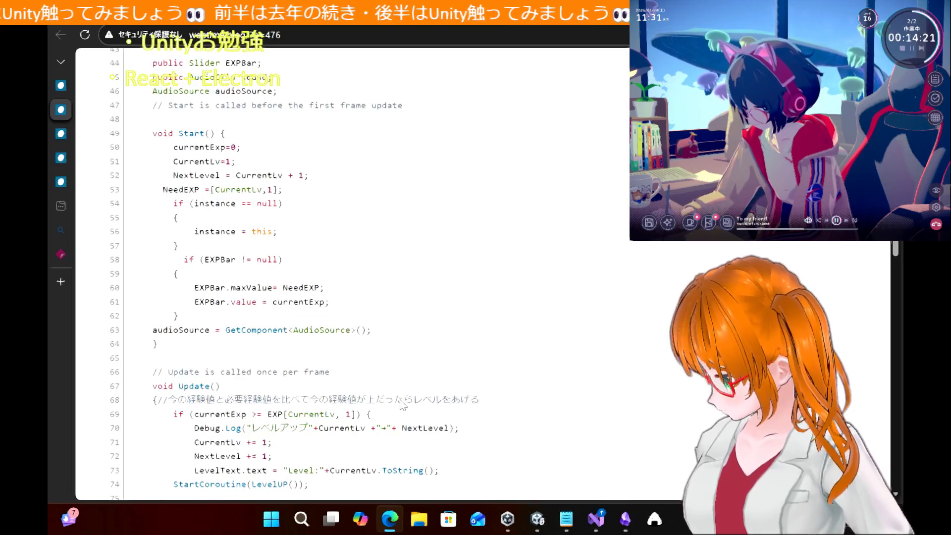
{"action": "scroll", "coordinate": [402, 405], "scroll_direction": "down", "scroll_amount": 5}
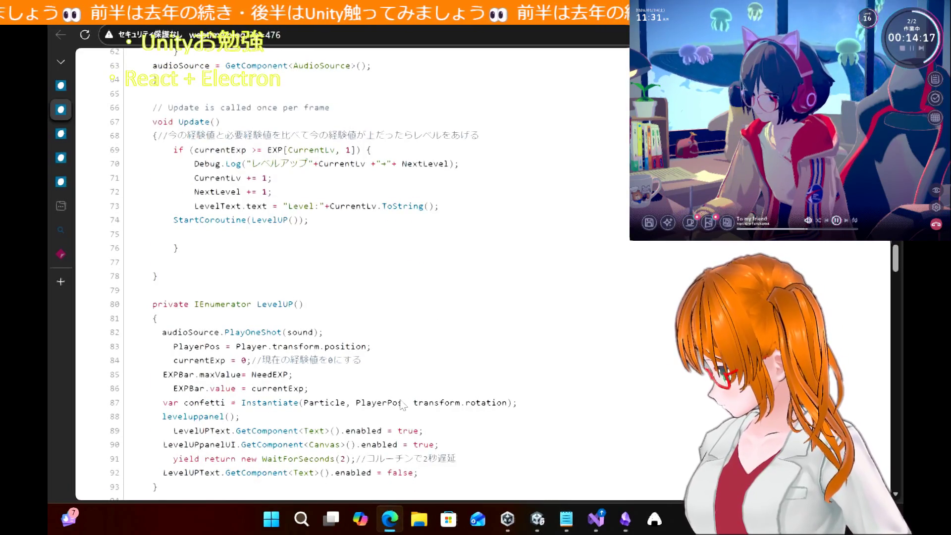
{"action": "scroll", "coordinate": [402, 406], "scroll_direction": "down", "scroll_amount": 5}
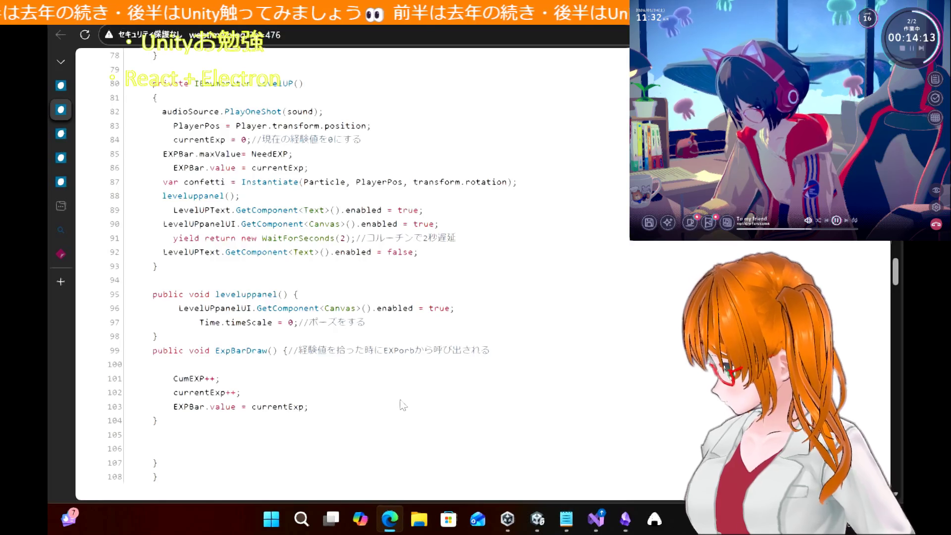
{"action": "left_click", "coordinate": [595, 524]}
{"action": "scroll", "coordinate": [366, 232], "scroll_direction": "down", "scroll_amount": 15}
{"action": "scroll", "coordinate": [366, 232], "scroll_direction": "down", "scroll_amount": 3}
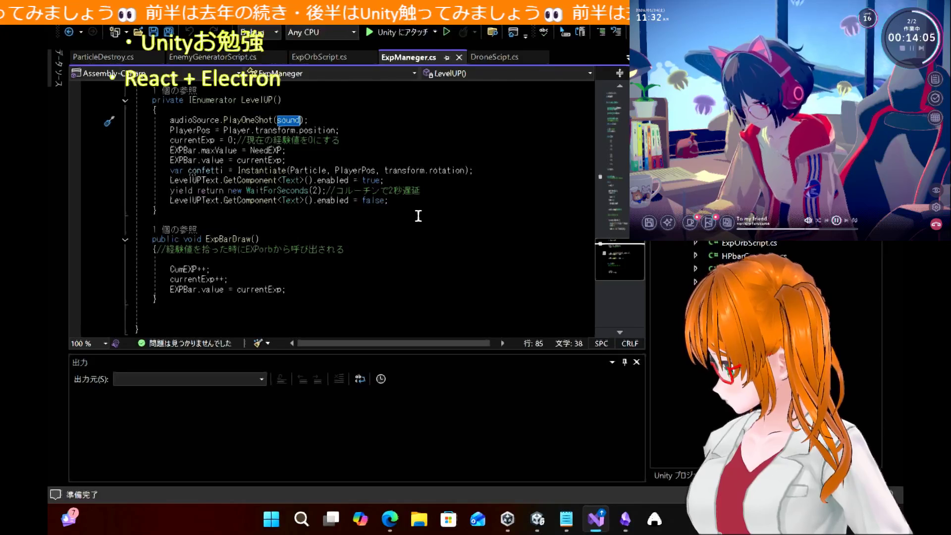
{"action": "mouse_move", "coordinate": [393, 527]}
{"action": "left_click", "coordinate": [376, 474]}
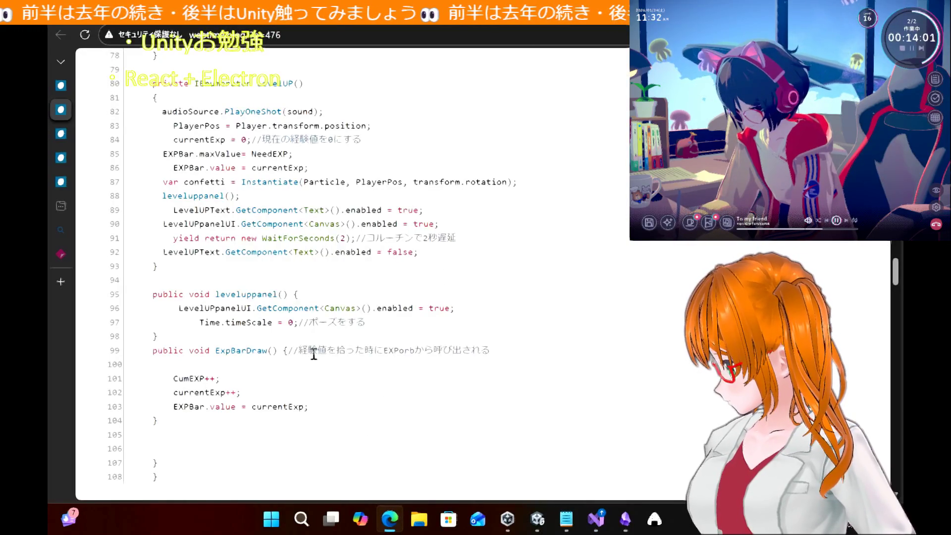
{"action": "scroll", "coordinate": [315, 354], "scroll_direction": "down", "scroll_amount": 1}
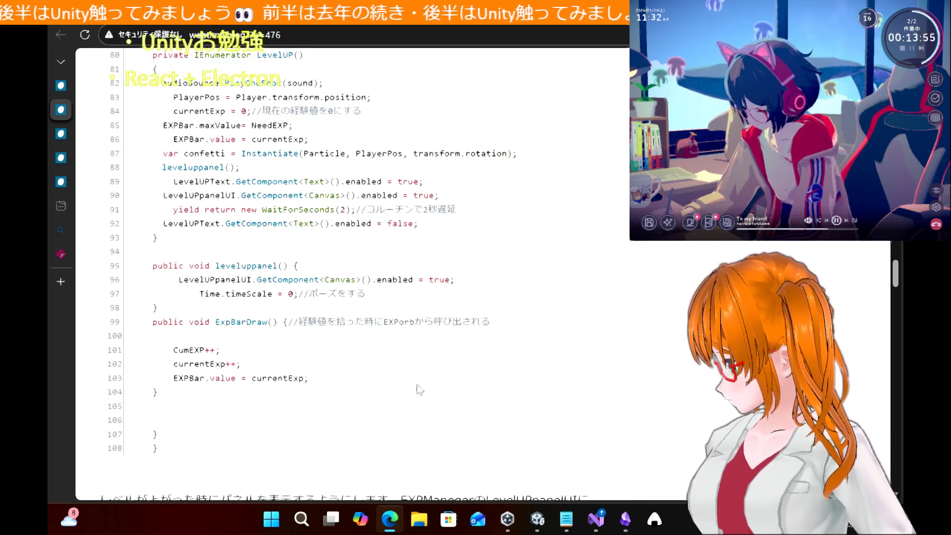
{"action": "left_click_drag", "start_coordinate": [288, 311], "coordinate": [127, 272]}
{"action": "key", "text": "ctrl+c"}
{"action": "left_click", "coordinate": [477, 244]}
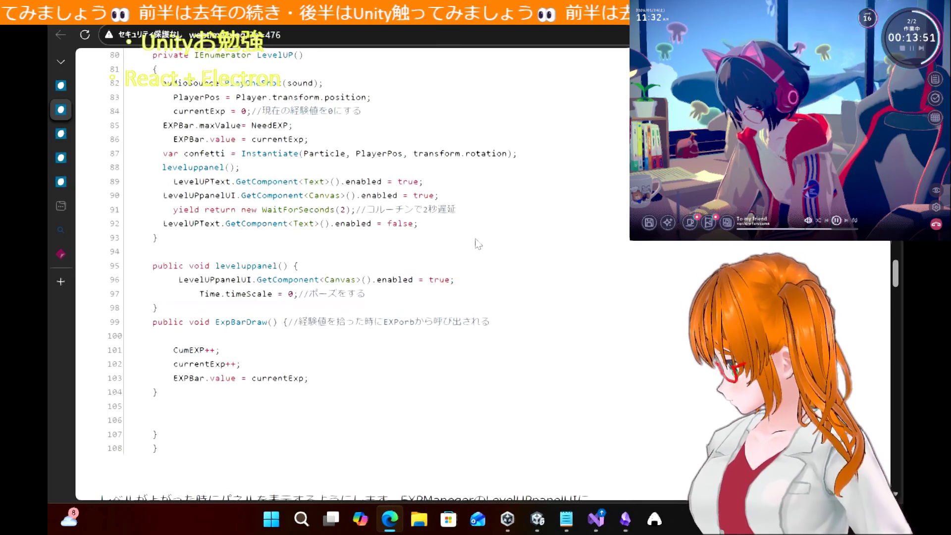
{"action": "scroll", "coordinate": [477, 244], "scroll_direction": "up", "scroll_amount": 1}
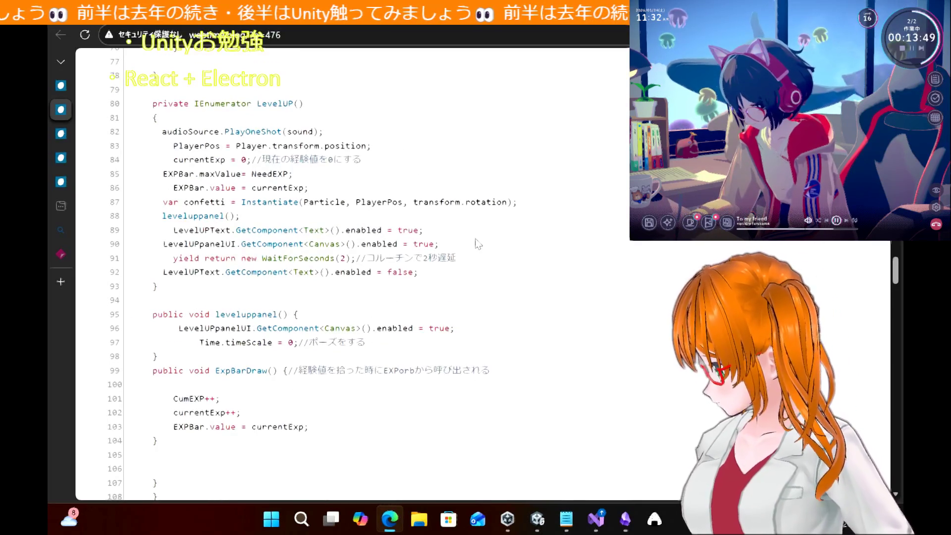
{"action": "scroll", "coordinate": [477, 244], "scroll_direction": "down", "scroll_amount": 1}
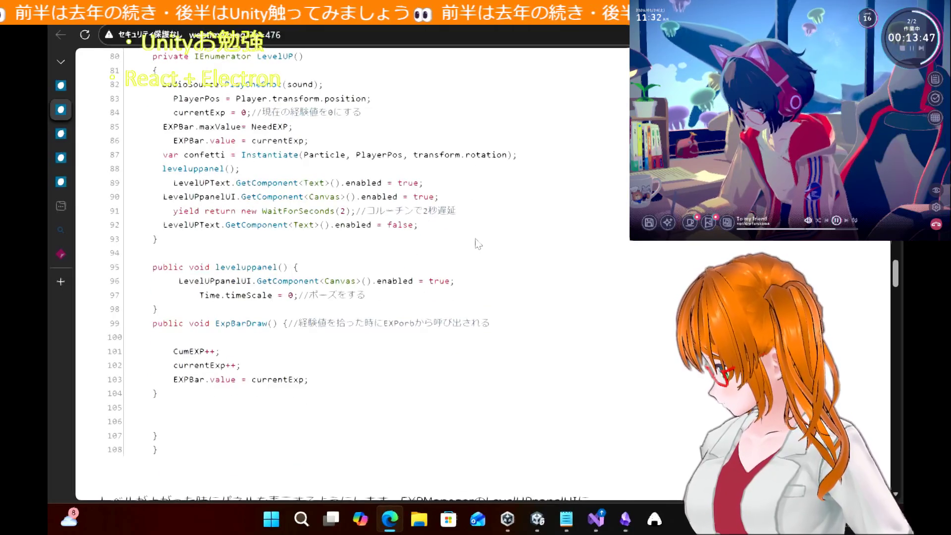
{"action": "scroll", "coordinate": [477, 243], "scroll_direction": "down", "scroll_amount": 3}
{"action": "scroll", "coordinate": [477, 244], "scroll_direction": "up", "scroll_amount": 3}
{"action": "scroll", "coordinate": [477, 244], "scroll_direction": "up", "scroll_amount": 4}
{"action": "scroll", "coordinate": [478, 244], "scroll_direction": "down", "scroll_amount": 3}
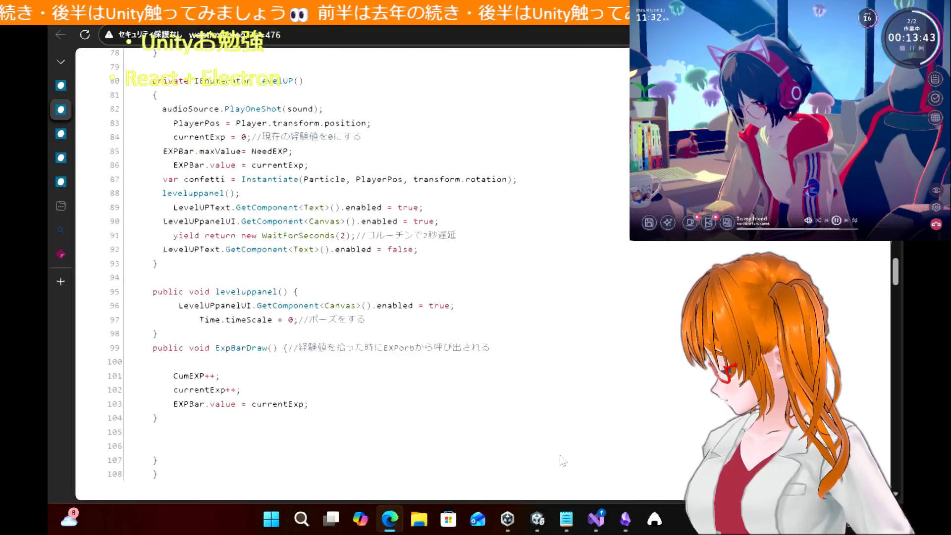
{"action": "left_click", "coordinate": [597, 518]}
Paste the leveluppanel() method after the LevelUP coroutine and save ExpManeger.cs
{"action": "scroll", "coordinate": [416, 234], "scroll_direction": "down", "scroll_amount": 5}
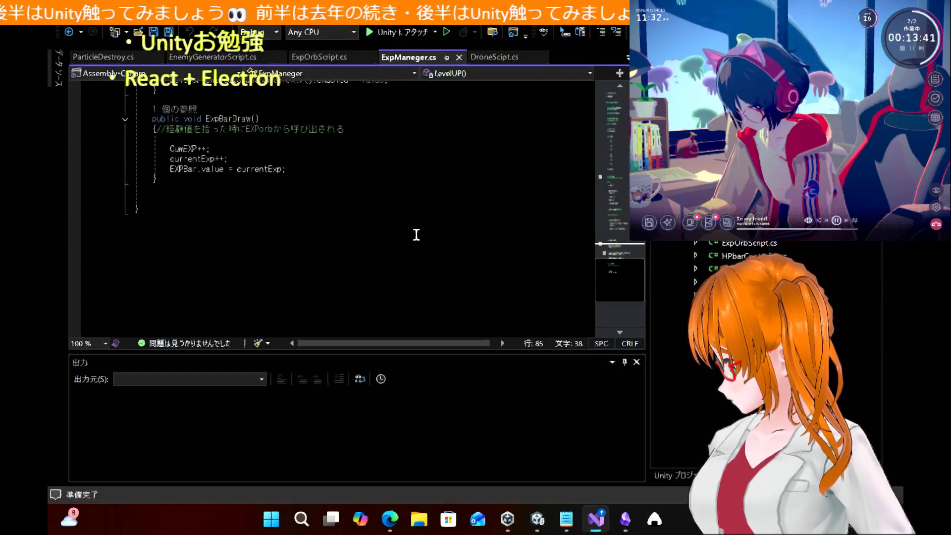
{"action": "scroll", "coordinate": [416, 235], "scroll_direction": "up", "scroll_amount": 4}
{"action": "left_click", "coordinate": [366, 179]}
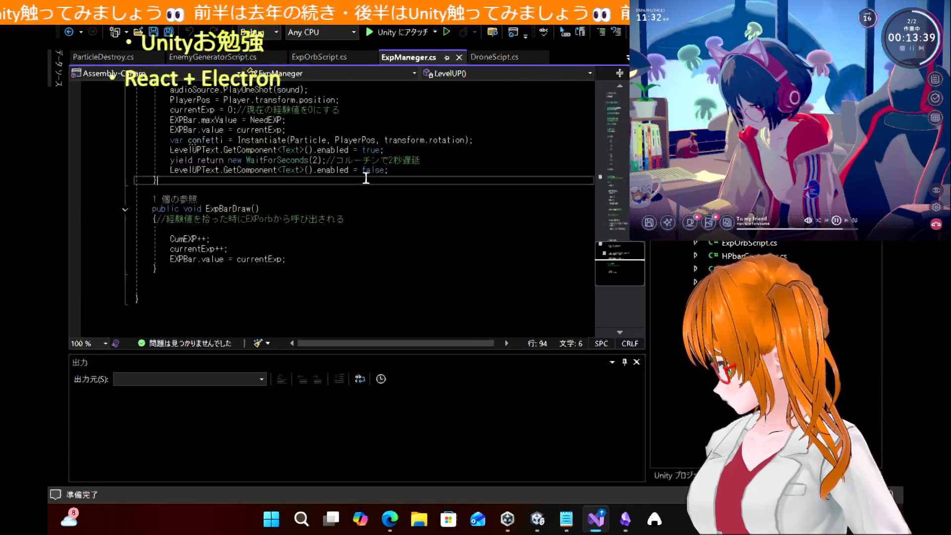
{"action": "key", "text": "ctrl+v"}
{"action": "key", "text": "ctrl+s"}
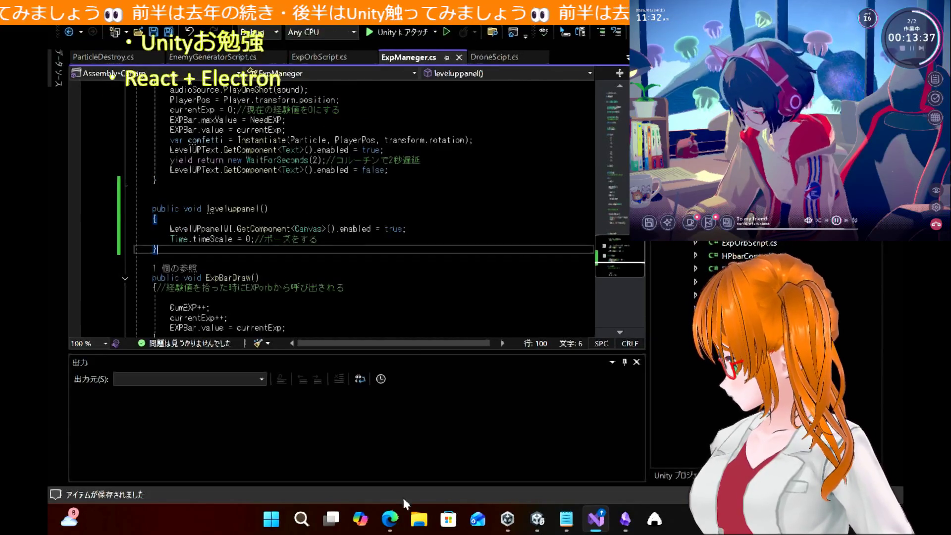
Check in the tutorial where the leveluppanel(); call goes inside LevelUP
{"action": "left_click", "coordinate": [389, 519]}
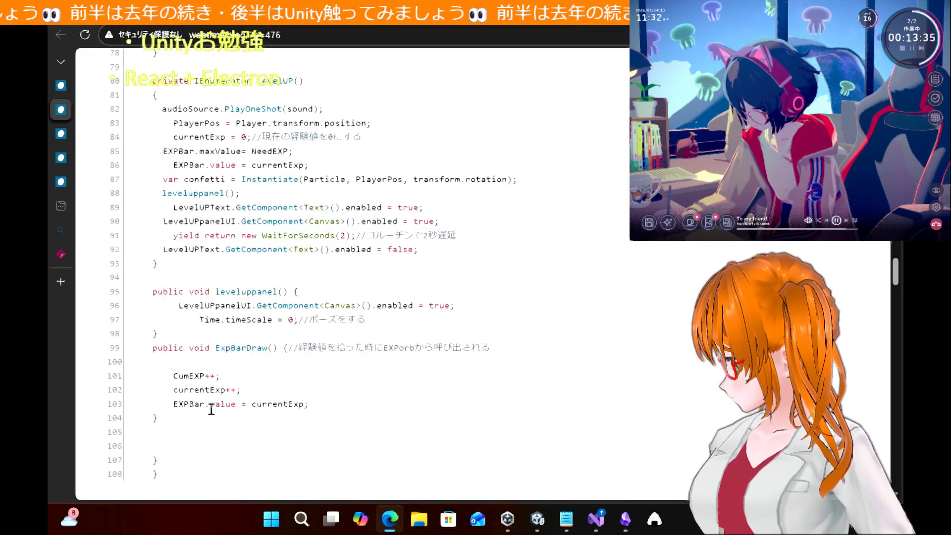
{"action": "scroll", "coordinate": [317, 398], "scroll_direction": "up", "scroll_amount": 6}
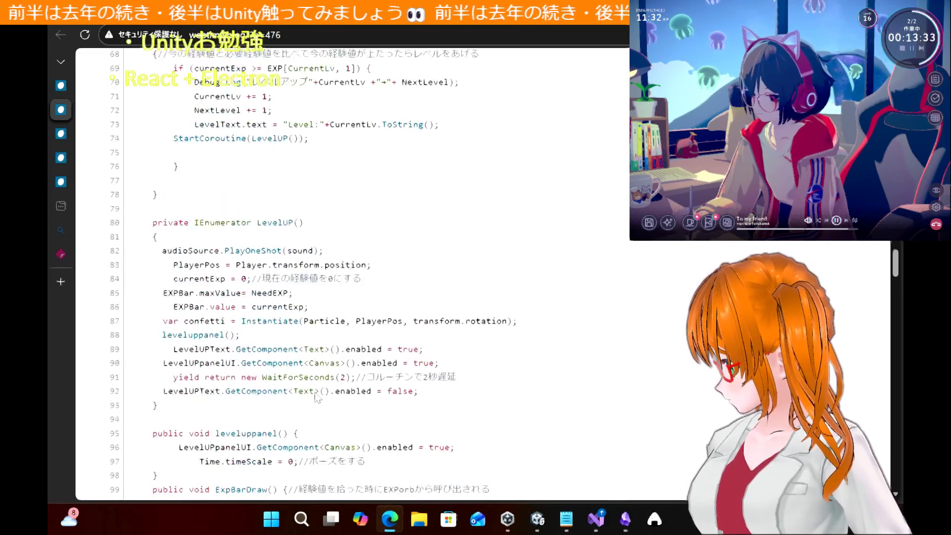
{"action": "scroll", "coordinate": [315, 391], "scroll_direction": "down", "scroll_amount": 3}
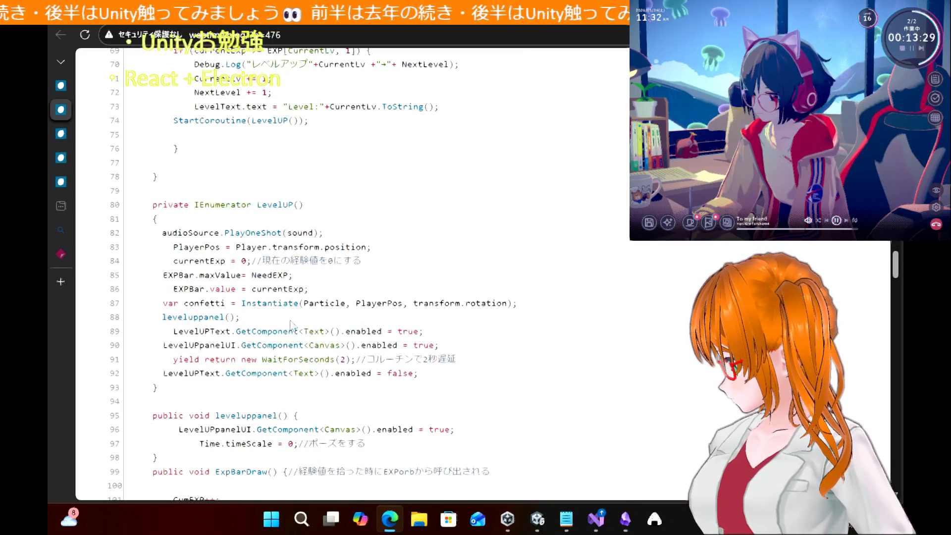
{"action": "left_click_drag", "start_coordinate": [241, 317], "coordinate": [165, 318]}
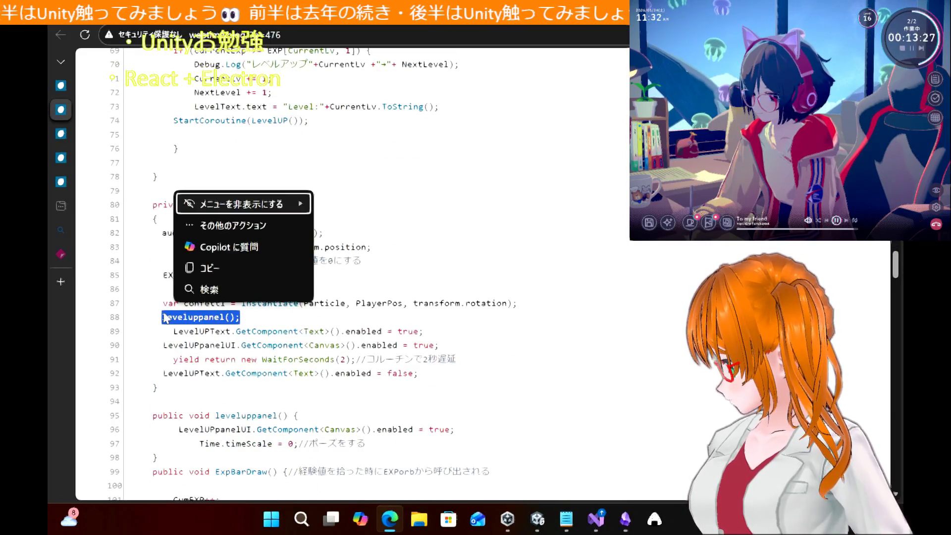
{"action": "left_click", "coordinate": [452, 278]}
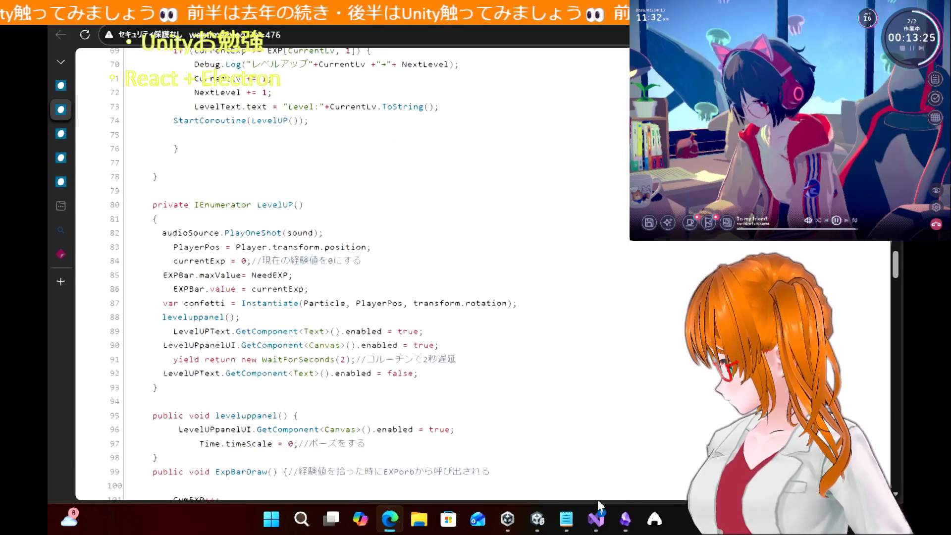
Add a leveluppanel(); call after EXPBar.value = currentExp; in LevelUP
{"action": "left_click", "coordinate": [597, 518]}
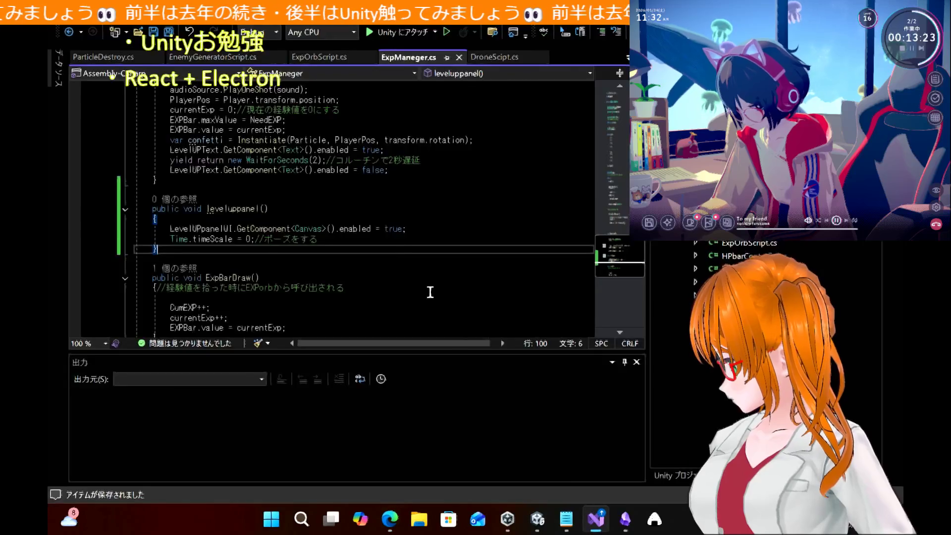
{"action": "scroll", "coordinate": [399, 249], "scroll_direction": "up", "scroll_amount": 1}
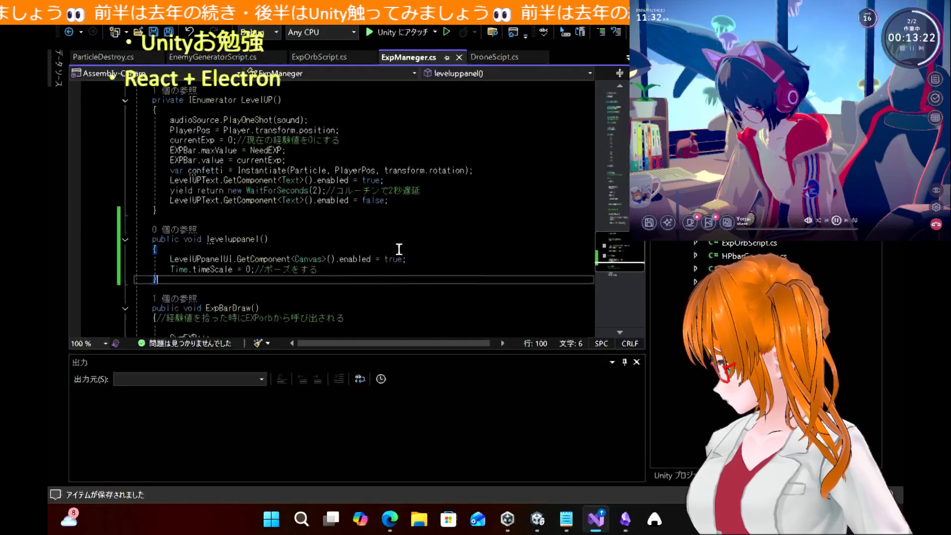
{"action": "left_click", "coordinate": [302, 154]}
{"action": "key", "text": "Down"}
{"action": "key", "text": "Return"}
{"action": "type", "text": "leveluppanel();"}
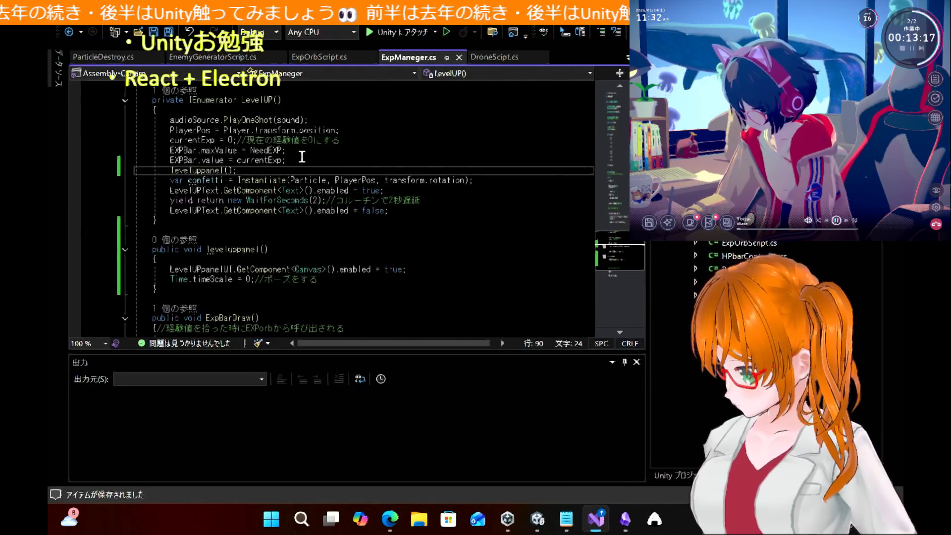
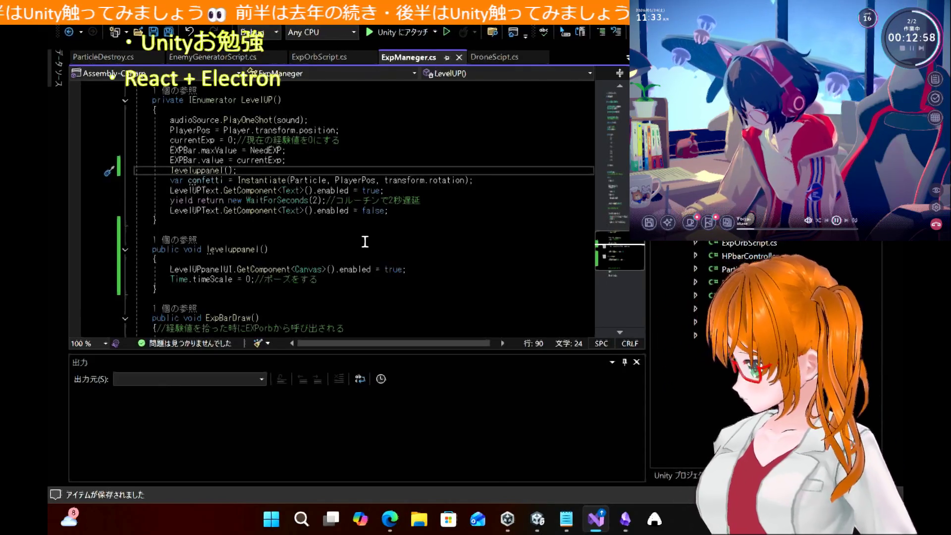
Look over the tutorial's LevelUP coroutine code, then return to ExpManeger.cs in Visual Studio
{"action": "left_click", "coordinate": [390, 519]}
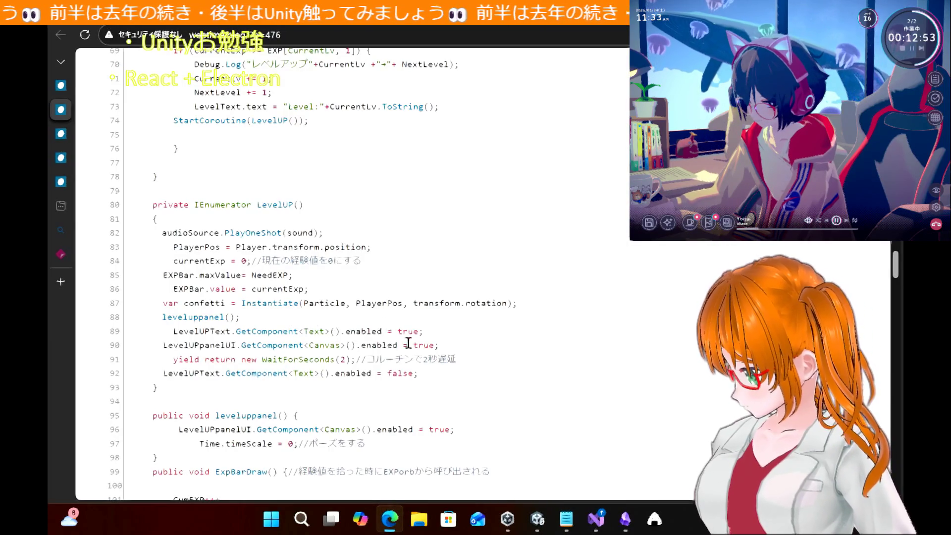
{"action": "mouse_move", "coordinate": [419, 373]}
{"action": "left_mouse_down"}
{"action": "mouse_move", "coordinate": [144, 247]}
{"action": "mouse_move", "coordinate": [147, 235]}
{"action": "left_mouse_up"}
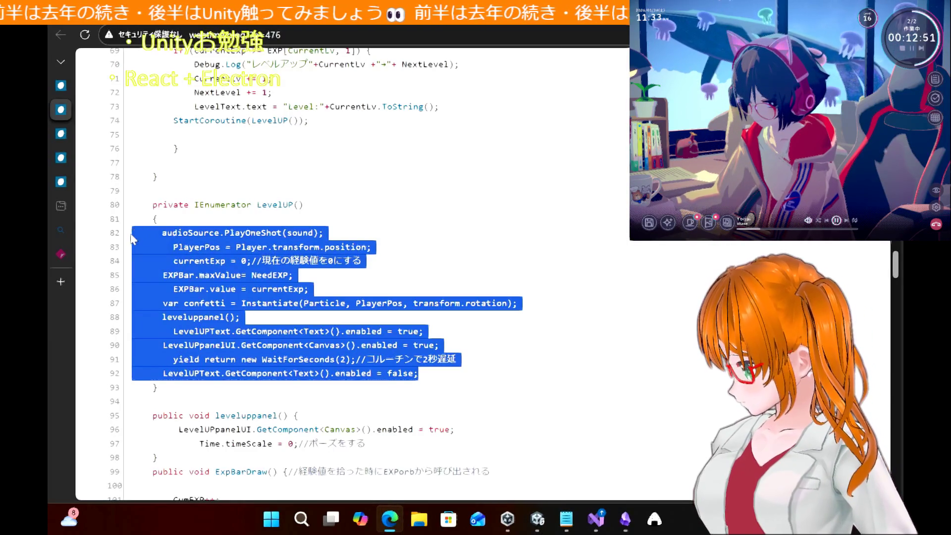
{"action": "left_click", "coordinate": [448, 219]}
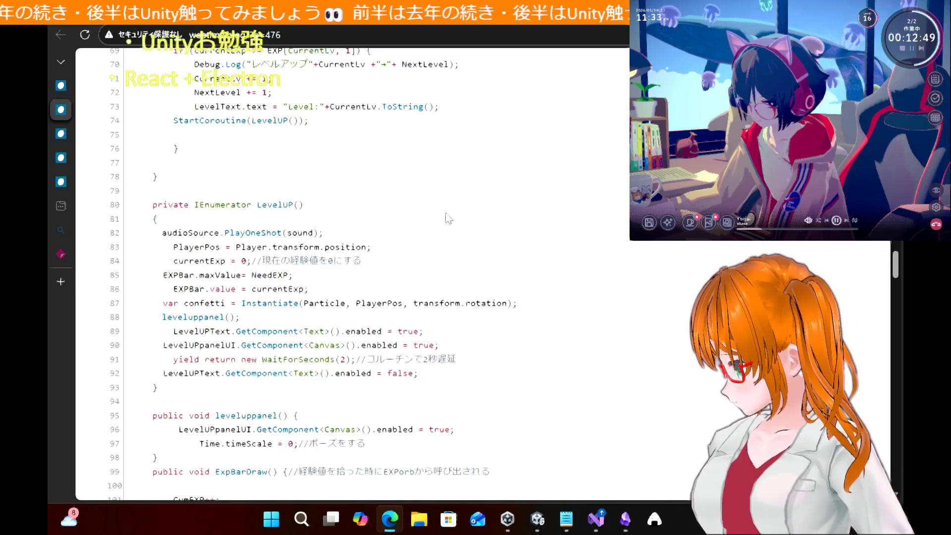
{"action": "left_click", "coordinate": [538, 519]}
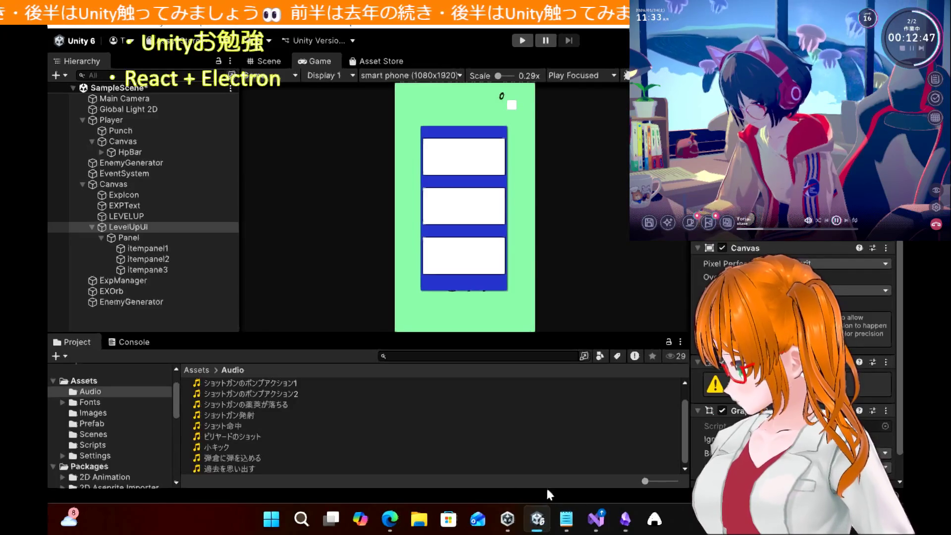
{"action": "mouse_move", "coordinate": [597, 528]}
{"action": "left_click", "coordinate": [594, 441]}
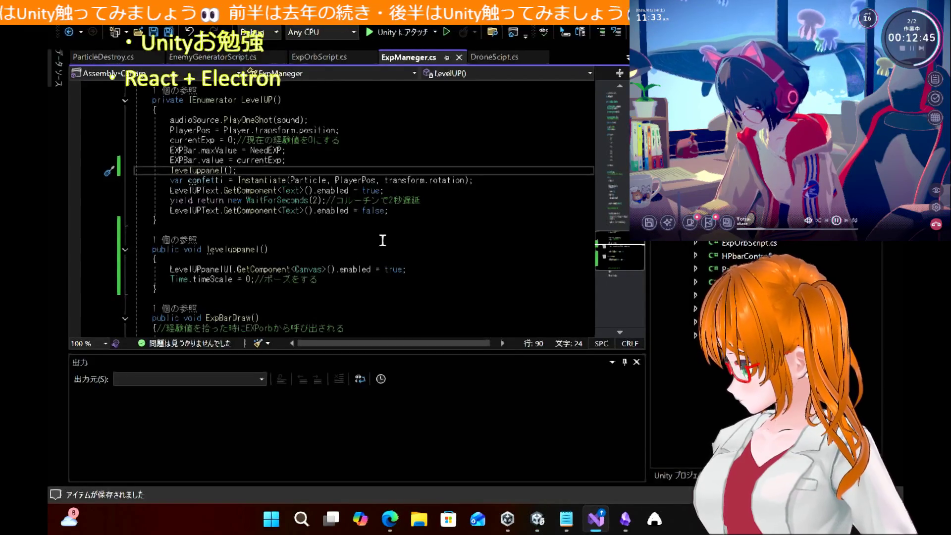
{"action": "scroll", "coordinate": [393, 235], "scroll_direction": "up", "scroll_amount": 2}
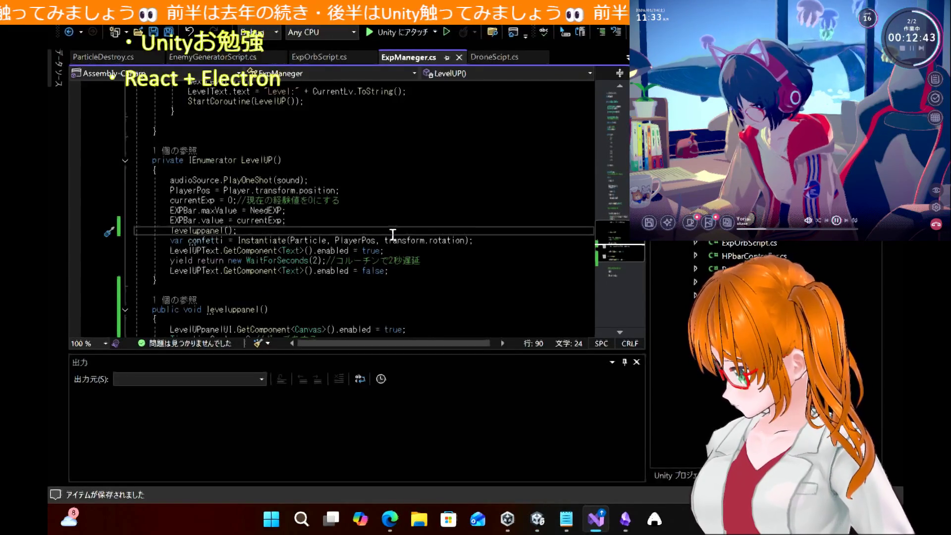
Replace the LevelUP coroutine body with the tutorial code and save ExpManeger.cs
{"action": "mouse_move", "coordinate": [399, 270]}
{"action": "left_mouse_down"}
{"action": "mouse_move", "coordinate": [146, 196]}
{"action": "mouse_move", "coordinate": [143, 180]}
{"action": "left_mouse_up"}
{"action": "type", "text": "audioSource.PlayOneShot(sound);         PlayerPos = Player.transform.position;         currentExp = 0;//現在の経験値を0にする         EXPBar.maxValue = NeedEXP;         EXPBar.value = currentExp;         var confetti = Instantiate(Particle, PlayerPos, transform.rotation);         leveluppanel();         LevelUPText.GetComponent<Text>().enabled = true;         LevelUPpanelUI.GetComponent<Canvas>().enabled = true;         yield return new WaitForSeconds(2);//コルーチンで2秒遅延         LevelUPText.GetComponent<Text>().enabled = false;"}
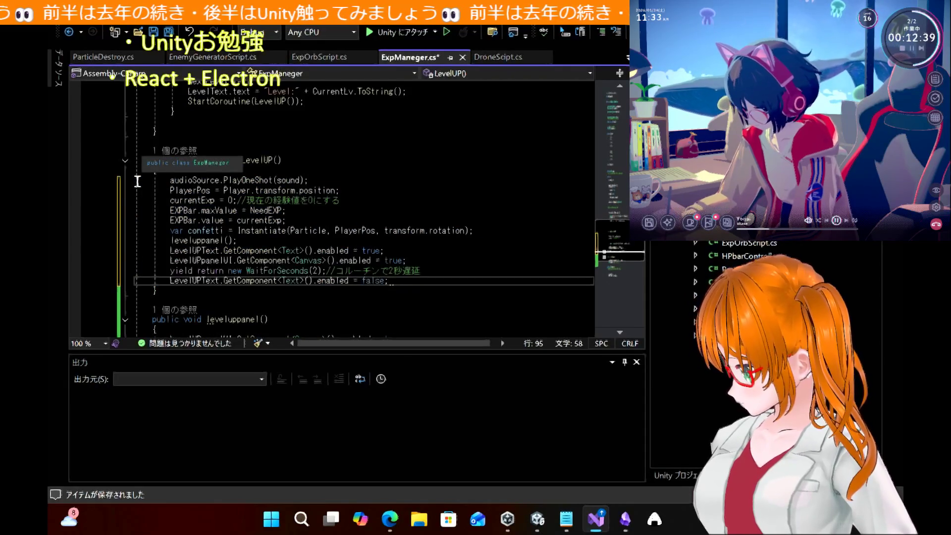
{"action": "key", "text": "ctrl+s"}
{"action": "scroll", "coordinate": [377, 203], "scroll_direction": "down", "scroll_amount": 7}
{"action": "scroll", "coordinate": [378, 203], "scroll_direction": "up", "scroll_amount": 6}
{"action": "scroll", "coordinate": [378, 204], "scroll_direction": "down", "scroll_amount": 1}
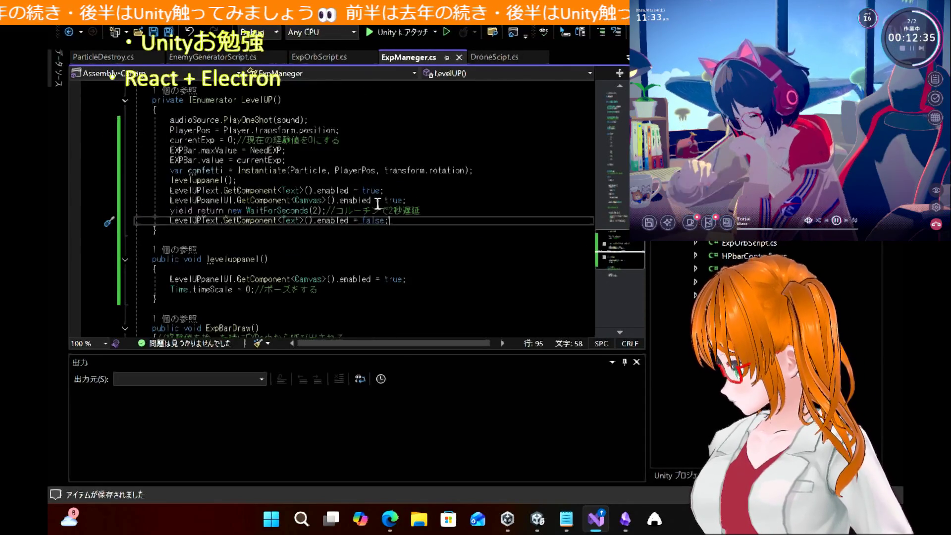
{"action": "scroll", "coordinate": [377, 204], "scroll_direction": "up", "scroll_amount": 7}
{"action": "scroll", "coordinate": [378, 204], "scroll_direction": "up", "scroll_amount": 1}
{"action": "scroll", "coordinate": [378, 203], "scroll_direction": "down", "scroll_amount": 1}
{"action": "scroll", "coordinate": [378, 203], "scroll_direction": "down", "scroll_amount": 6}
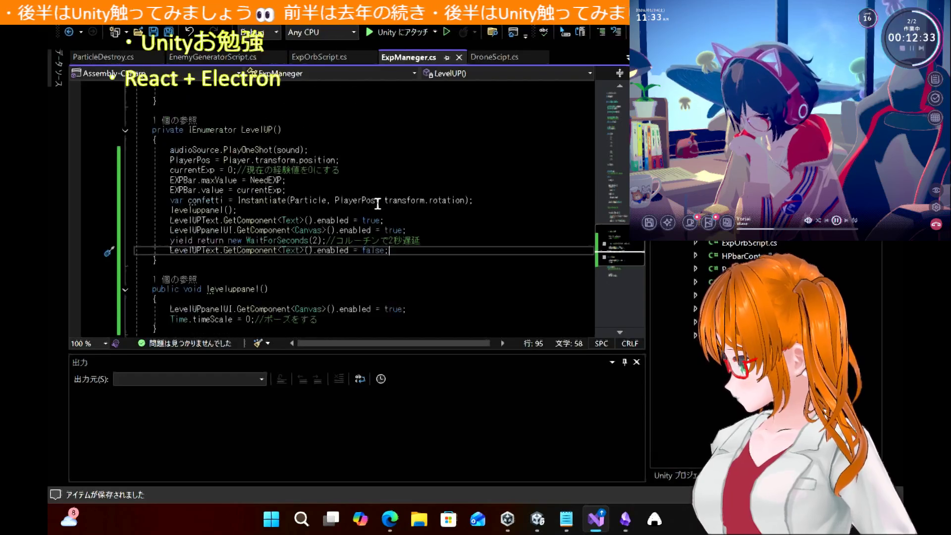
{"action": "scroll", "coordinate": [378, 203], "scroll_direction": "down", "scroll_amount": 1}
Highlight the Time.timeScale = 0 pause statement in the new LevelUP code
{"action": "mouse_move", "coordinate": [216, 289]}
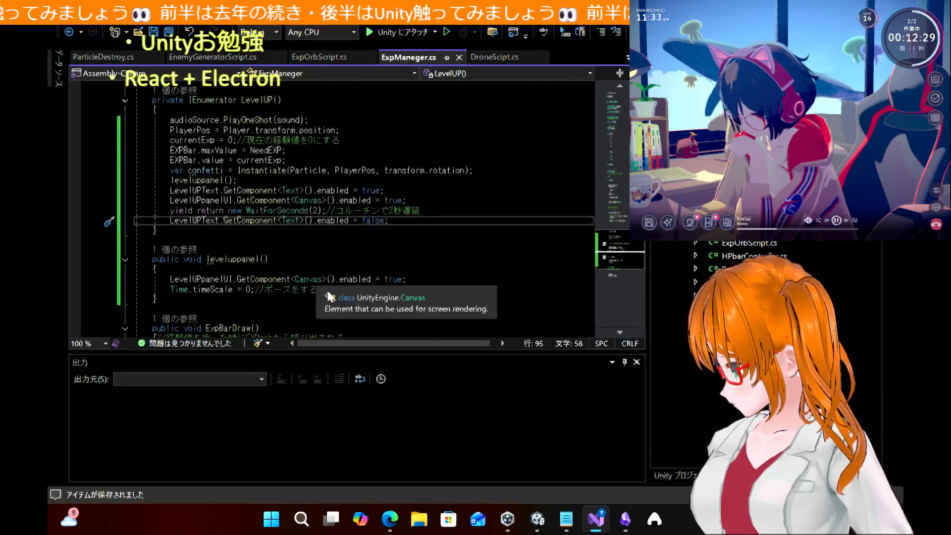
{"action": "left_click_drag", "start_coordinate": [170, 290], "coordinate": [359, 287]}
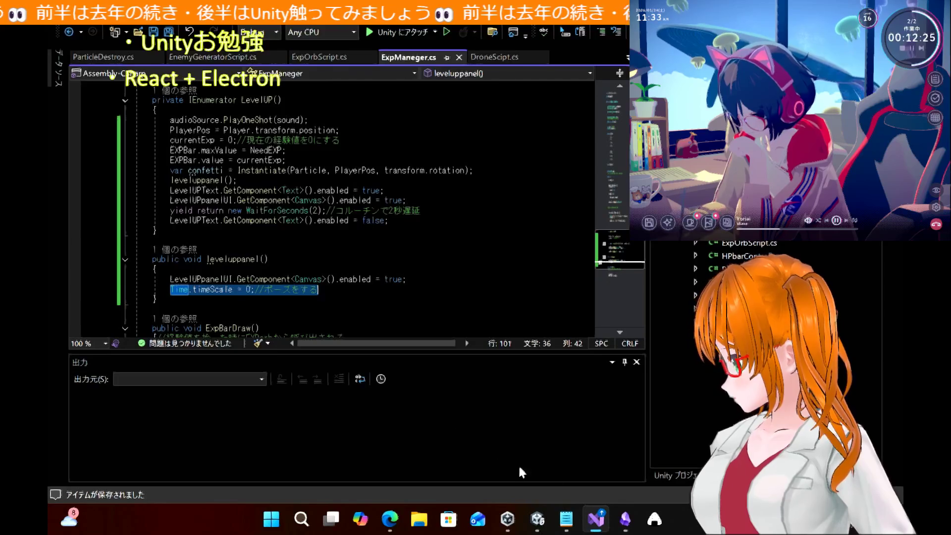
{"action": "left_click", "coordinate": [626, 519]}
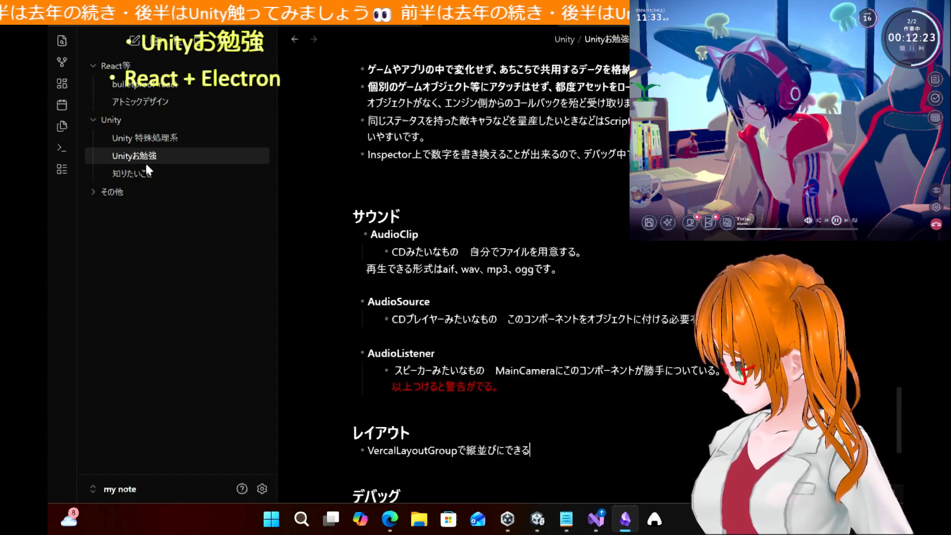
Open the 知りたいこと note and recheck the pause code in Visual Studio
{"action": "left_click", "coordinate": [145, 170]}
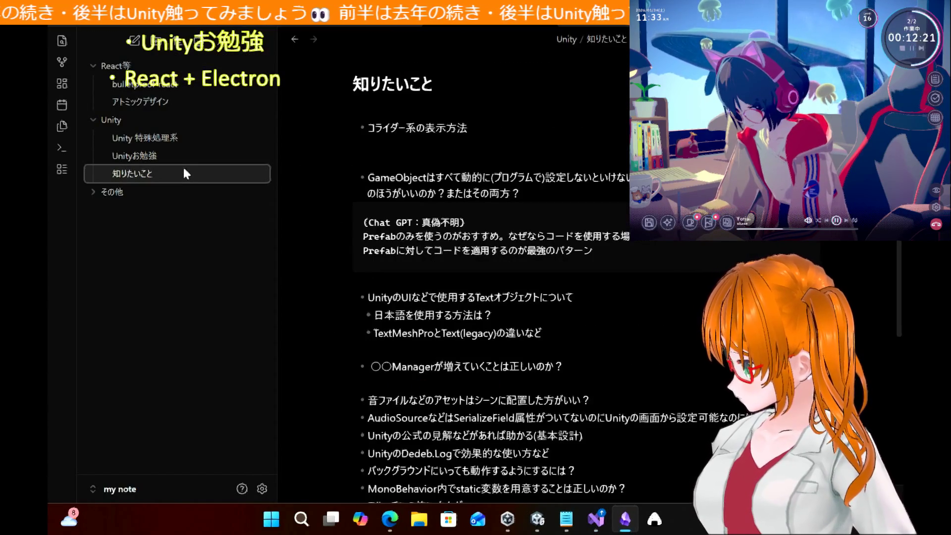
{"action": "scroll", "coordinate": [416, 363], "scroll_direction": "down", "scroll_amount": 5}
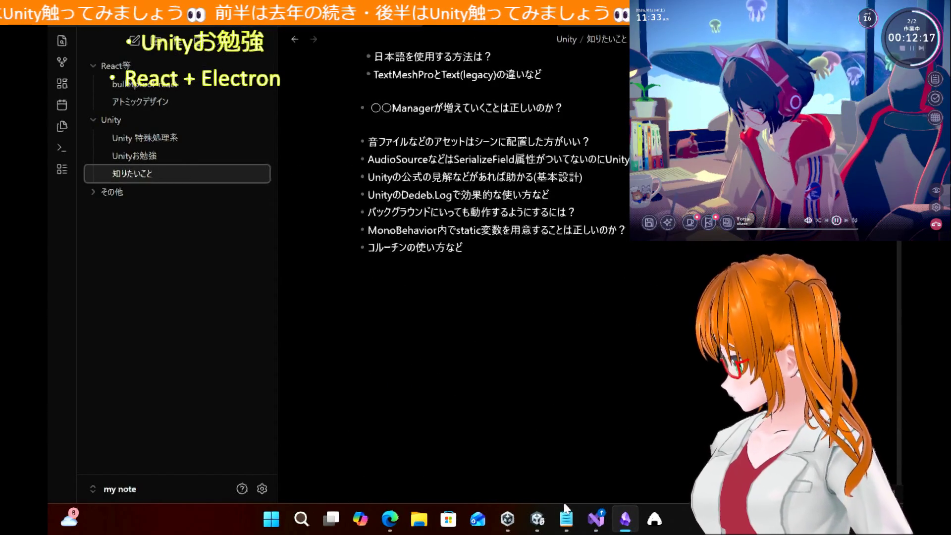
{"action": "left_click", "coordinate": [596, 519]}
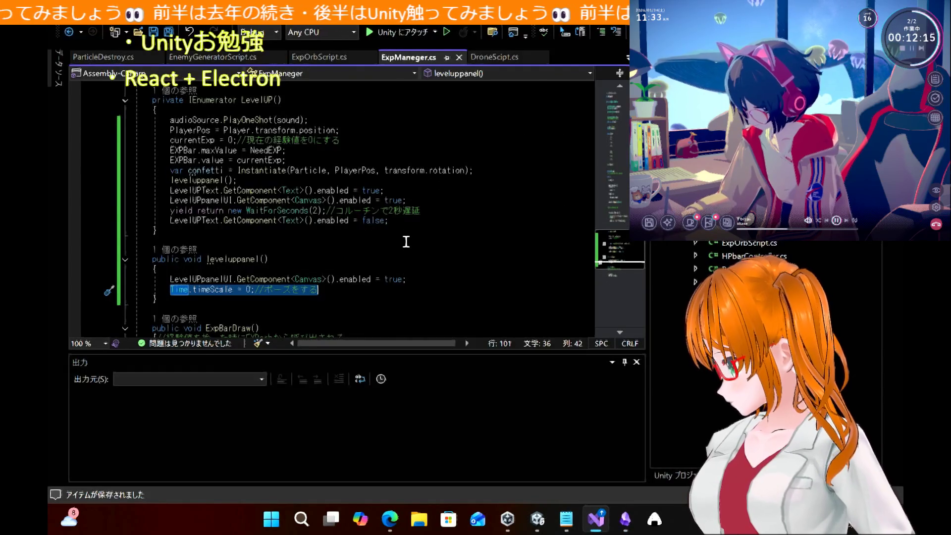
{"action": "scroll", "coordinate": [407, 242], "scroll_direction": "up", "scroll_amount": 10}
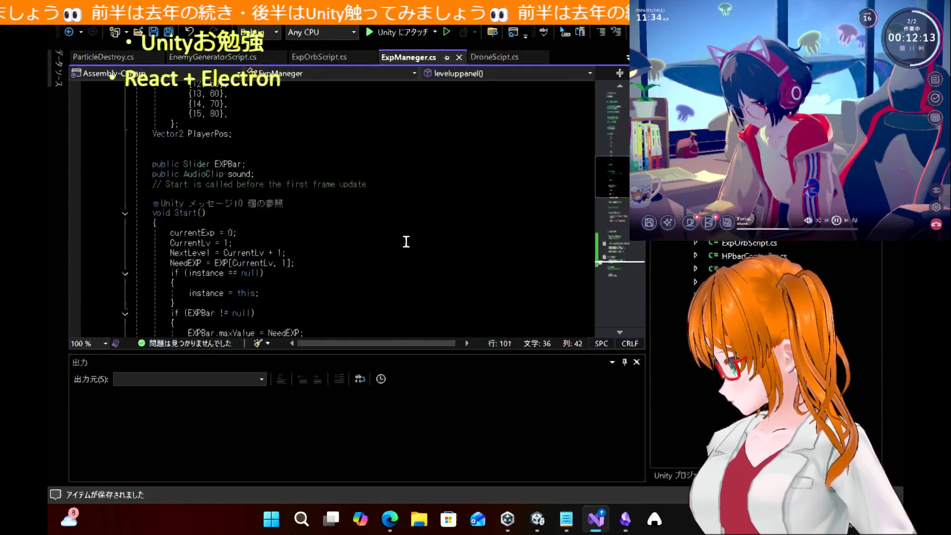
{"action": "scroll", "coordinate": [407, 241], "scroll_direction": "up", "scroll_amount": 10}
{"action": "scroll", "coordinate": [406, 242], "scroll_direction": "down", "scroll_amount": 20}
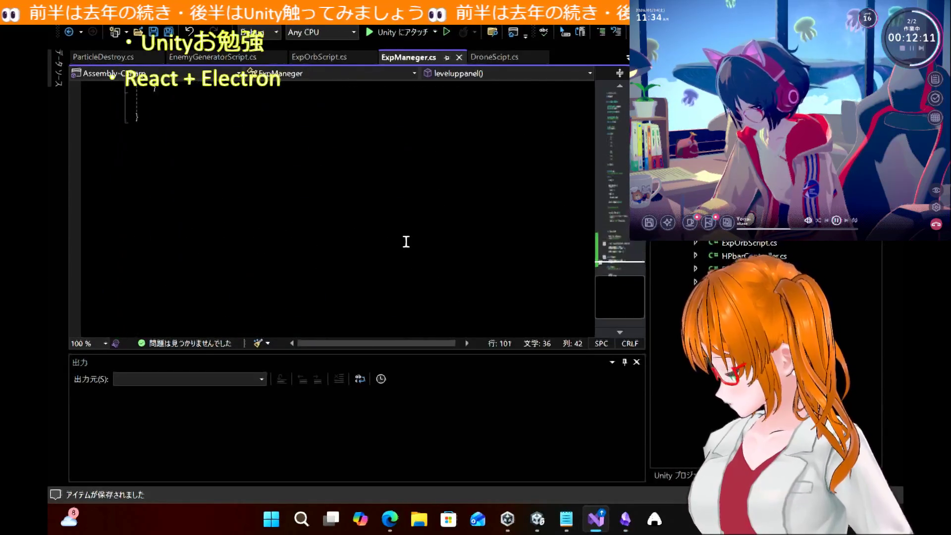
Add the bullet '・ポーズ処理 Time.time' at the end of the 知りたいこと note
{"action": "left_click", "coordinate": [625, 519]}
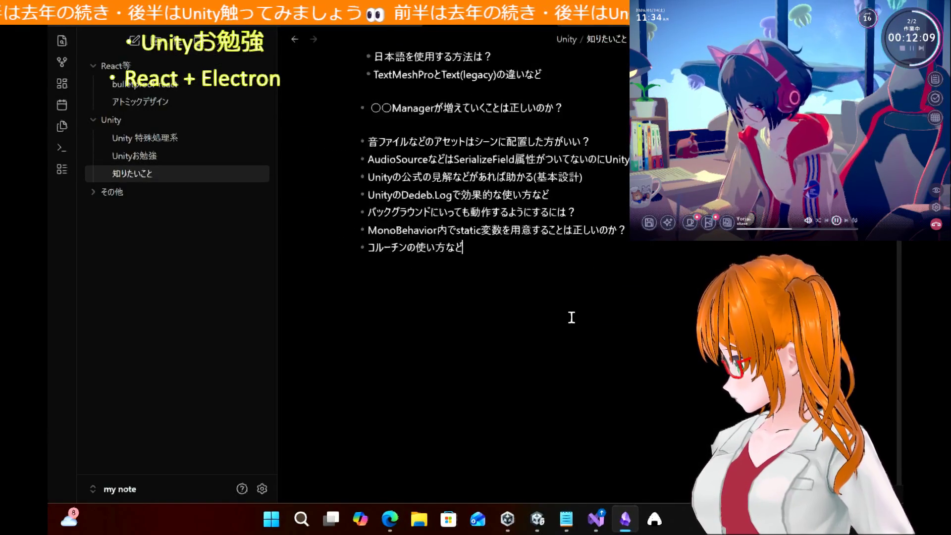
{"action": "type", "text": "・"}
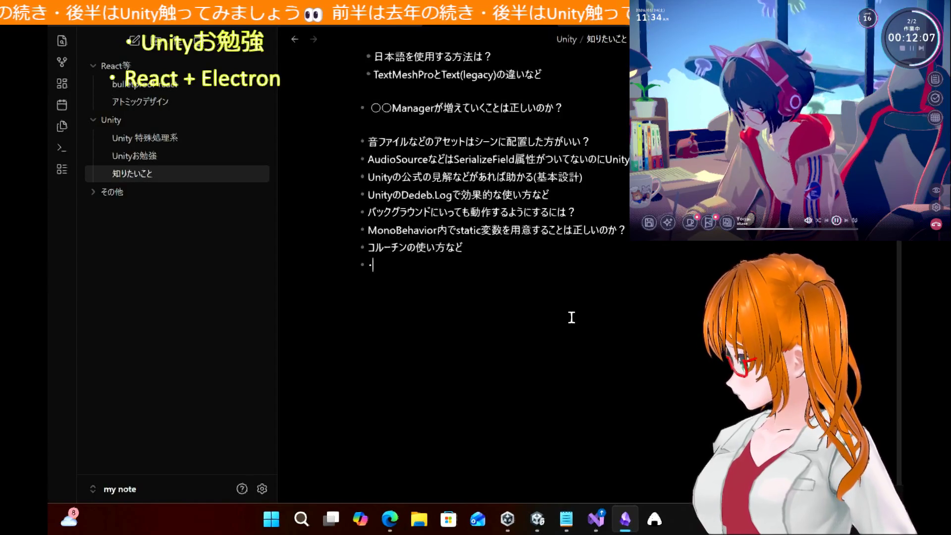
{"action": "type", "text": "ポーズ処理"}
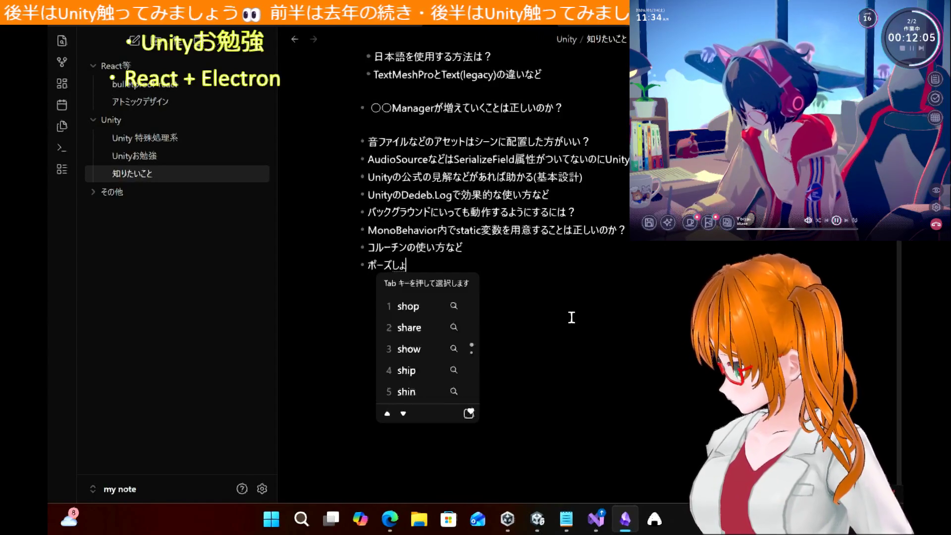
{"action": "type", "text": "tim"}
{"action": "key", "text": "BackSpace"}
{"action": "key", "text": "BackSpace"}
{"action": "key", "text": "BackSpace"}
{"action": "type", "text": "Tim"}
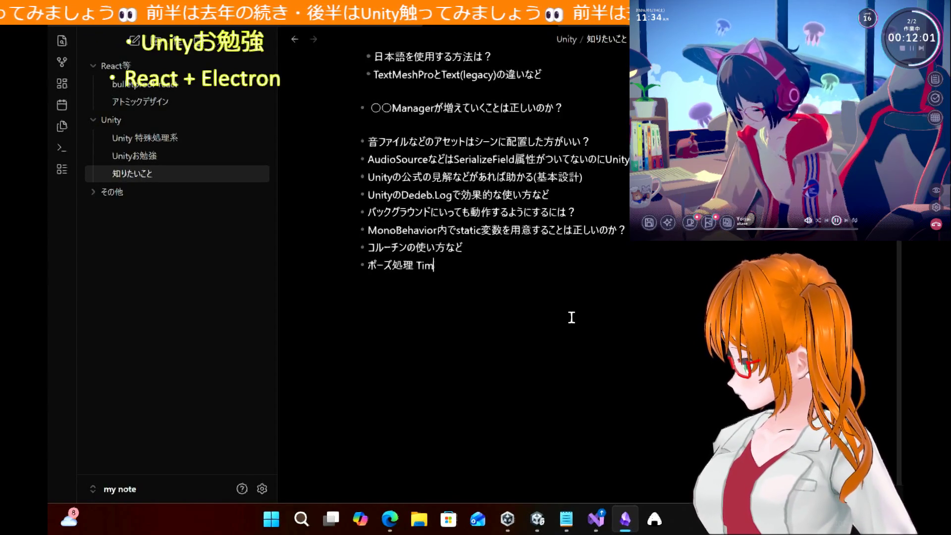
{"action": "type", "text": "e.time"}
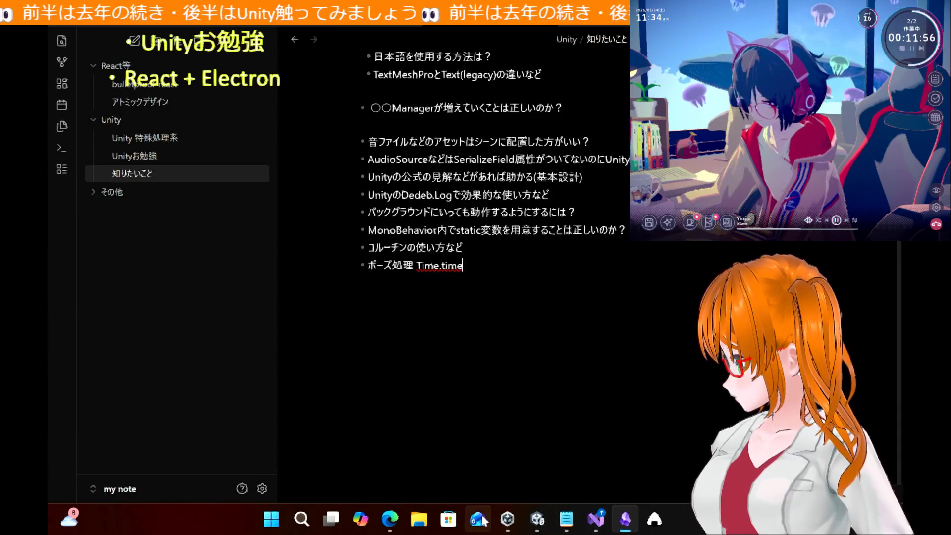
{"action": "left_click", "coordinate": [388, 520]}
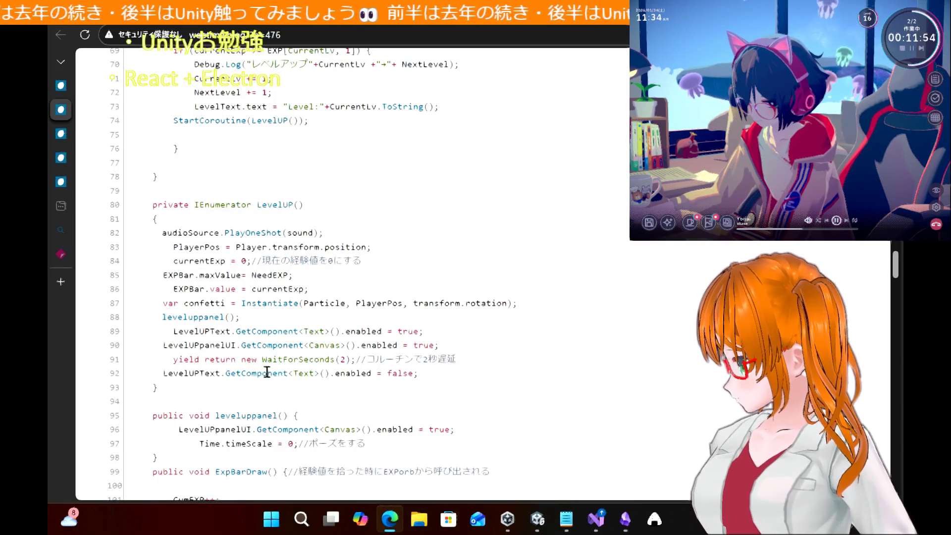
Select the statement Time.timeScale = 0; on line 97 of the tutorial code
{"action": "double_click", "coordinate": [210, 444]}
{"action": "left_click", "coordinate": [298, 444], "text": "shift"}
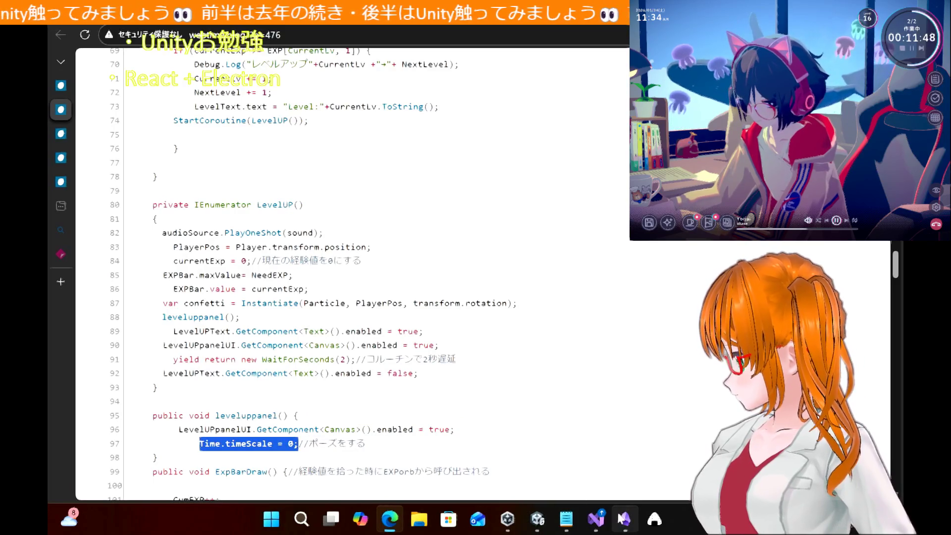
Replace 'Time.time' on the last bullet with the pasted Time.timeScale = 0; code
{"action": "mouse_move", "coordinate": [596, 519]}
{"action": "mouse_move", "coordinate": [613, 457]}
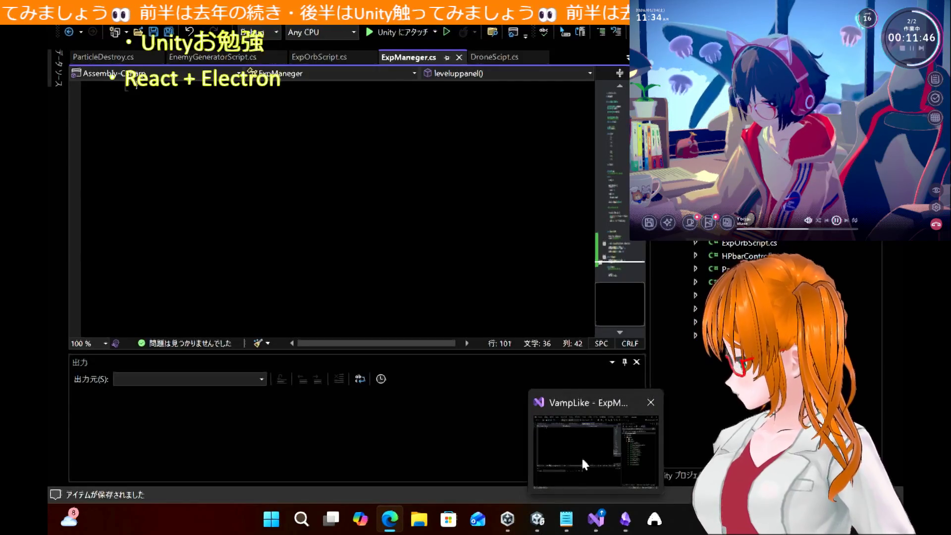
{"action": "mouse_move", "coordinate": [507, 519]}
{"action": "mouse_move", "coordinate": [498, 454]}
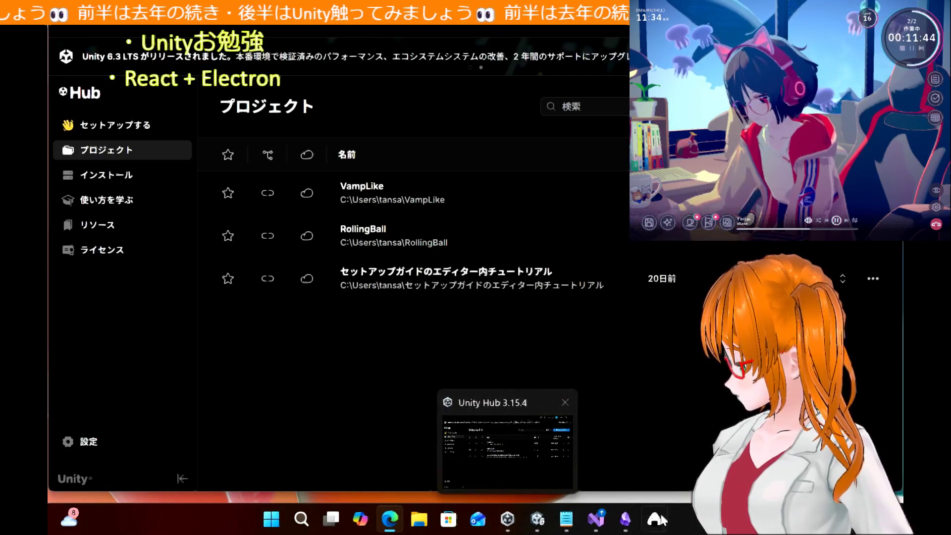
{"action": "mouse_move", "coordinate": [625, 519]}
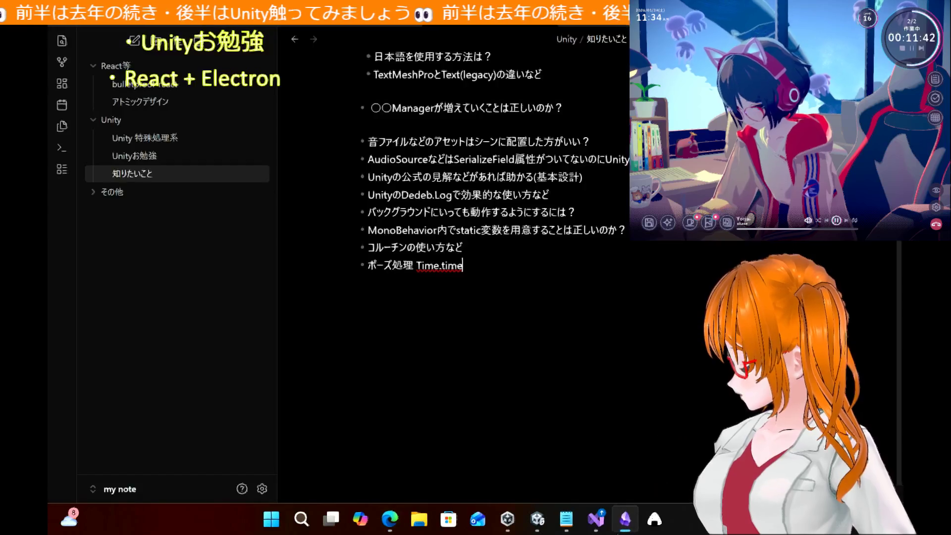
{"action": "left_click", "coordinate": [625, 519]}
{"action": "left_click_drag", "start_coordinate": [420, 267], "coordinate": [484, 266]}
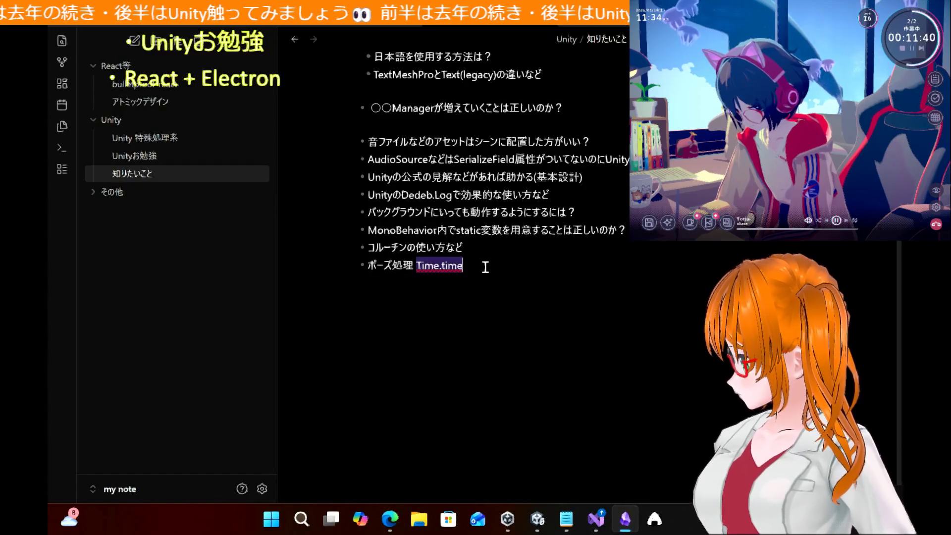
{"action": "key", "text": "ctrl+v"}
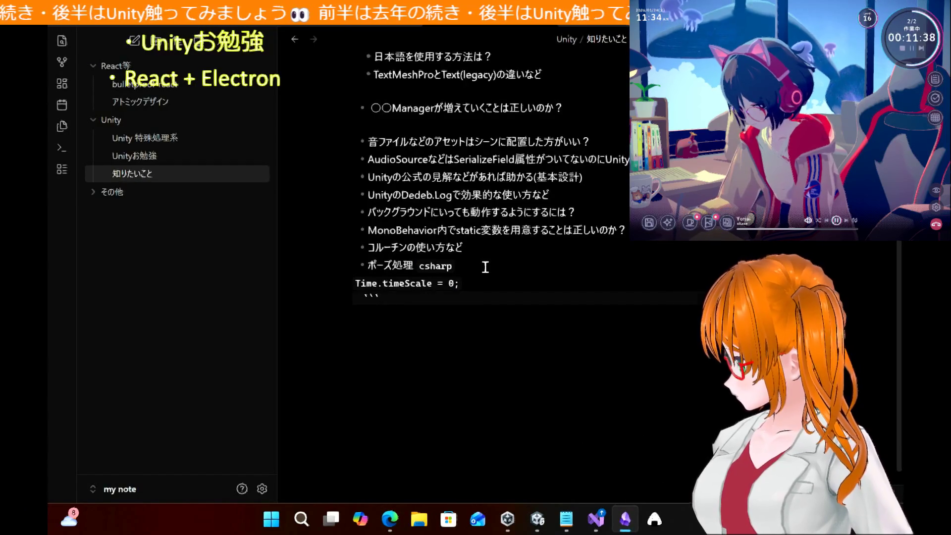
{"action": "key", "text": "BackSpace"}
{"action": "key", "text": "BackSpace"}
{"action": "key", "text": "BackSpace"}
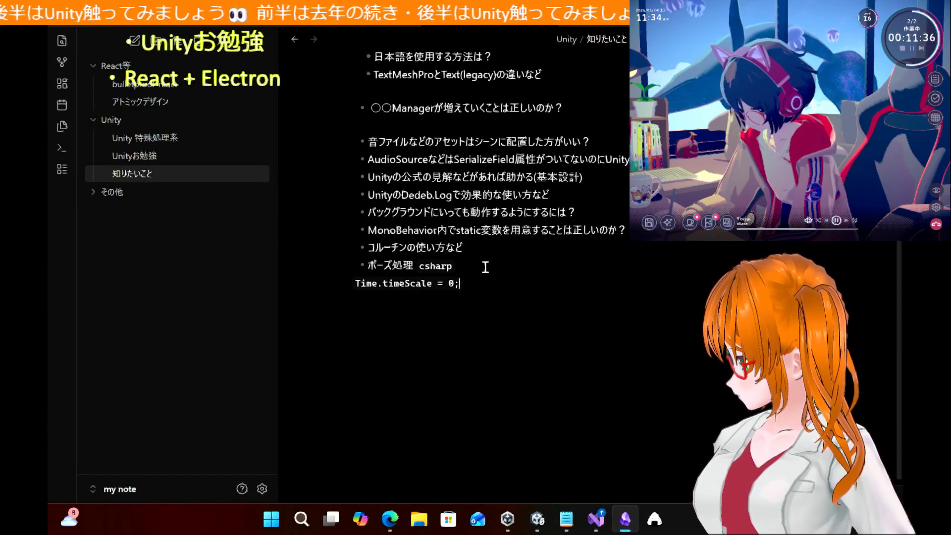
Remove the csharp fence, join the code onto the ポーズ処理 line, and append は適切？
{"action": "left_click", "coordinate": [486, 267]}
{"action": "key", "text": "BackSpace"}
{"action": "key", "text": "BackSpace"}
{"action": "key", "text": "BackSpace"}
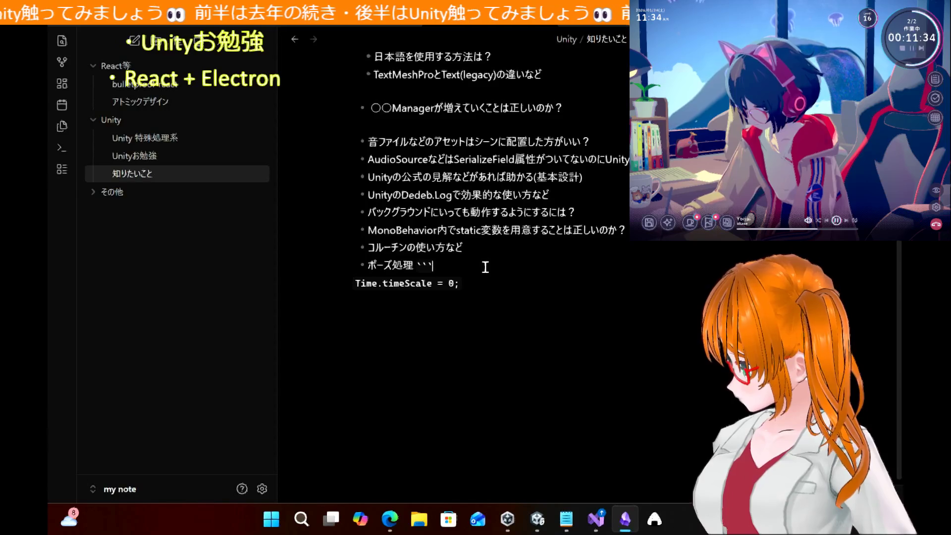
{"action": "key", "text": "Delete"}
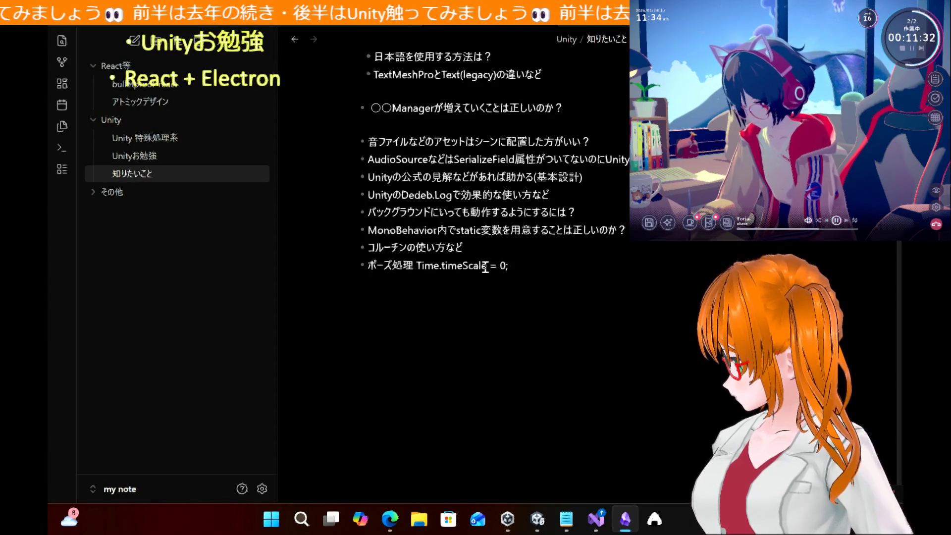
{"action": "key", "text": "End"}
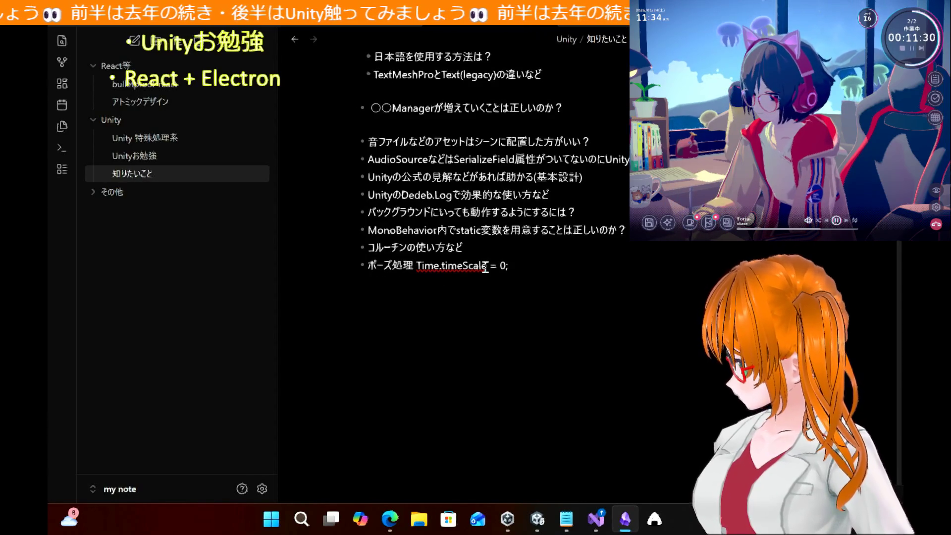
{"action": "type", "text": "は適切？"}
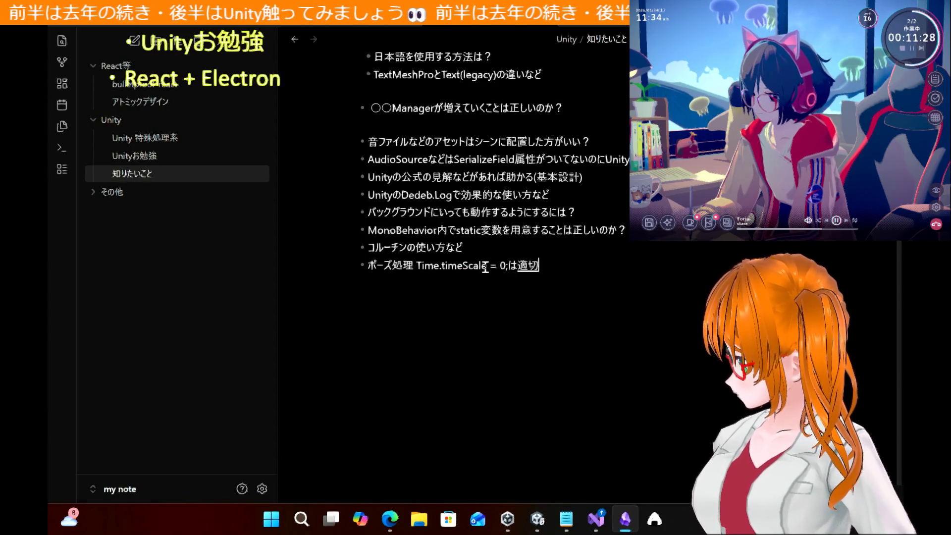
{"action": "key", "text": "Return"}
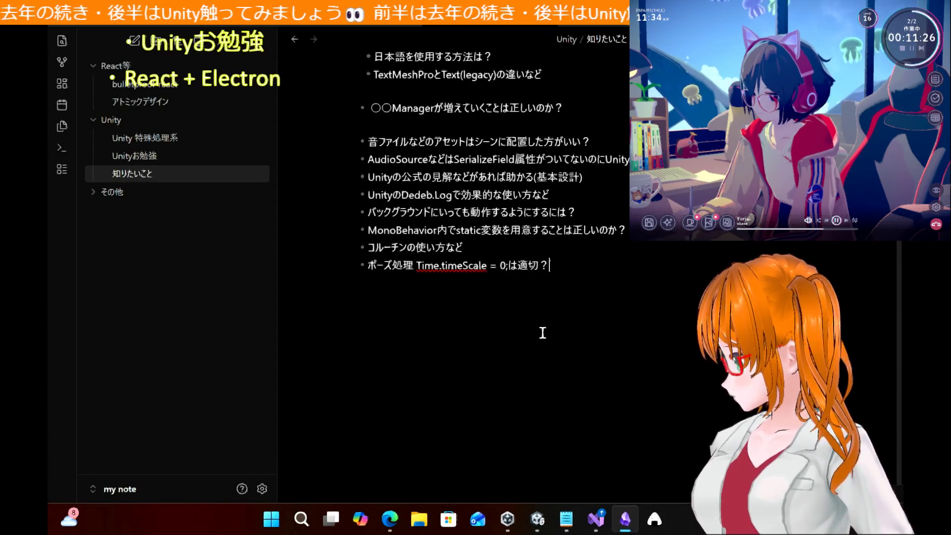
{"action": "key", "text": "alt+Tab"}
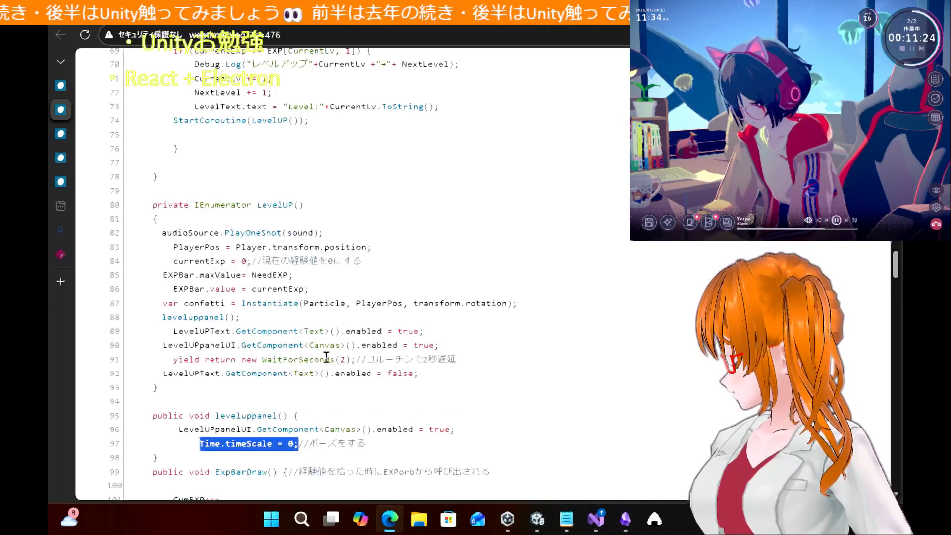
Scroll the tutorial to the section on showing the LevelupPanel
{"action": "scroll", "coordinate": [327, 363], "scroll_direction": "down", "scroll_amount": 5}
{"action": "scroll", "coordinate": [327, 363], "scroll_direction": "up", "scroll_amount": 9}
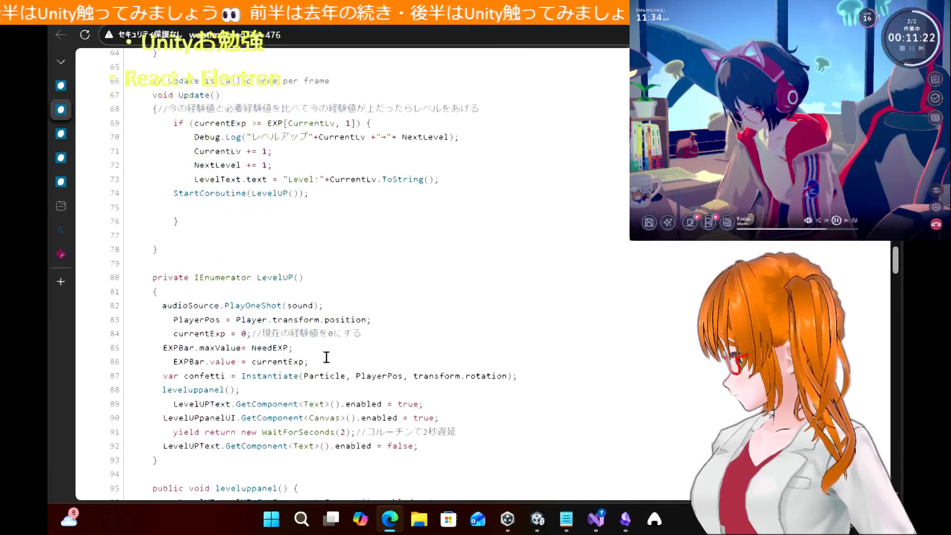
{"action": "scroll", "coordinate": [327, 362], "scroll_direction": "up", "scroll_amount": 5}
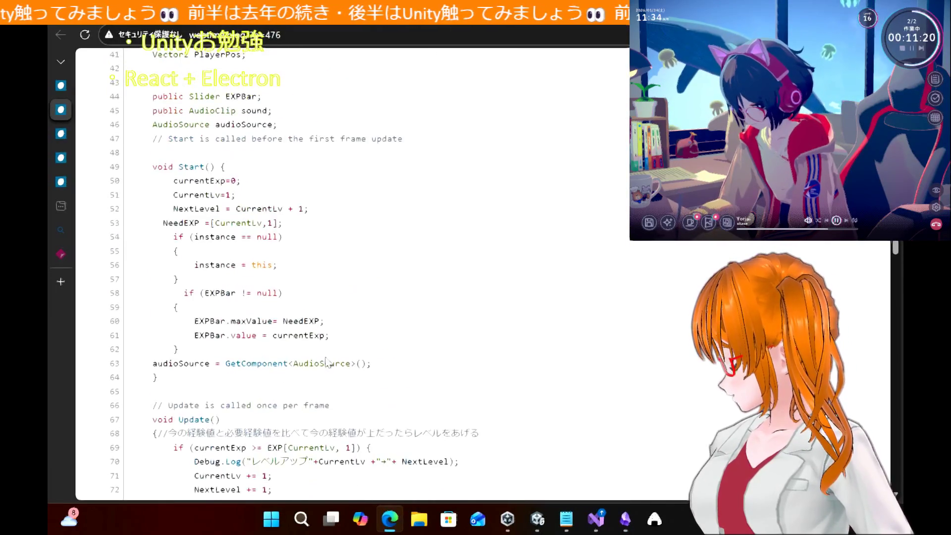
{"action": "scroll", "coordinate": [327, 363], "scroll_direction": "up", "scroll_amount": 13}
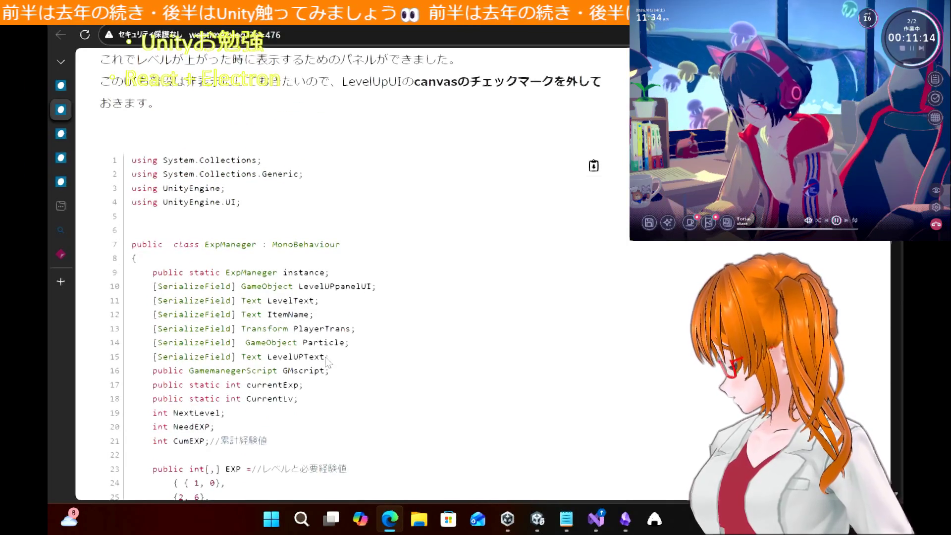
{"action": "scroll", "coordinate": [327, 362], "scroll_direction": "down", "scroll_amount": 20}
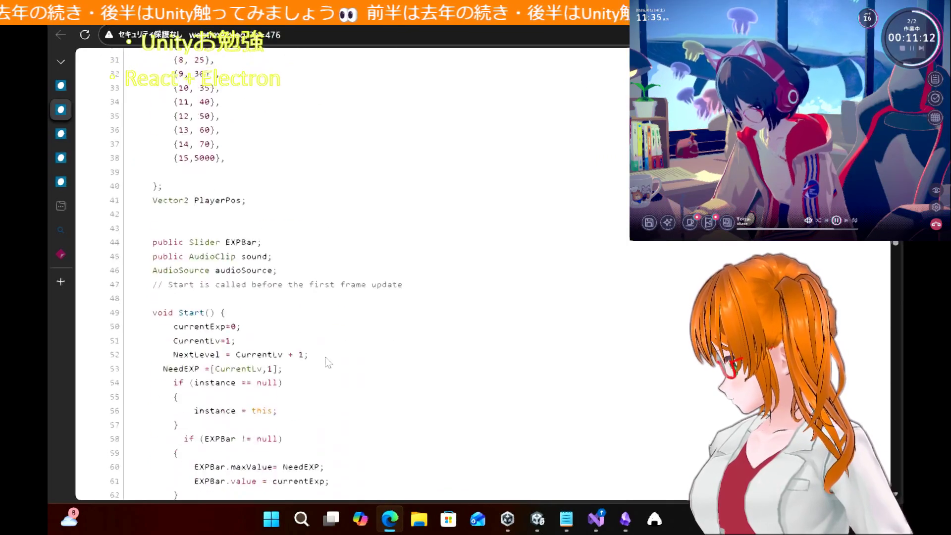
{"action": "scroll", "coordinate": [327, 363], "scroll_direction": "down", "scroll_amount": 1}
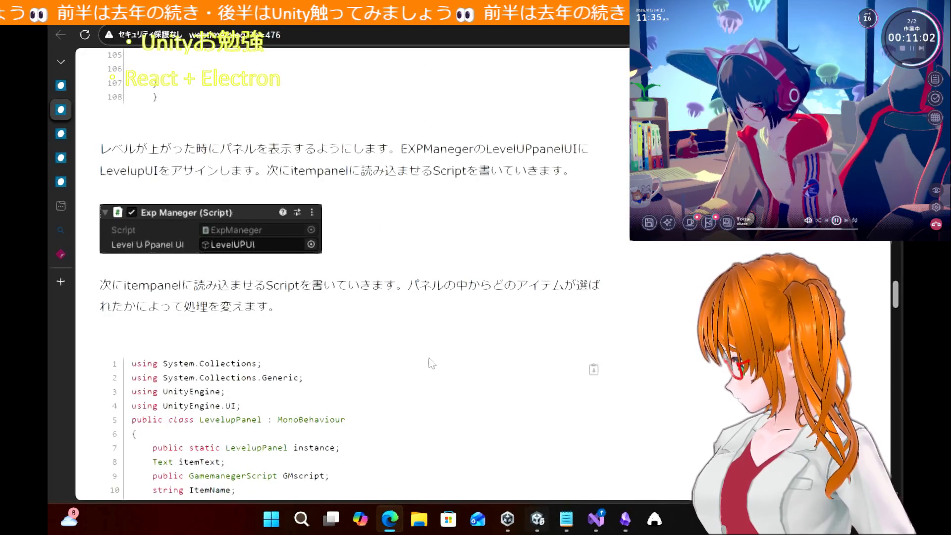
Capture the LevelupUI-assignment paragraph with Rapture and move the capture to the lower right
{"action": "left_click", "coordinate": [650, 525]}
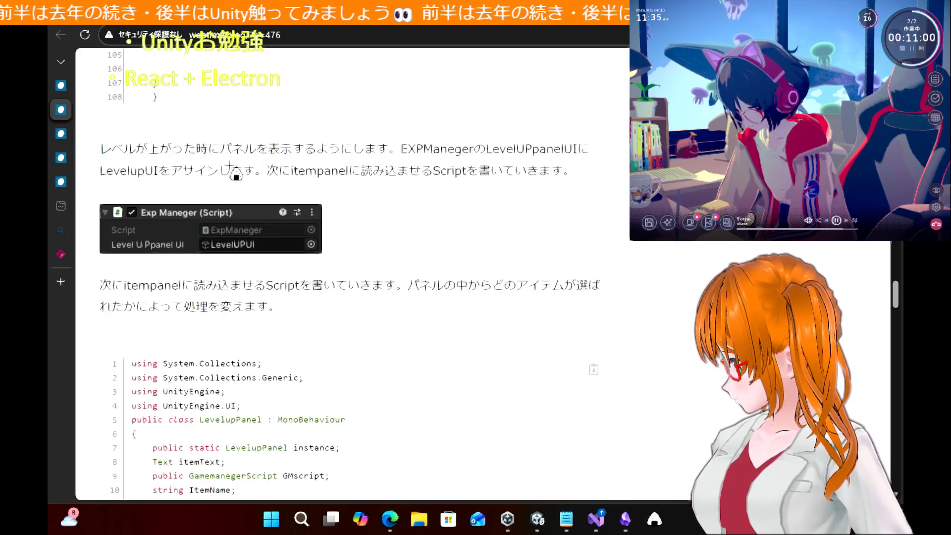
{"action": "mouse_move", "coordinate": [95, 129]}
{"action": "left_mouse_down"}
{"action": "mouse_move", "coordinate": [629, 169]}
{"action": "mouse_move", "coordinate": [609, 193]}
{"action": "left_mouse_up"}
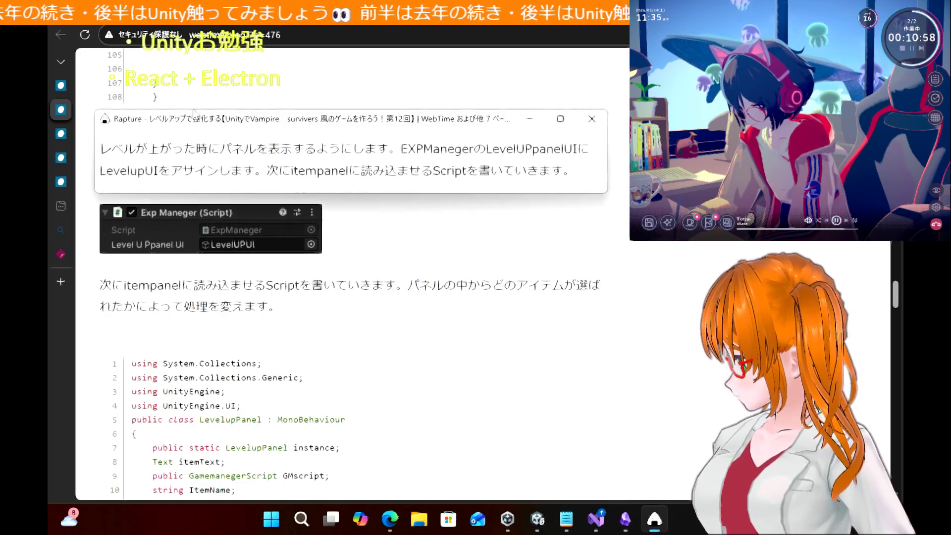
{"action": "mouse_move", "coordinate": [214, 110]}
{"action": "left_mouse_down"}
{"action": "mouse_move", "coordinate": [218, 124]}
{"action": "mouse_move", "coordinate": [600, 209]}
{"action": "mouse_move", "coordinate": [589, 317]}
{"action": "mouse_move", "coordinate": [500, 356]}
{"action": "mouse_move", "coordinate": [345, 397]}
{"action": "left_mouse_up"}
{"action": "left_click", "coordinate": [538, 519]}
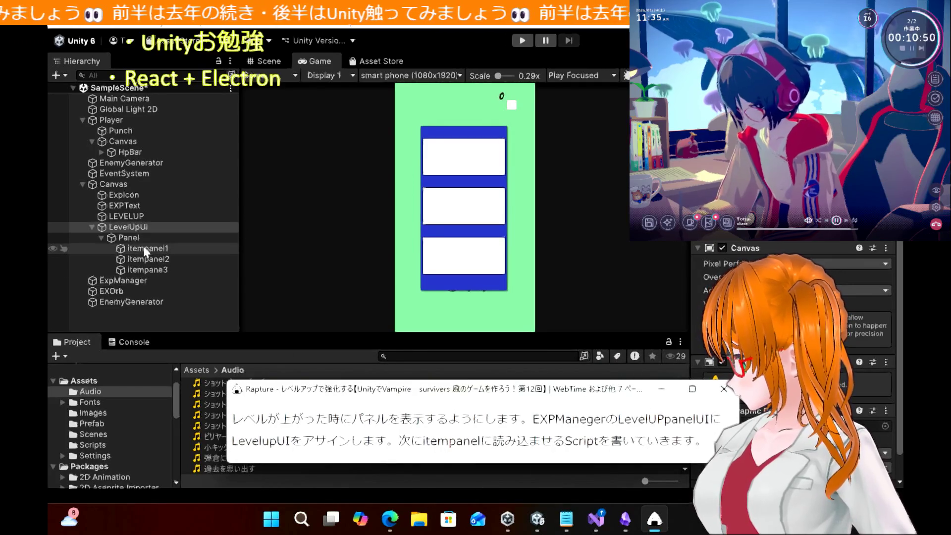
Inspect the ExpManager object's components, then close the floating Rapture capture
{"action": "left_click", "coordinate": [137, 285]}
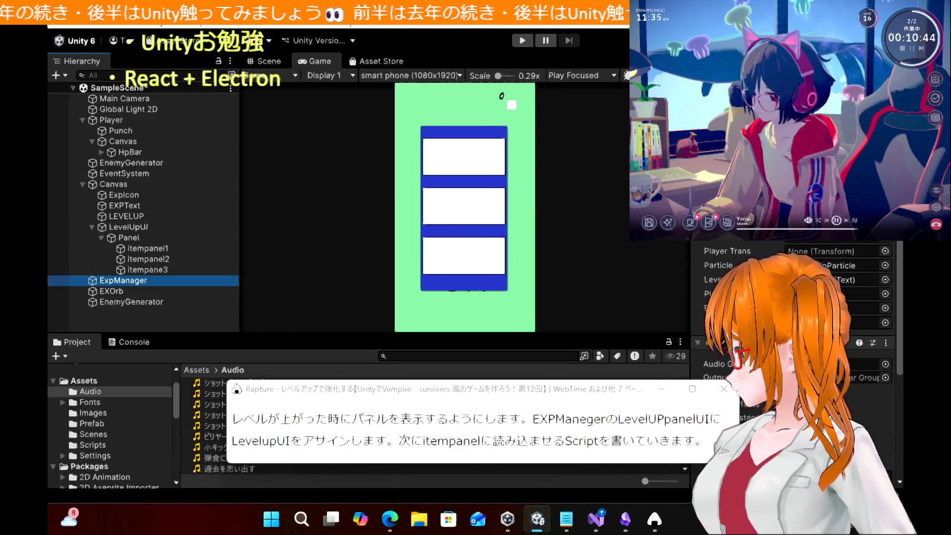
{"action": "left_click", "coordinate": [371, 229]}
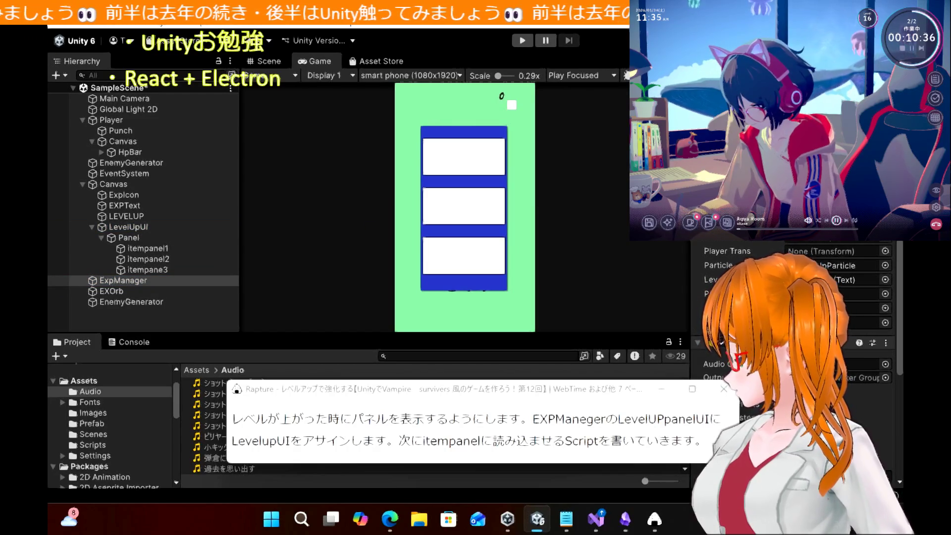
{"action": "left_click", "coordinate": [724, 389]}
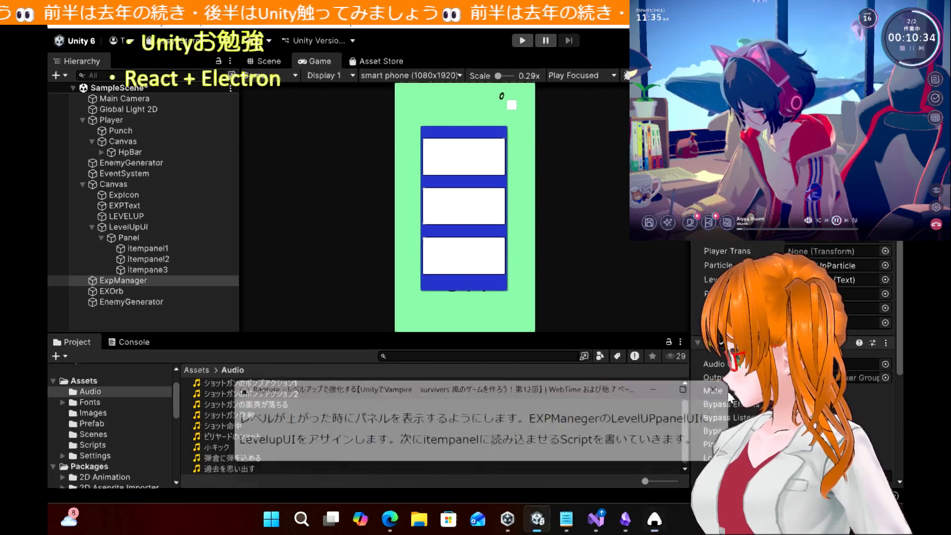
Review the tutorial's LevelupPanel class code, glance at ExpManeger.cs, and return to Unity
{"action": "mouse_move", "coordinate": [596, 520]}
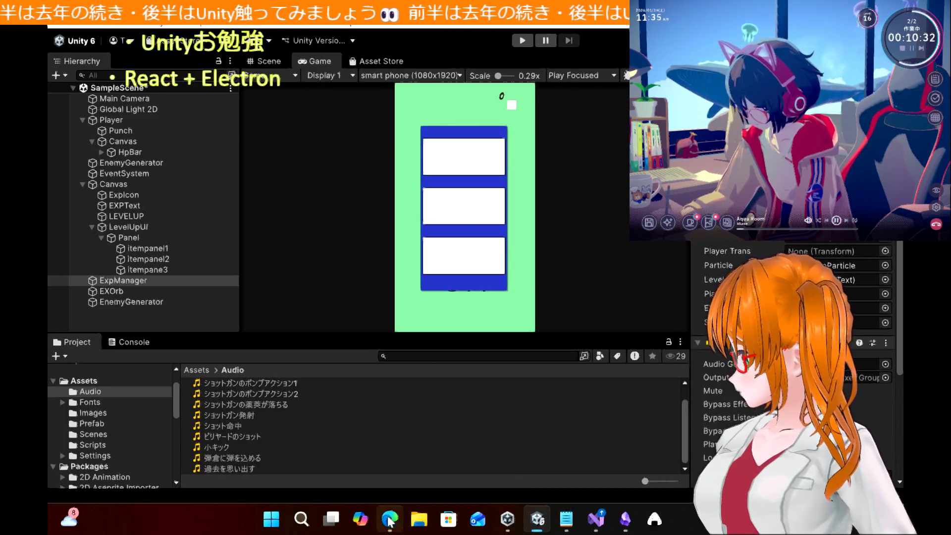
{"action": "left_click", "coordinate": [390, 519]}
{"action": "scroll", "coordinate": [377, 365], "scroll_direction": "down", "scroll_amount": 5}
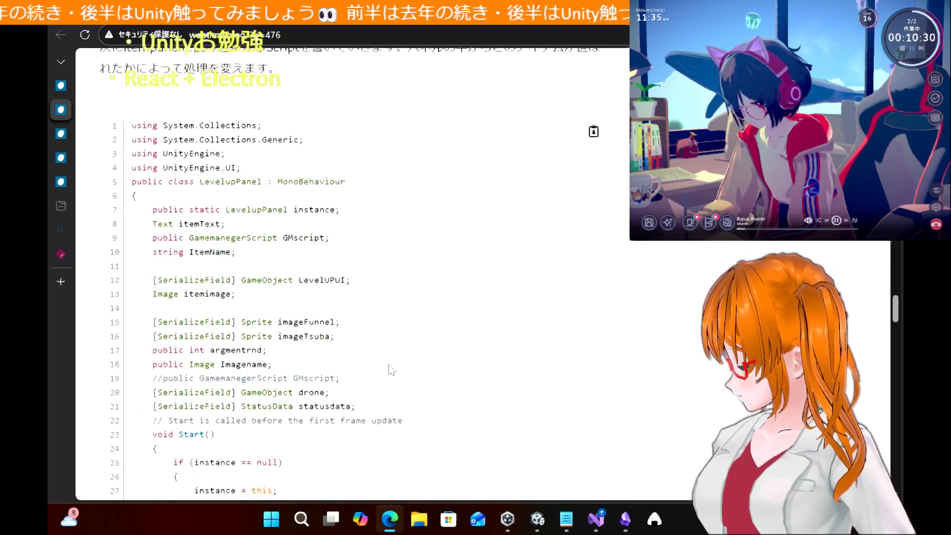
{"action": "scroll", "coordinate": [391, 370], "scroll_direction": "up", "scroll_amount": 2}
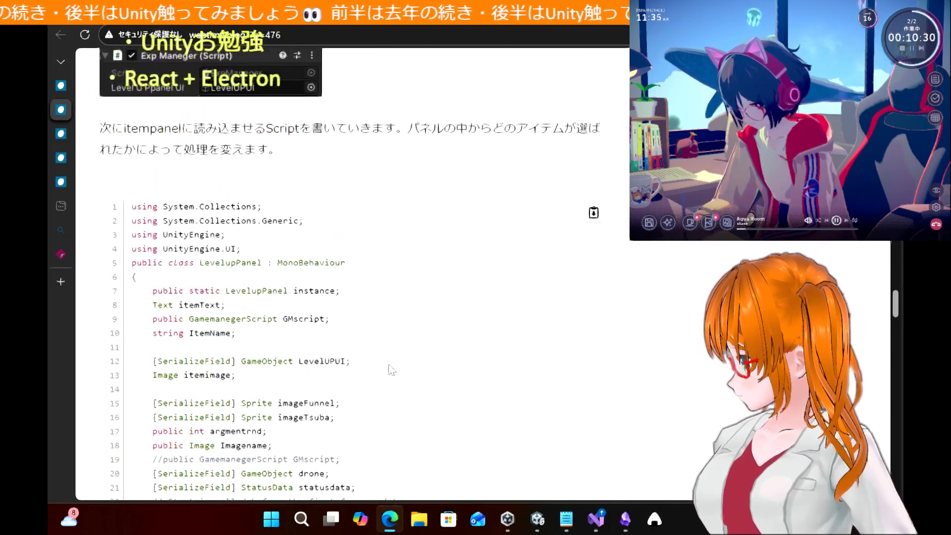
{"action": "double_click", "coordinate": [248, 260]}
{"action": "left_click", "coordinate": [639, 323]}
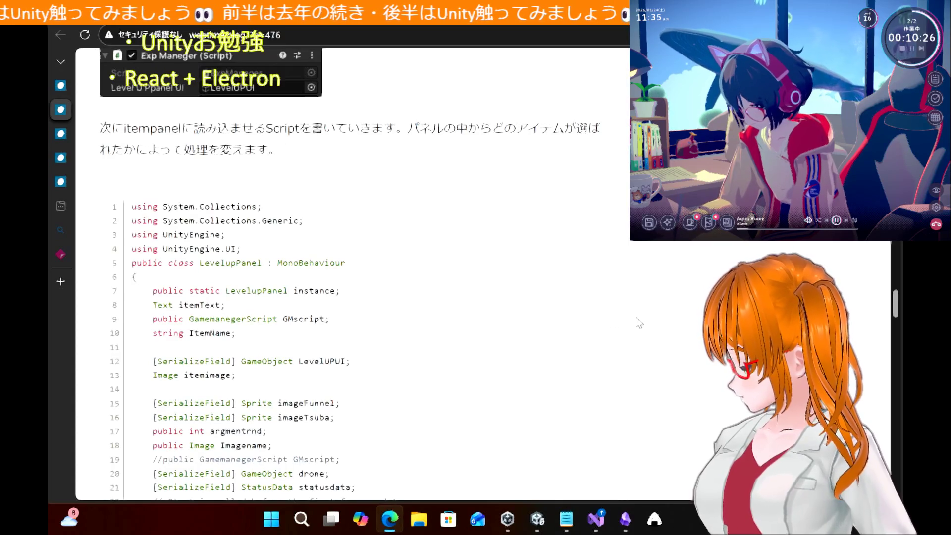
{"action": "left_click", "coordinate": [597, 519]}
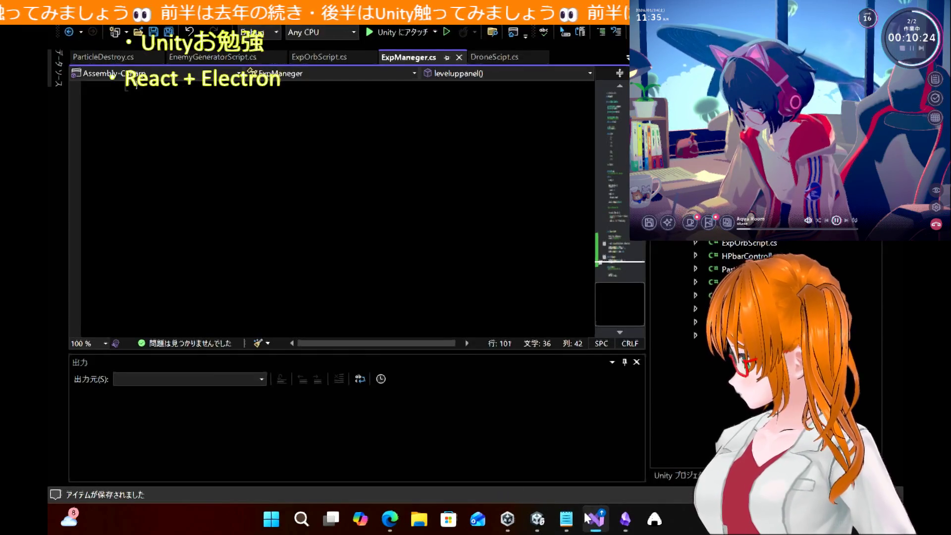
{"action": "left_click", "coordinate": [537, 519]}
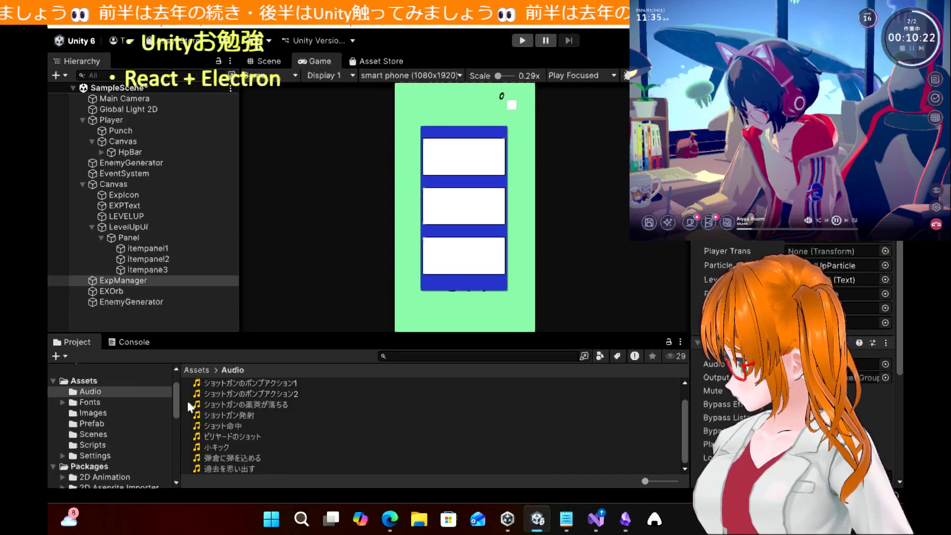
Create a MonoBehaviour script named LevelupPanel in the Scripts folder and open it in Visual Studio
{"action": "left_click", "coordinate": [98, 446]}
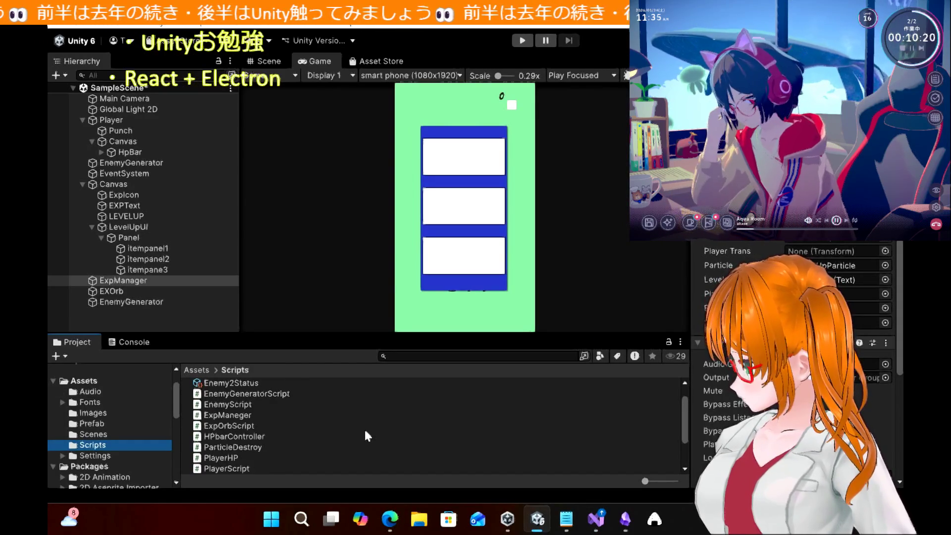
{"action": "right_click", "coordinate": [383, 426]}
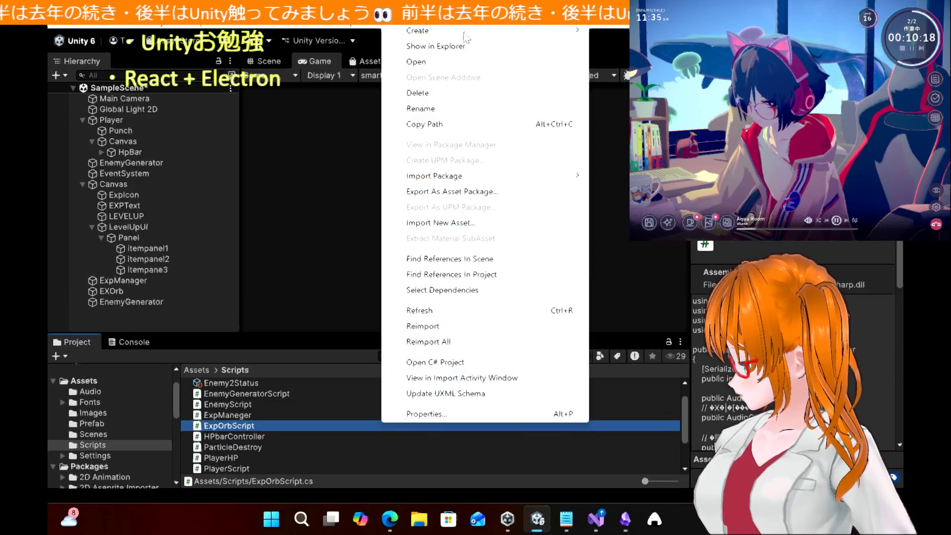
{"action": "mouse_move", "coordinate": [465, 35]}
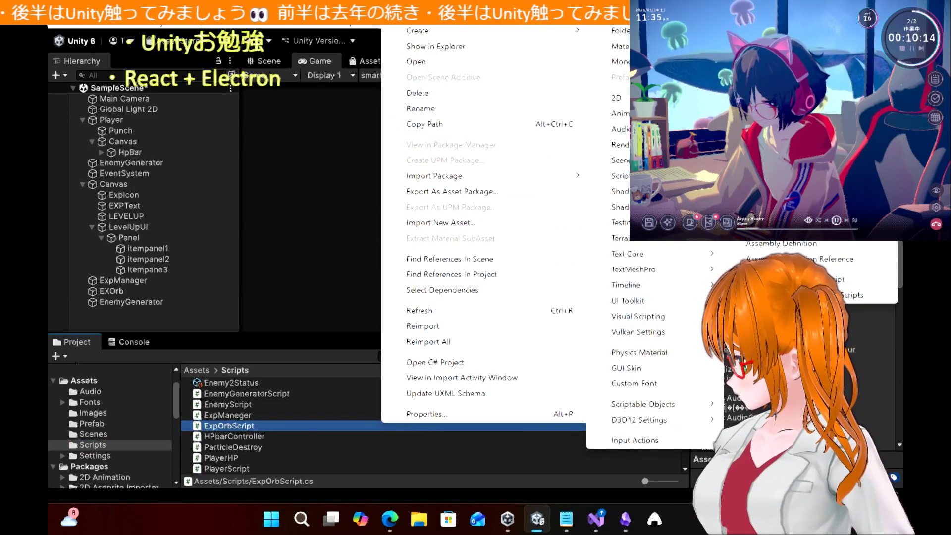
{"action": "left_click", "coordinate": [793, 280]}
{"action": "type", "text": "LevelupPanel"}
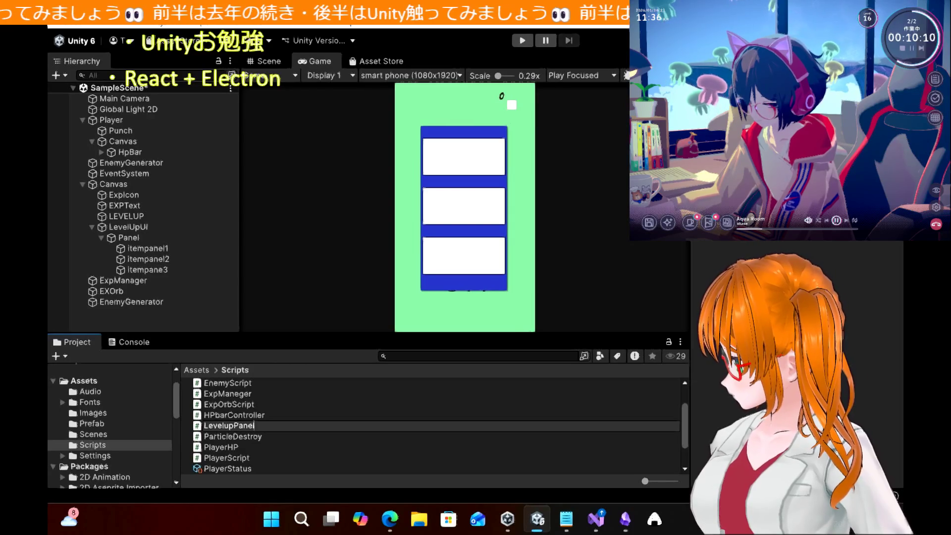
{"action": "key", "text": "Return"}
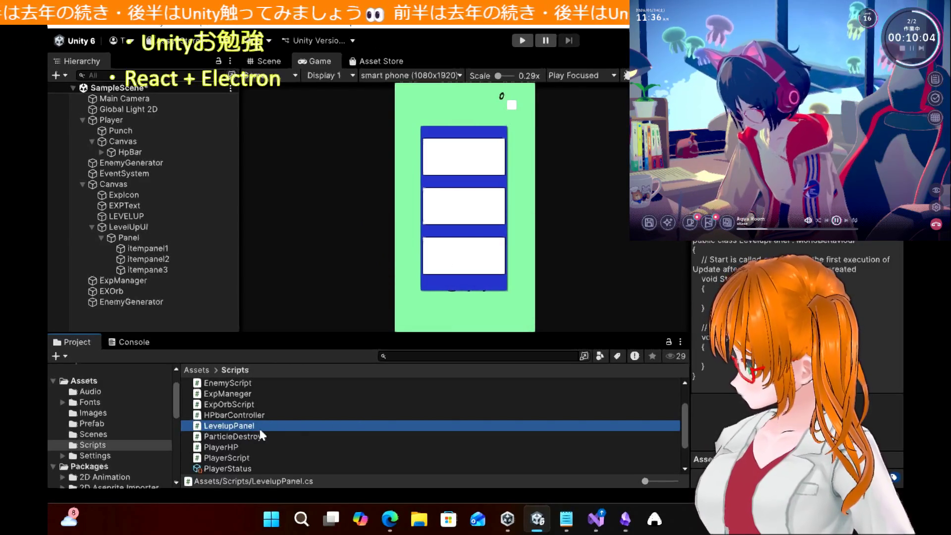
{"action": "double_click", "coordinate": [259, 426]}
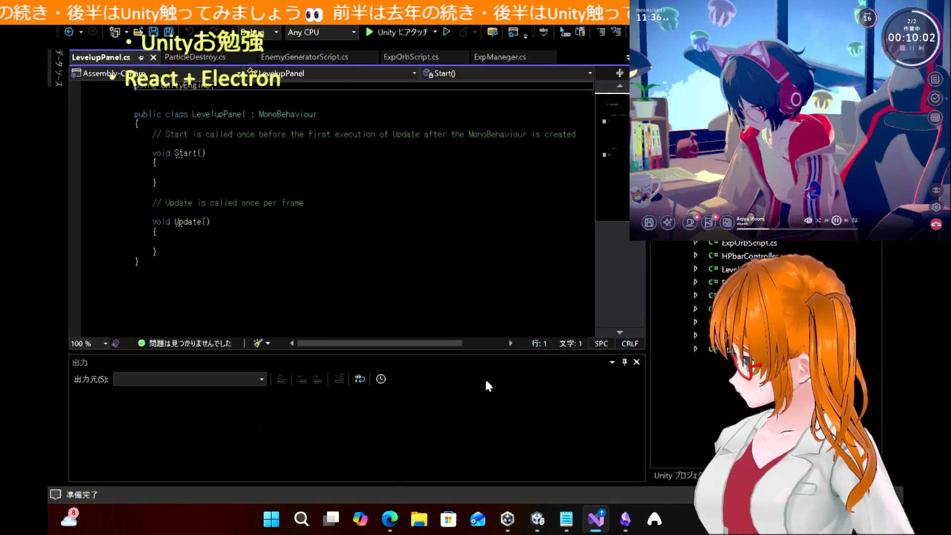
Copy the full LevelupPanel code block from the WebTime tutorial and return to Visual Studio
{"action": "left_click", "coordinate": [390, 520]}
{"action": "scroll", "coordinate": [349, 371], "scroll_direction": "down", "scroll_amount": 5}
{"action": "scroll", "coordinate": [349, 376], "scroll_direction": "down", "scroll_amount": 15}
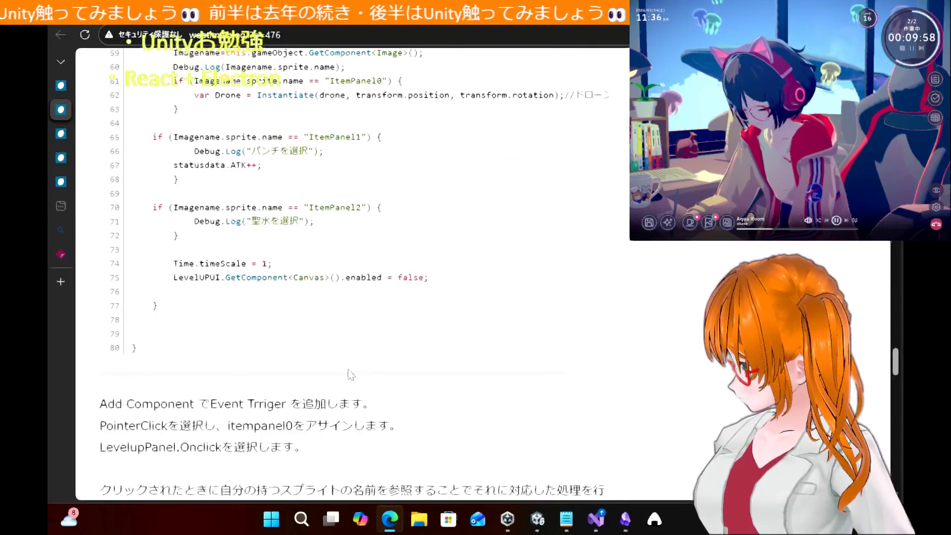
{"action": "mouse_move", "coordinate": [157, 356]}
{"action": "left_mouse_down"}
{"action": "mouse_move", "coordinate": [133, 287]}
{"action": "mouse_move", "coordinate": [119, 54]}
{"action": "mouse_move", "coordinate": [129, 237]}
{"action": "left_mouse_up"}
{"action": "key", "text": "ctrl+c"}
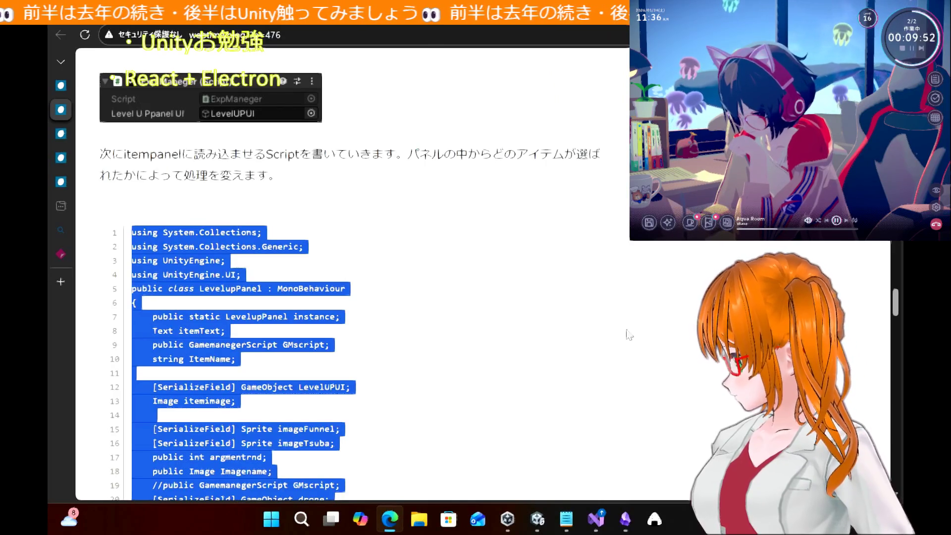
{"action": "mouse_move", "coordinate": [596, 520]}
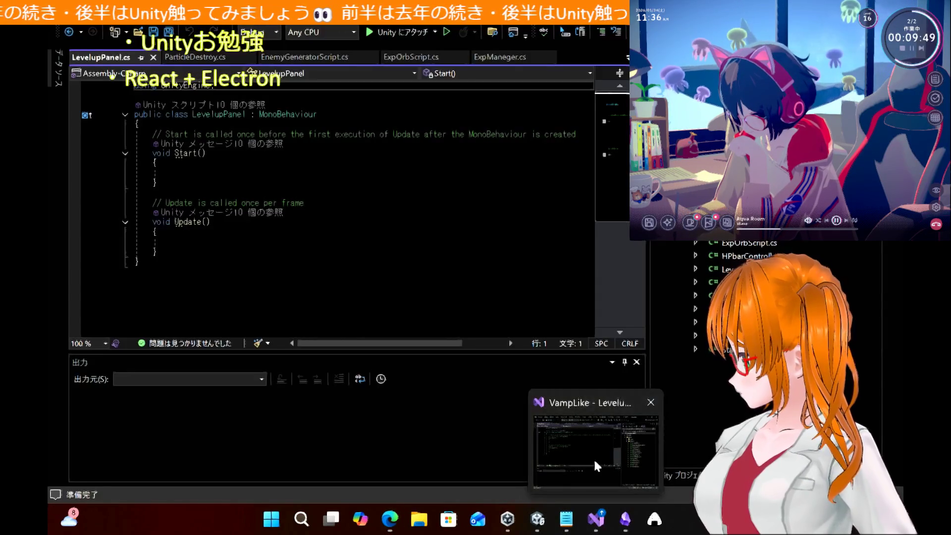
{"action": "left_click", "coordinate": [594, 458]}
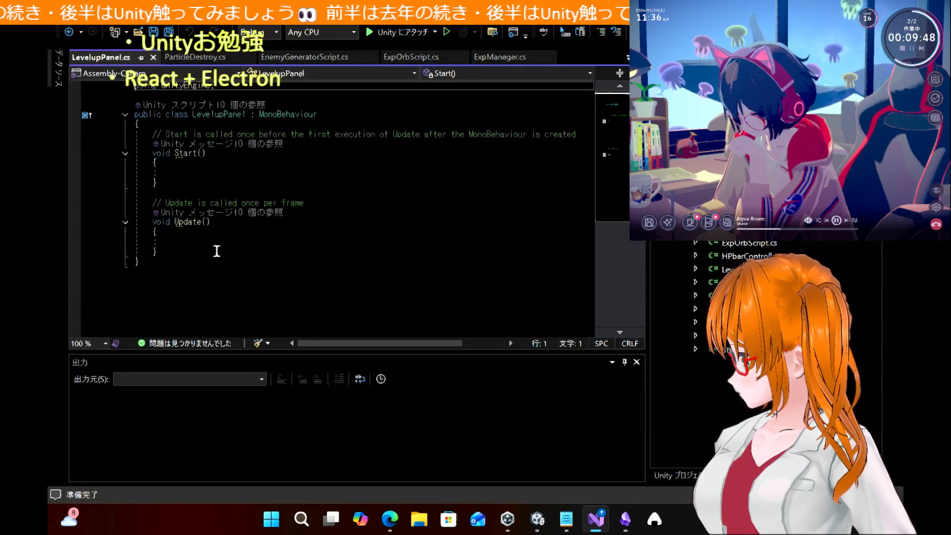
Overwrite LevelupPanel.cs with the tutorial code, save, and comment out the GamemanegerScript GMscript field
{"action": "key", "text": "ctrl+a"}
{"action": "key", "text": "ctrl+v"}
{"action": "key", "text": "ctrl+s"}
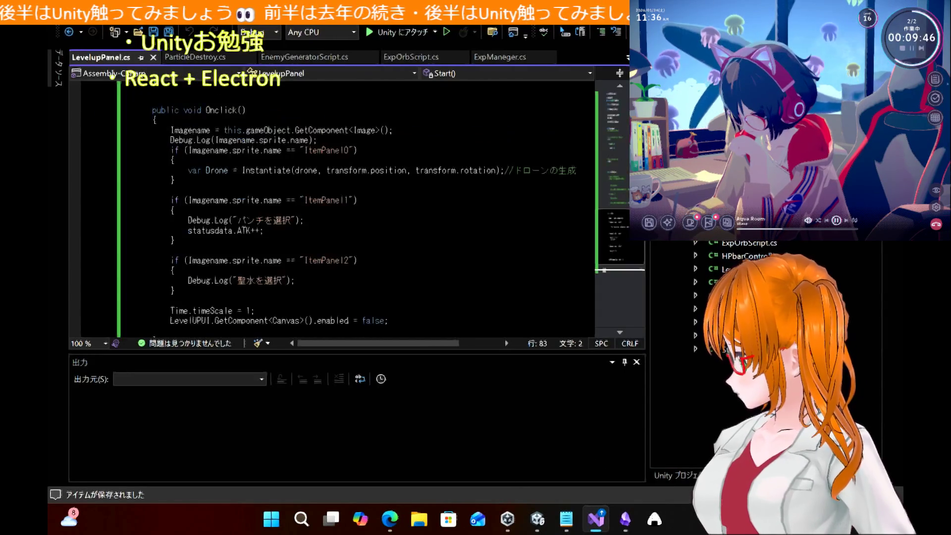
{"action": "scroll", "coordinate": [210, 128], "scroll_direction": "up", "scroll_amount": 15}
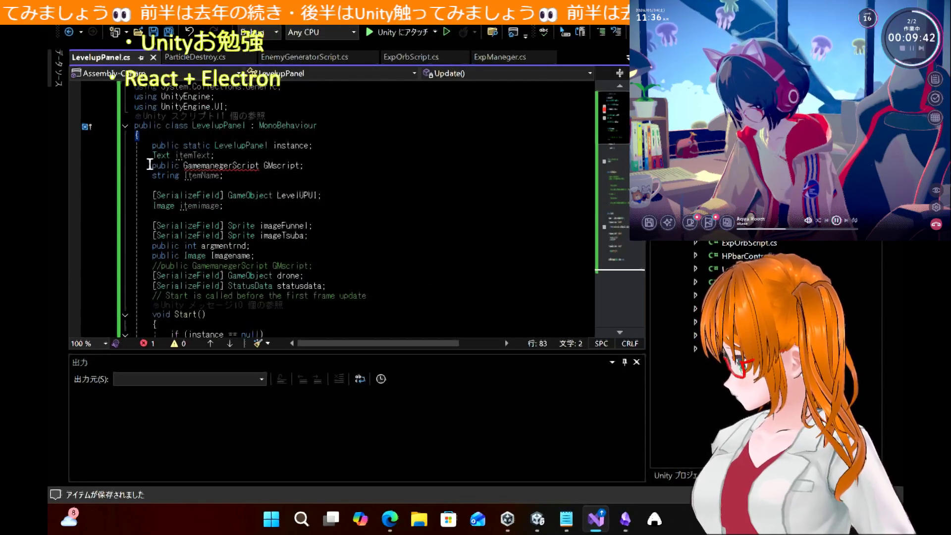
{"action": "left_click", "coordinate": [154, 167]}
{"action": "key", "text": "ctrl+k"}
{"action": "key", "text": "ctrl+c"}
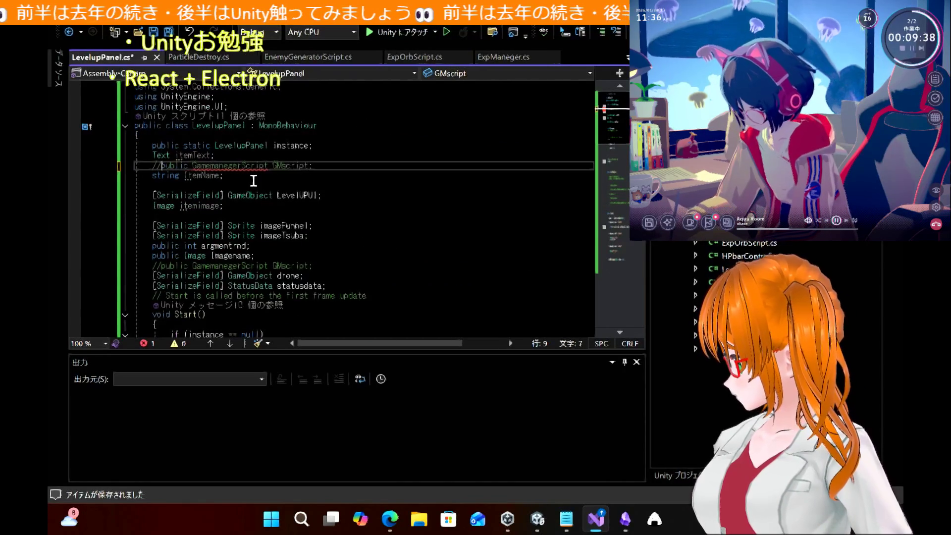
Add a blank line after the using UnityEngine.UI statement and highlight the instance references
{"action": "scroll", "coordinate": [391, 242], "scroll_direction": "down", "scroll_amount": 4}
{"action": "scroll", "coordinate": [391, 241], "scroll_direction": "down", "scroll_amount": 10}
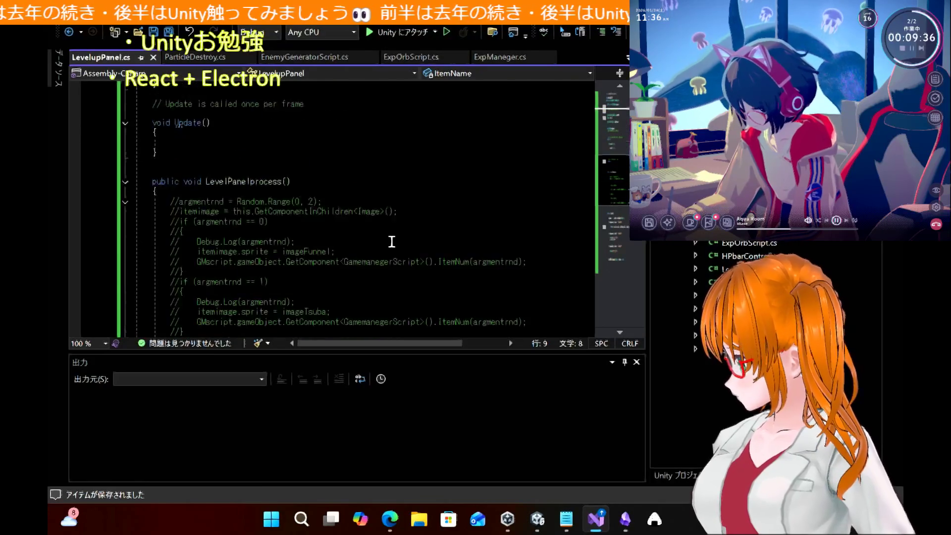
{"action": "scroll", "coordinate": [392, 242], "scroll_direction": "up", "scroll_amount": 7}
{"action": "scroll", "coordinate": [391, 241], "scroll_direction": "down", "scroll_amount": 1}
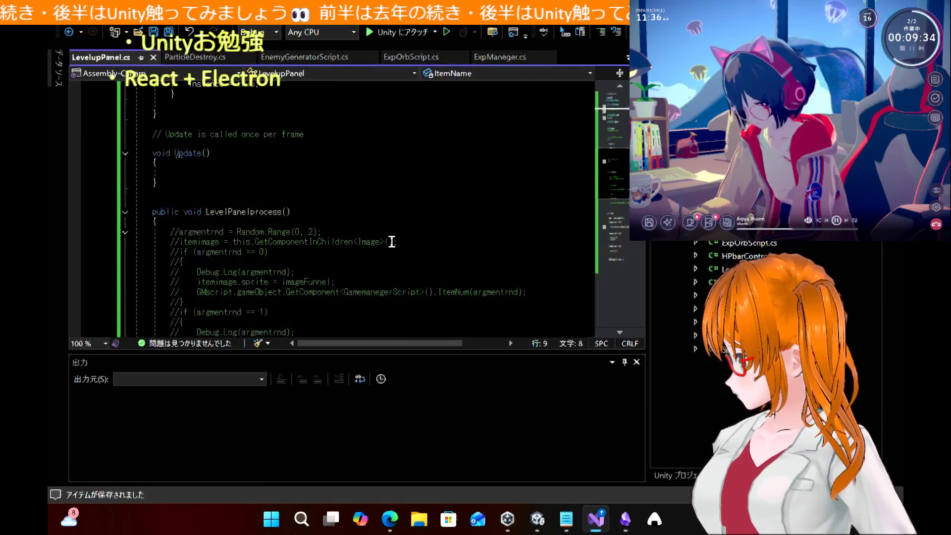
{"action": "scroll", "coordinate": [391, 241], "scroll_direction": "down", "scroll_amount": 1}
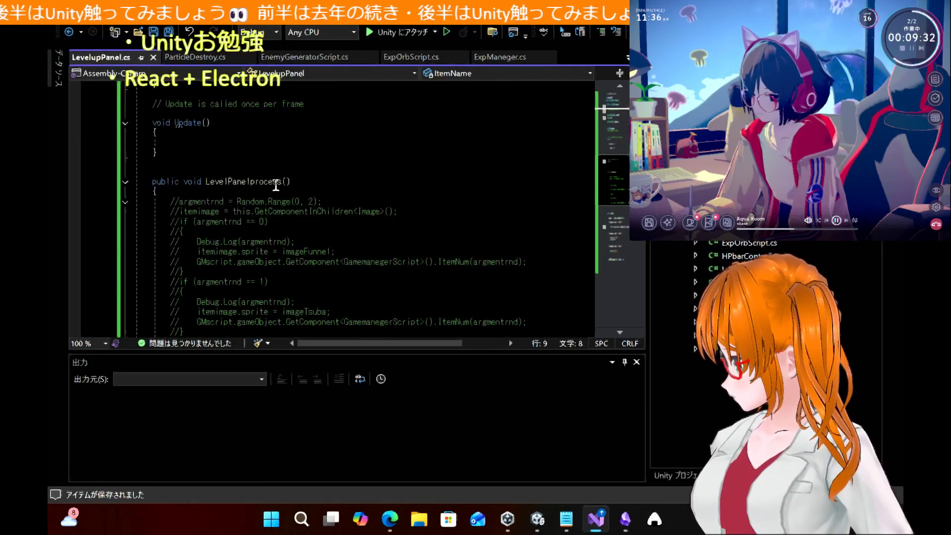
{"action": "scroll", "coordinate": [294, 205], "scroll_direction": "down", "scroll_amount": 3}
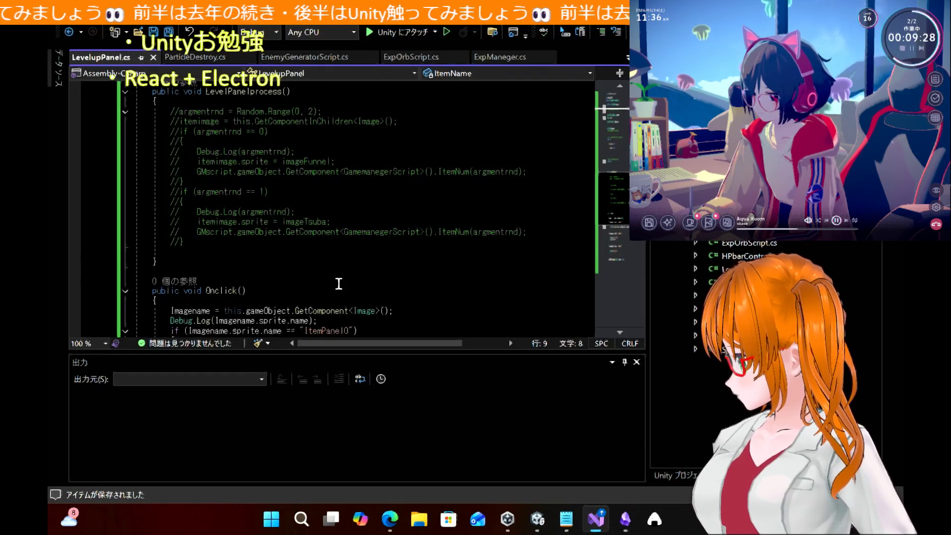
{"action": "scroll", "coordinate": [339, 284], "scroll_direction": "down", "scroll_amount": 10}
{"action": "scroll", "coordinate": [339, 284], "scroll_direction": "up", "scroll_amount": 15}
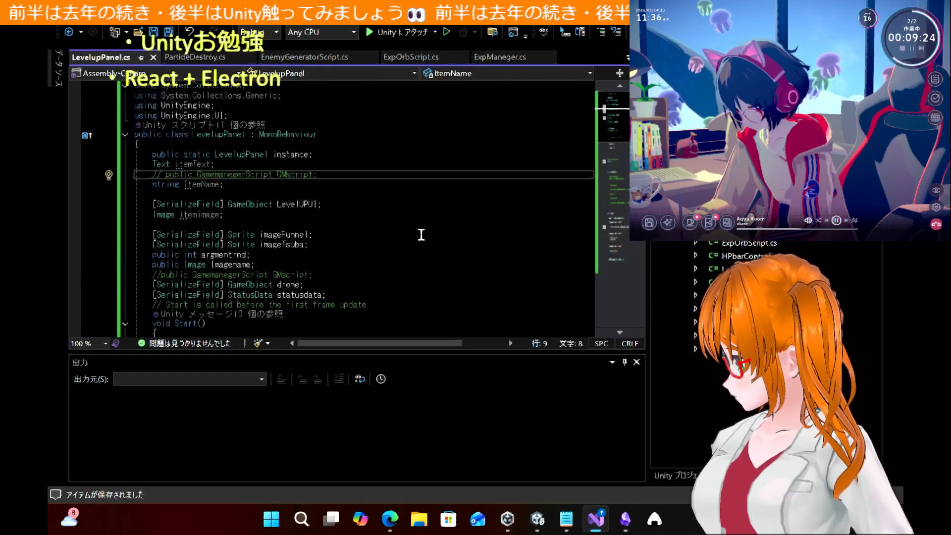
{"action": "left_click", "coordinate": [366, 115]}
{"action": "key", "text": "Return"}
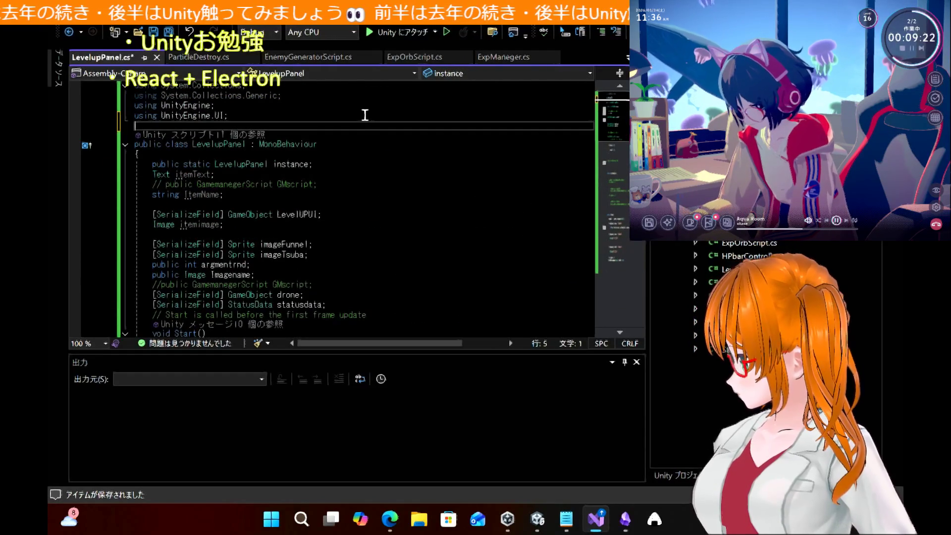
{"action": "scroll", "coordinate": [333, 243], "scroll_direction": "down", "scroll_amount": 4}
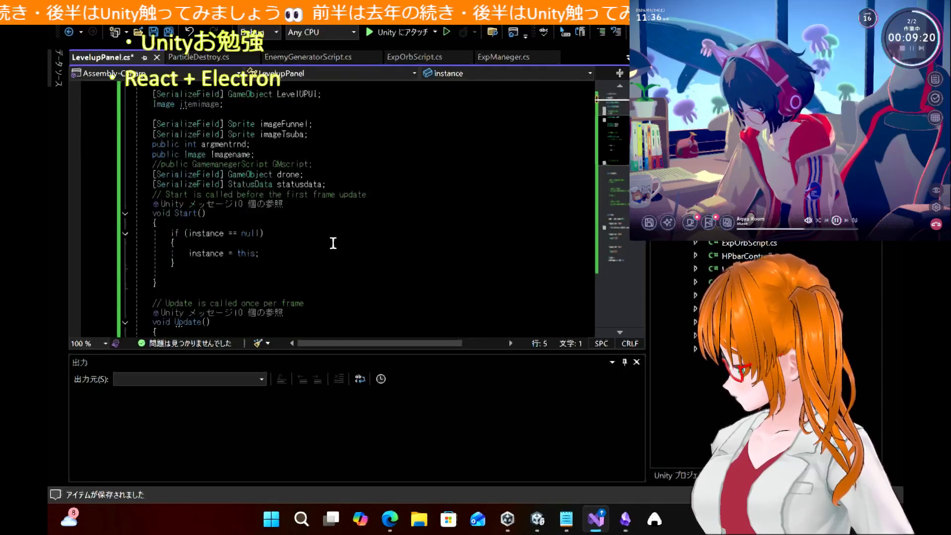
{"action": "double_click", "coordinate": [213, 254]}
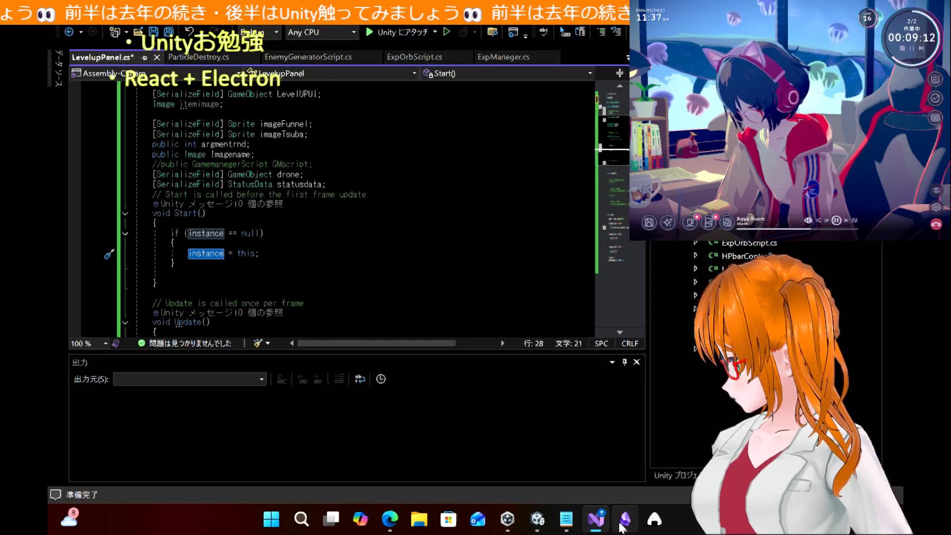
{"action": "left_click", "coordinate": [623, 526]}
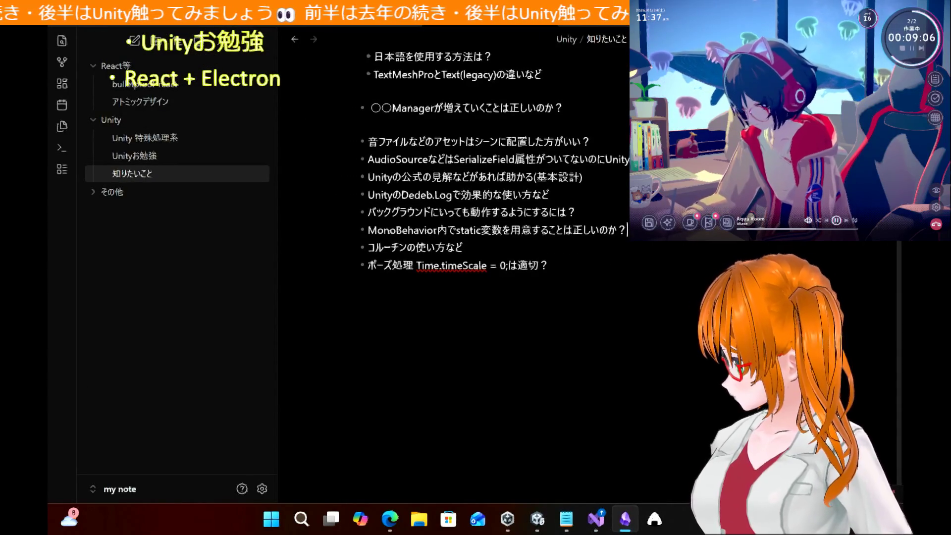
Append a note to the static-variable question in 知りたいこと, then go back to LevelupPanel.cs
{"action": "type", "text": "koshingu"}
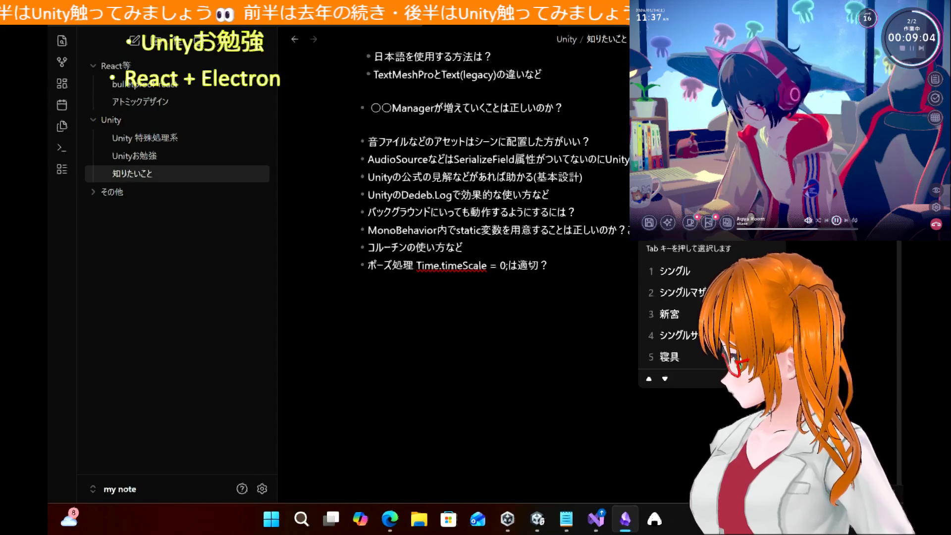
{"action": "type", "text": "rutonpata"}
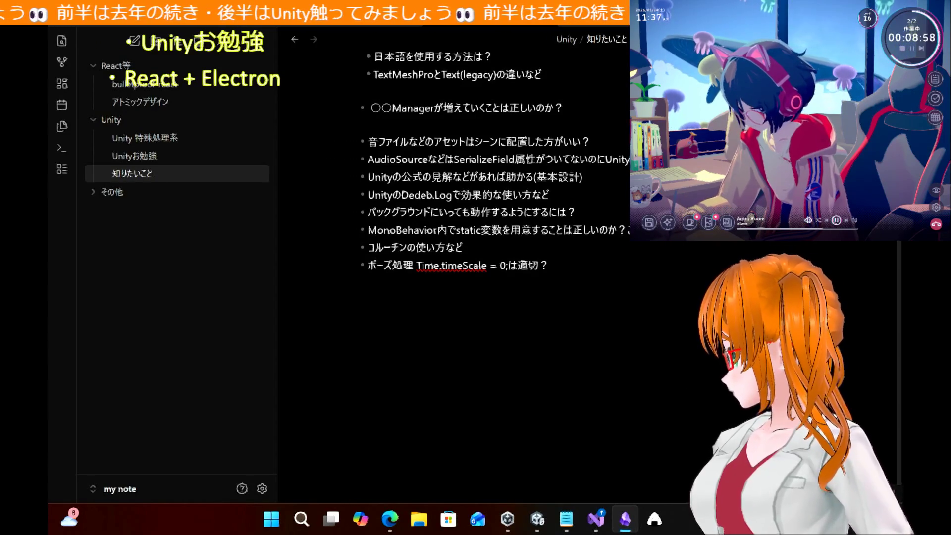
{"action": "key", "text": "alt+Tab"}
{"action": "left_click", "coordinate": [395, 211]}
{"action": "scroll", "coordinate": [315, 248], "scroll_direction": "down", "scroll_amount": 5}
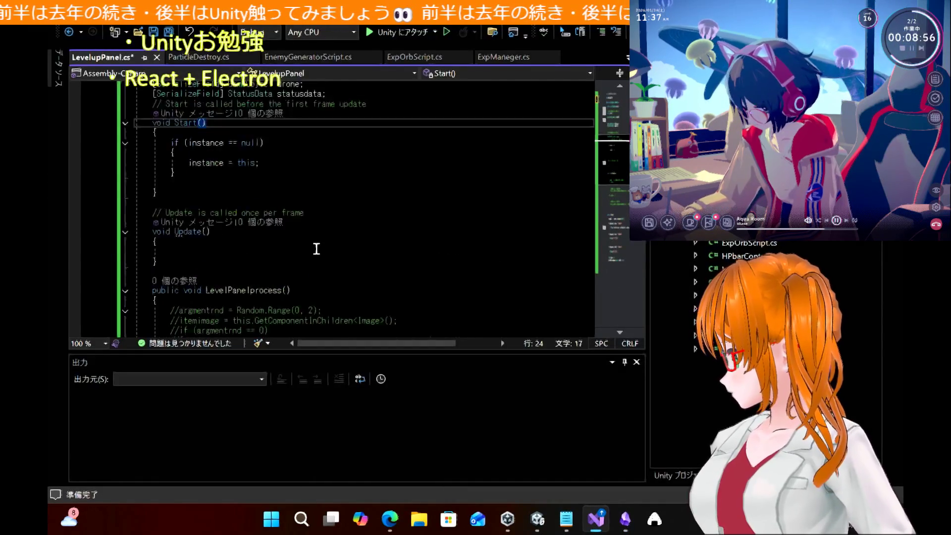
Review Onclick's ItemPanel0 (drone), ItemPanel1 (attack) and ItemPanel2 branches, then go back to the tutorial
{"action": "scroll", "coordinate": [316, 249], "scroll_direction": "down", "scroll_amount": 10}
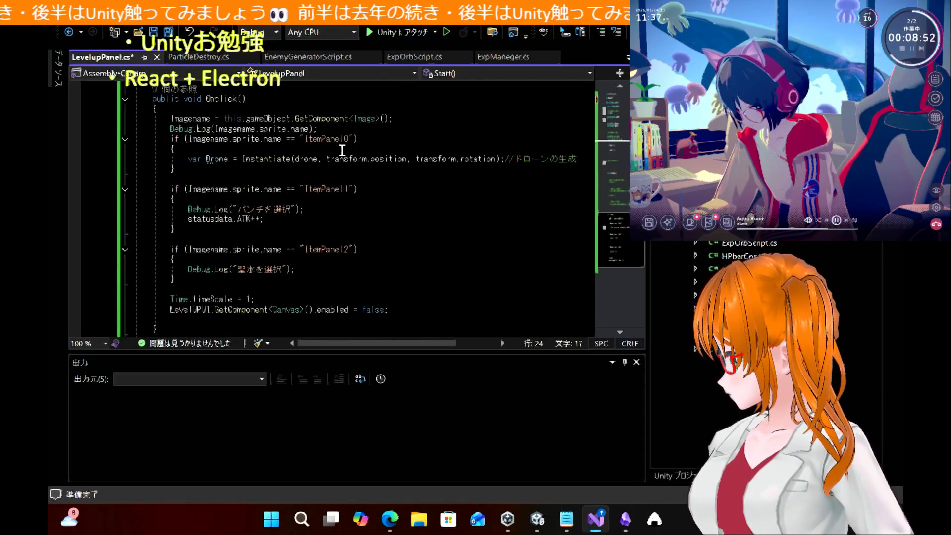
{"action": "left_click_drag", "start_coordinate": [377, 170], "coordinate": [104, 137]}
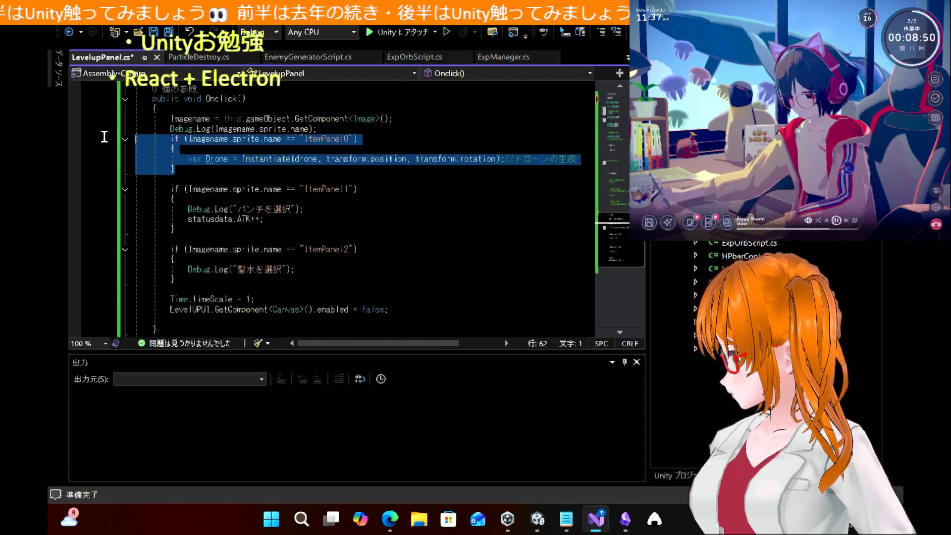
{"action": "mouse_move", "coordinate": [364, 231]}
{"action": "left_mouse_down"}
{"action": "mouse_move", "coordinate": [129, 209]}
{"action": "mouse_move", "coordinate": [77, 178]}
{"action": "left_mouse_up"}
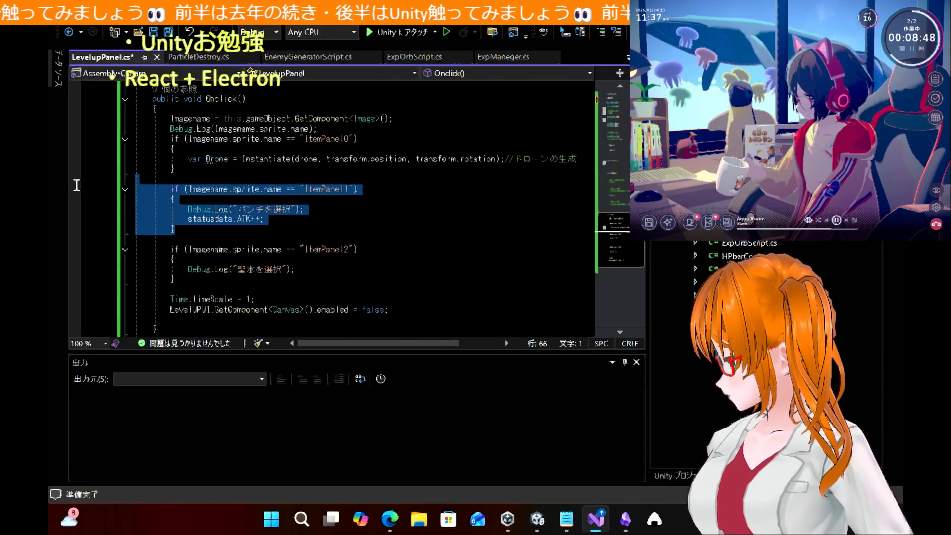
{"action": "left_click_drag", "start_coordinate": [280, 284], "coordinate": [114, 242]}
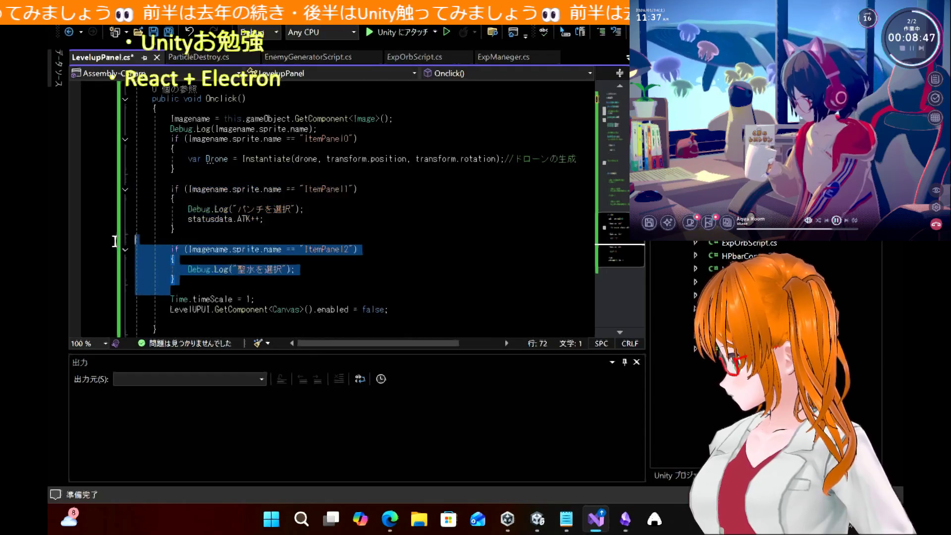
{"action": "left_click", "coordinate": [411, 216]}
{"action": "scroll", "coordinate": [302, 286], "scroll_direction": "down", "scroll_amount": 3}
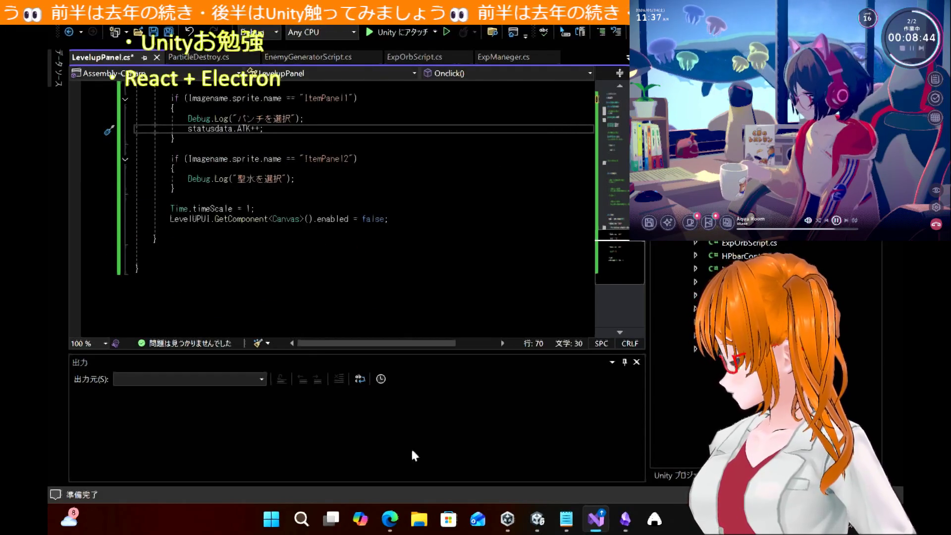
{"action": "left_click", "coordinate": [400, 520]}
{"action": "scroll", "coordinate": [432, 369], "scroll_direction": "down", "scroll_amount": 15}
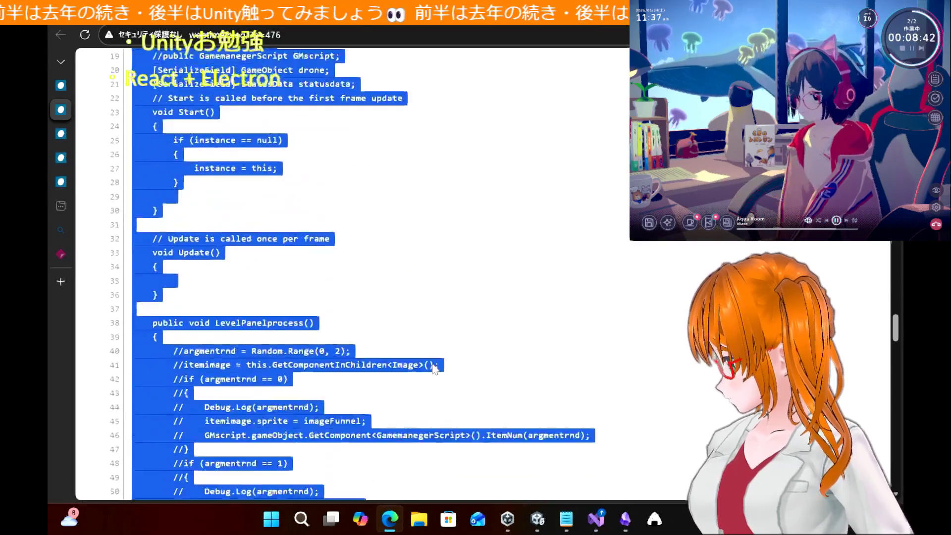
Scroll the WebTime tutorial toward its Event Trigger instructions, glancing at the Unity editor
{"action": "scroll", "coordinate": [435, 369], "scroll_direction": "down", "scroll_amount": 6}
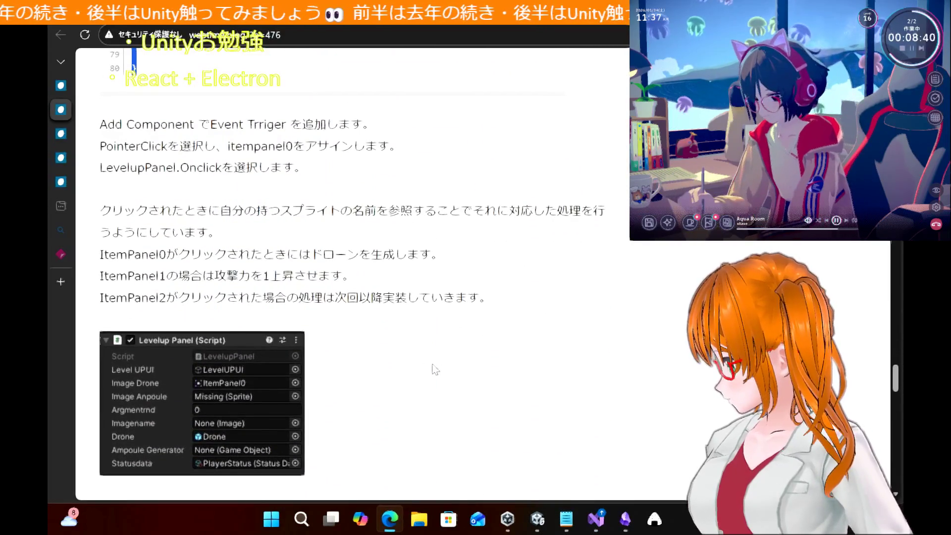
{"action": "scroll", "coordinate": [436, 369], "scroll_direction": "up", "scroll_amount": 8}
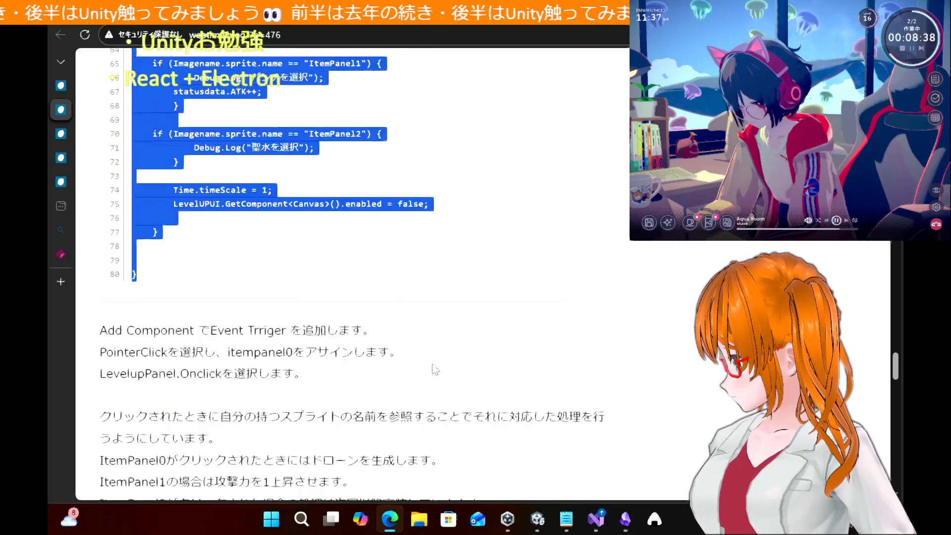
{"action": "scroll", "coordinate": [435, 369], "scroll_direction": "up", "scroll_amount": 15}
{"action": "scroll", "coordinate": [435, 370], "scroll_direction": "down", "scroll_amount": 4}
{"action": "scroll", "coordinate": [435, 369], "scroll_direction": "down", "scroll_amount": 2}
{"action": "left_click", "coordinate": [544, 520]}
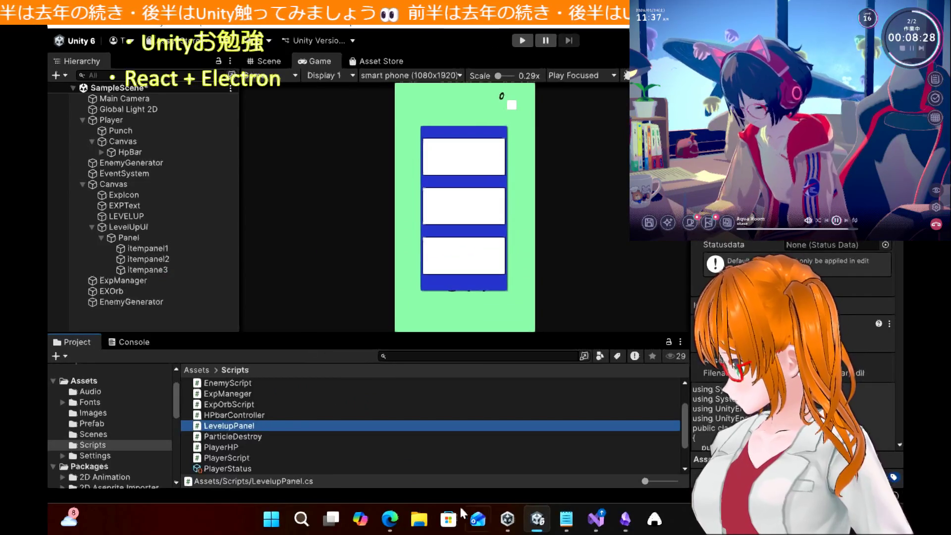
{"action": "left_click", "coordinate": [390, 520]}
{"action": "scroll", "coordinate": [440, 350], "scroll_direction": "down", "scroll_amount": 20}
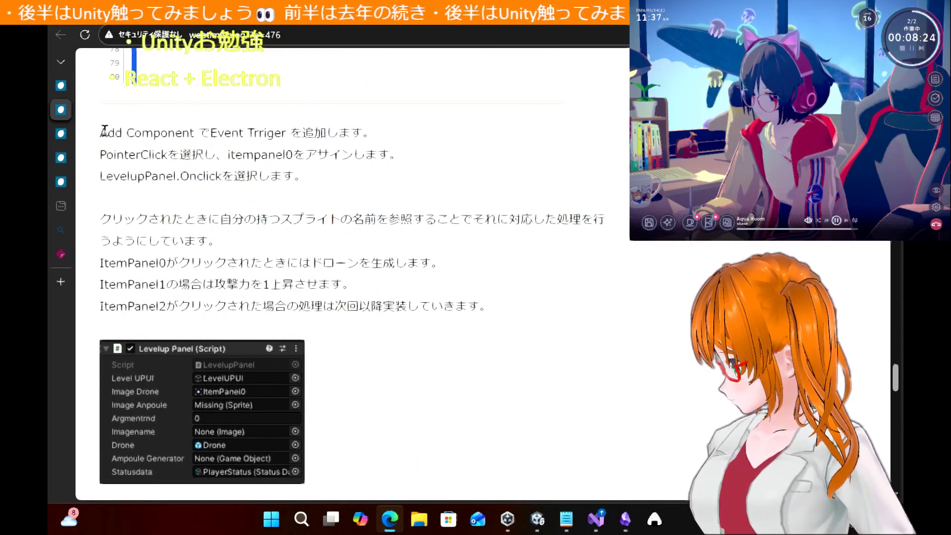
Reread 'Add Component でEvent Trriger を追加します', comparing it against the Unity editor
{"action": "left_click_drag", "start_coordinate": [107, 132], "coordinate": [431, 139]}
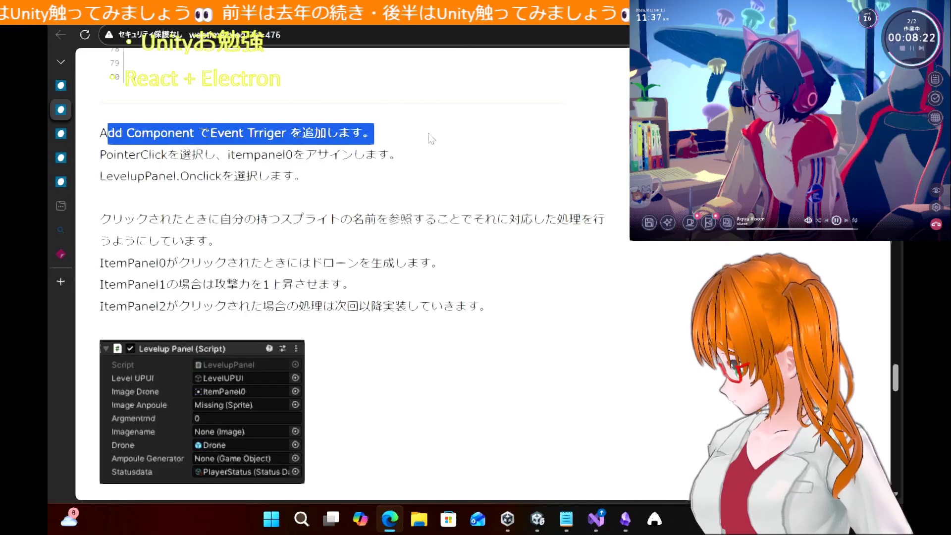
{"action": "left_click", "coordinate": [407, 259]}
{"action": "left_click", "coordinate": [537, 520]}
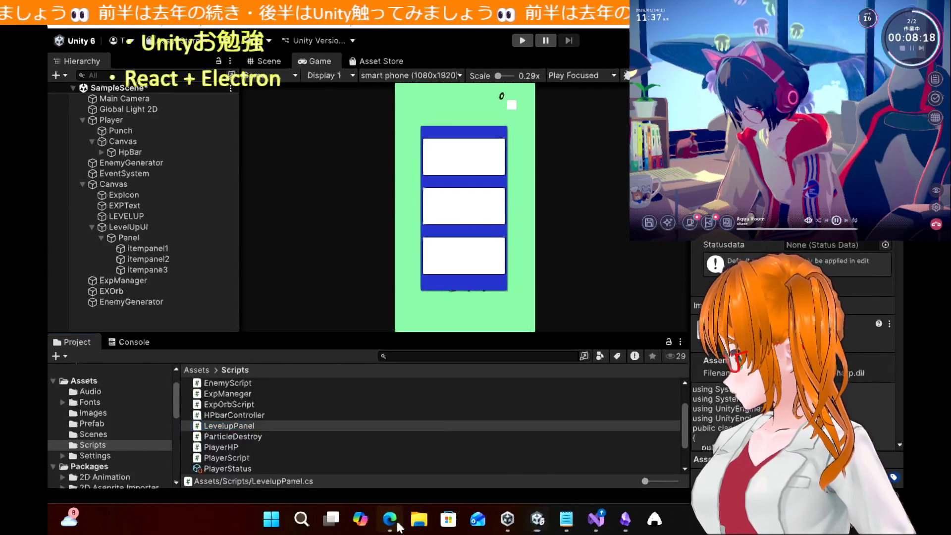
{"action": "left_click", "coordinate": [398, 524]}
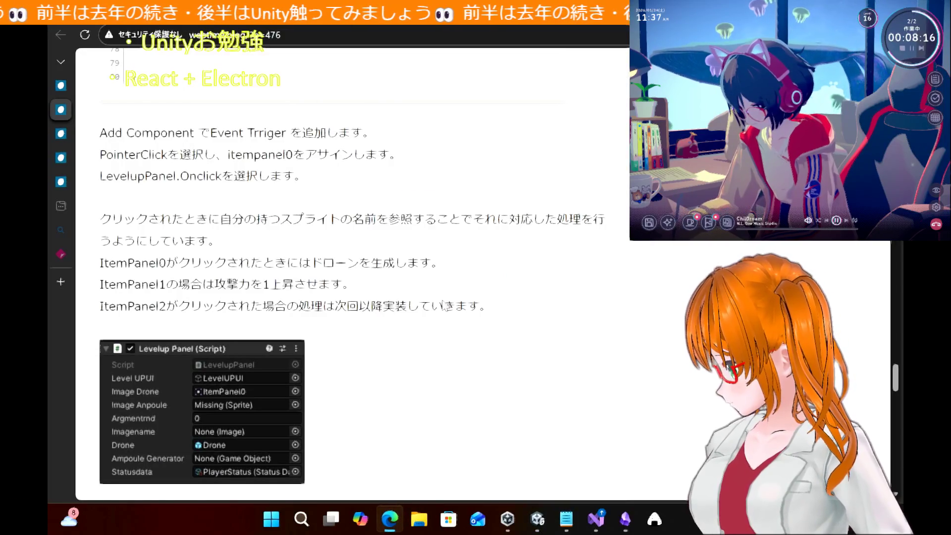
{"action": "scroll", "coordinate": [506, 237], "scroll_direction": "up", "scroll_amount": 20}
{"action": "scroll", "coordinate": [506, 237], "scroll_direction": "down", "scroll_amount": 20}
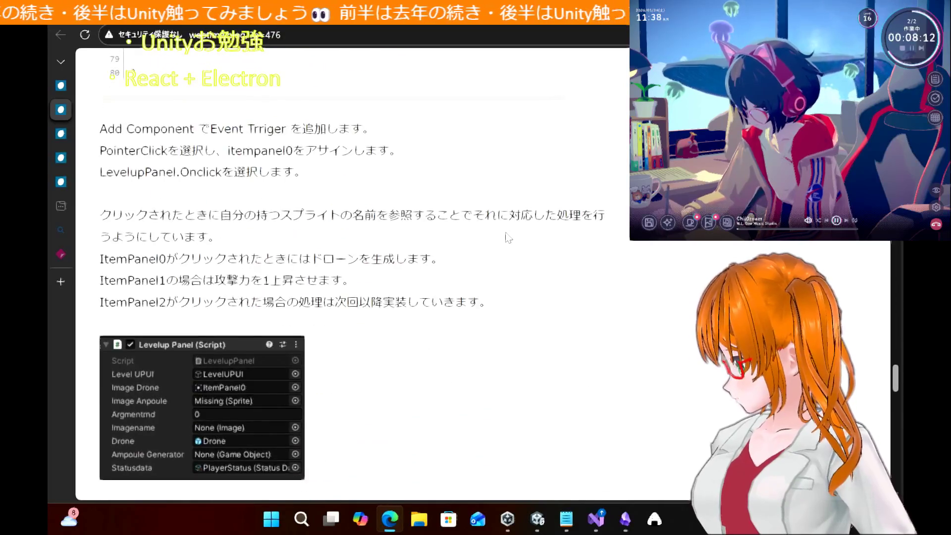
{"action": "left_click", "coordinate": [538, 527]}
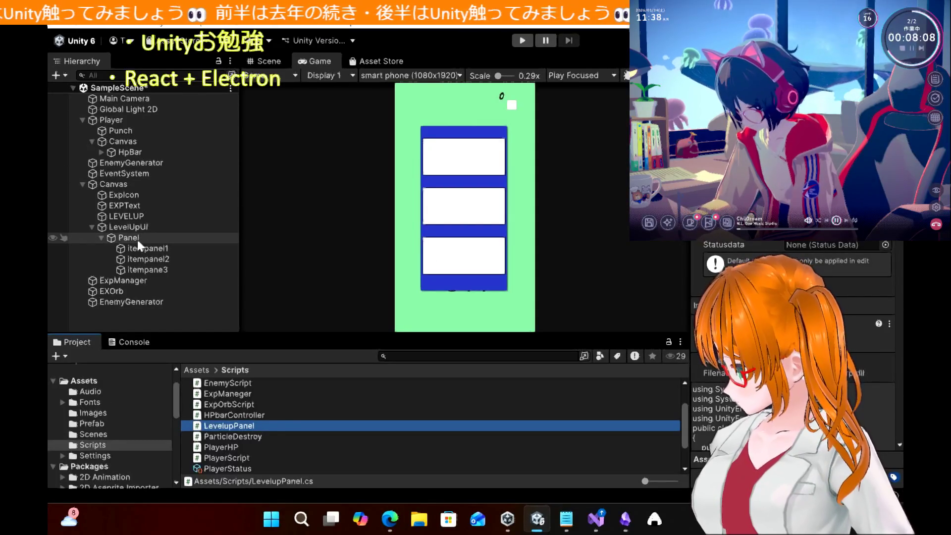
{"action": "left_click", "coordinate": [391, 517]}
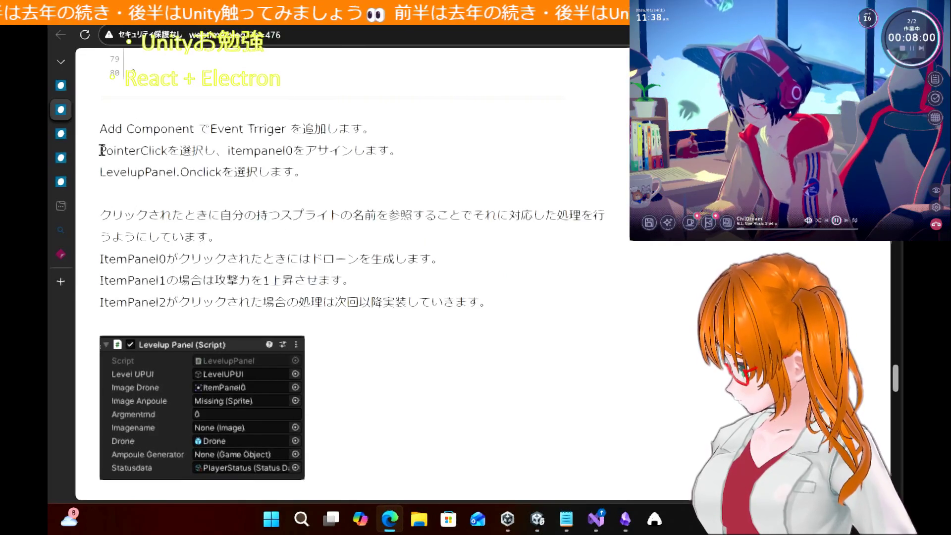
{"action": "scroll", "coordinate": [297, 153], "scroll_direction": "up", "scroll_amount": 1}
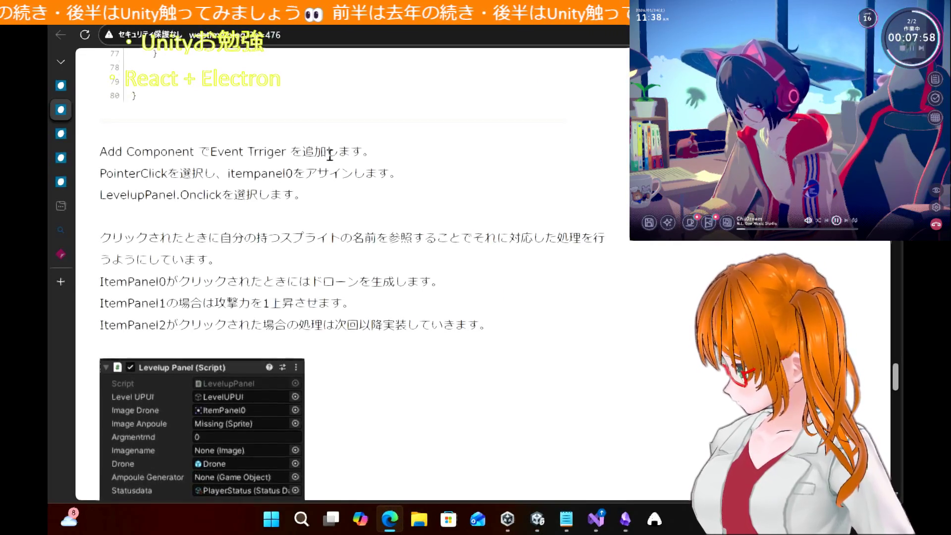
{"action": "left_click", "coordinate": [537, 520]}
{"action": "left_click", "coordinate": [148, 248]}
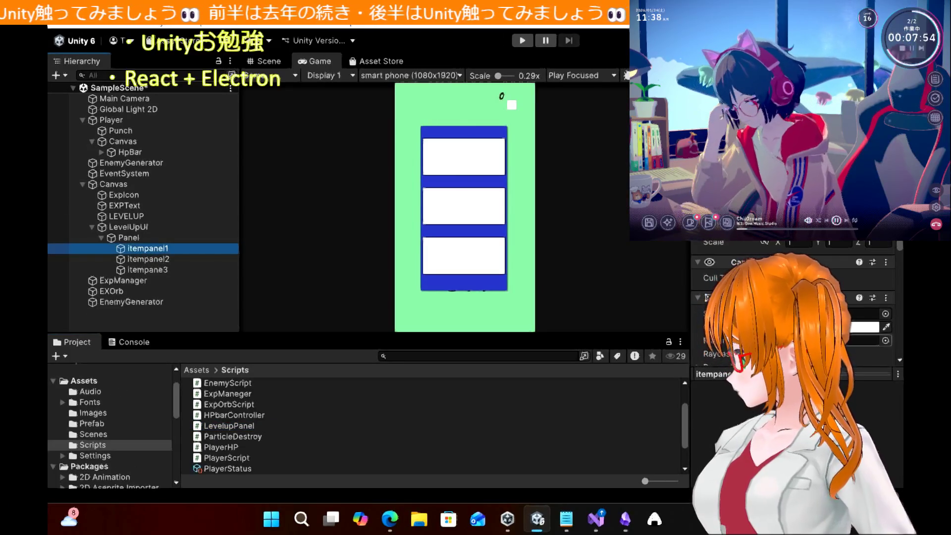
{"action": "left_click", "coordinate": [793, 349]}
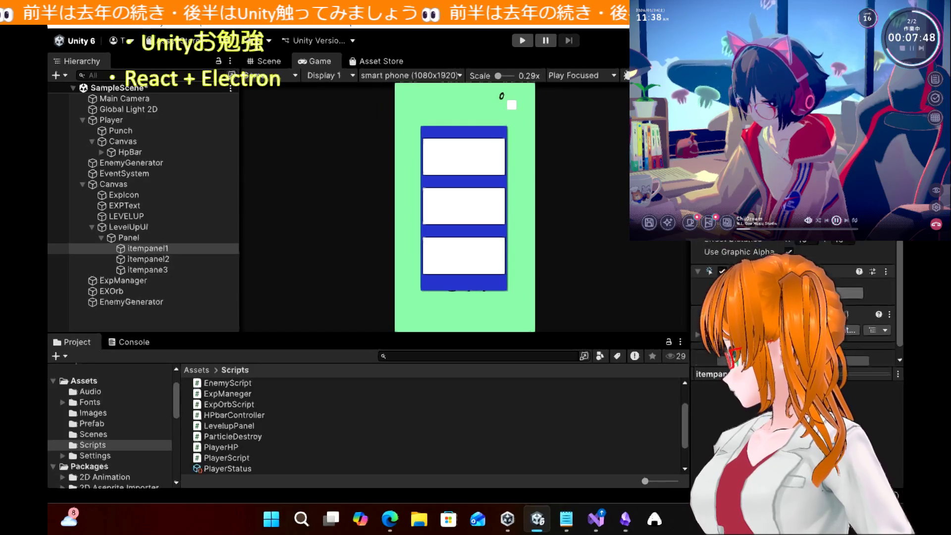
{"action": "left_click", "coordinate": [160, 260]}
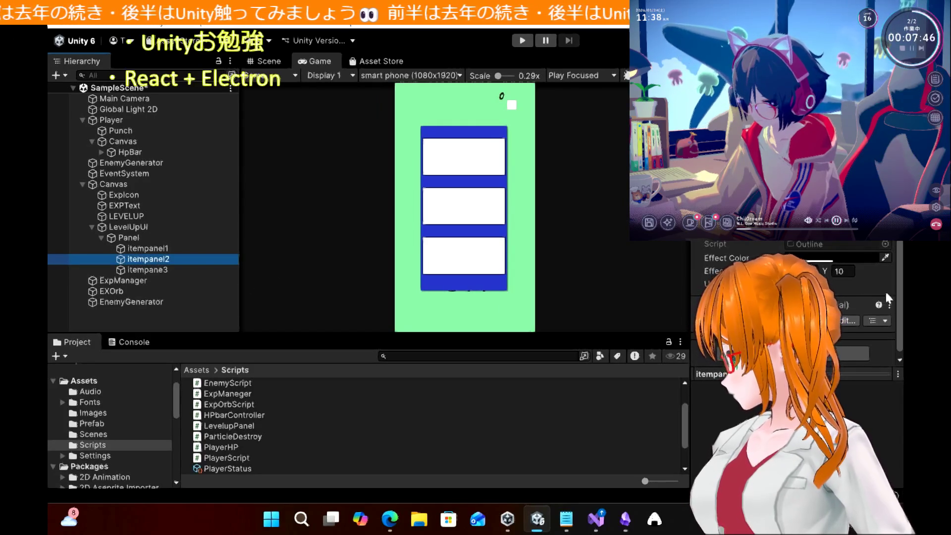
{"action": "left_click", "coordinate": [793, 353]}
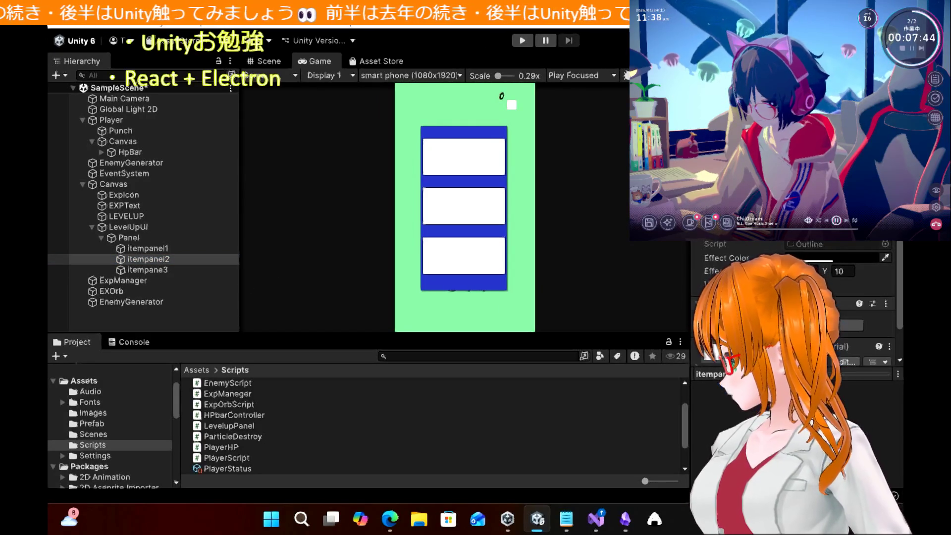
{"action": "left_click", "coordinate": [163, 270]}
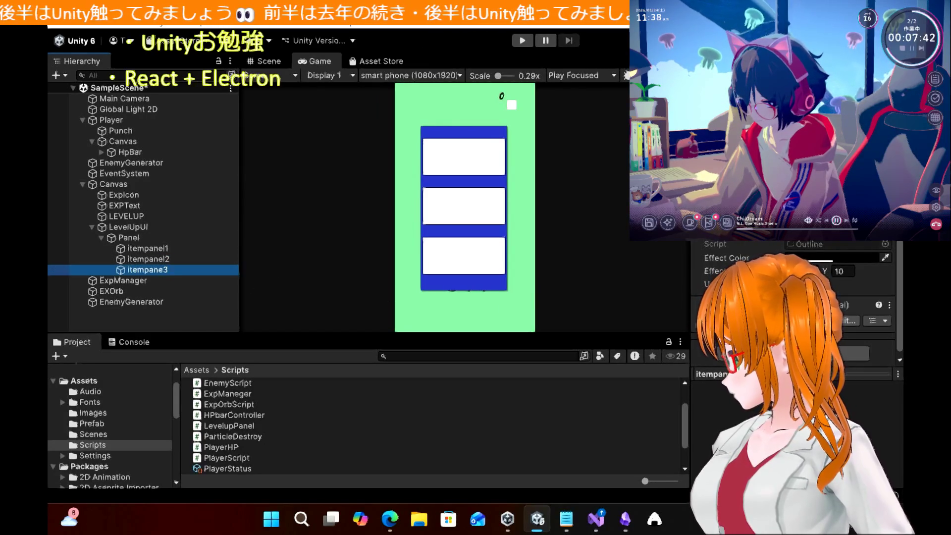
{"action": "left_click", "coordinate": [793, 353]}
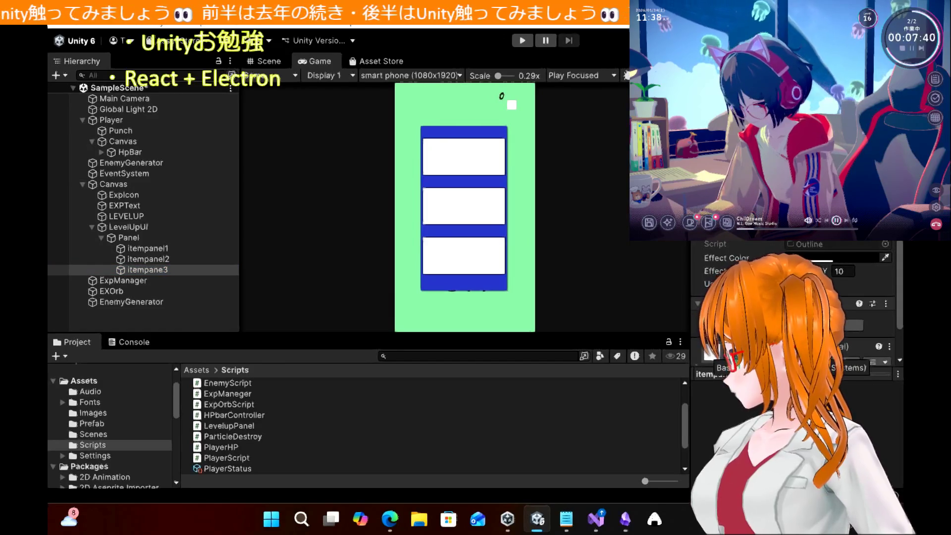
{"action": "left_click", "coordinate": [159, 248]}
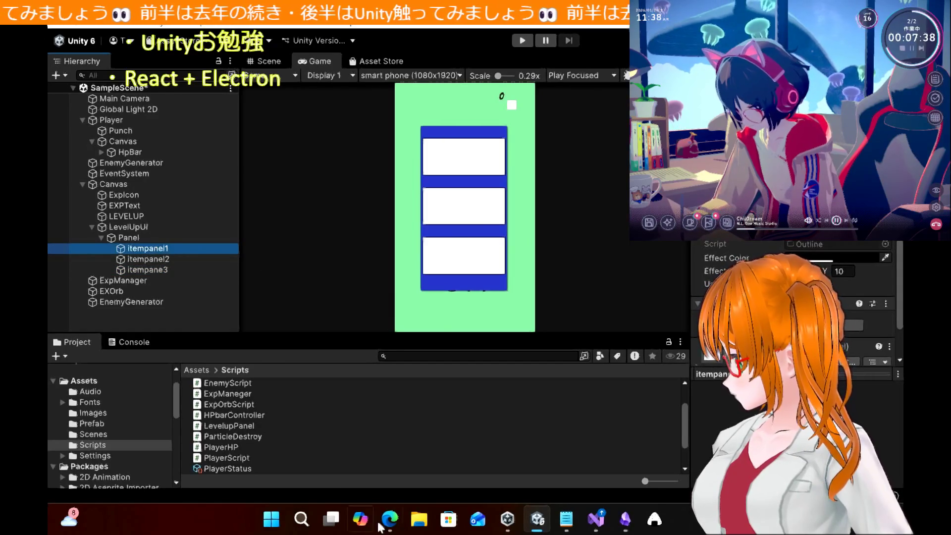
{"action": "left_click", "coordinate": [402, 530]}
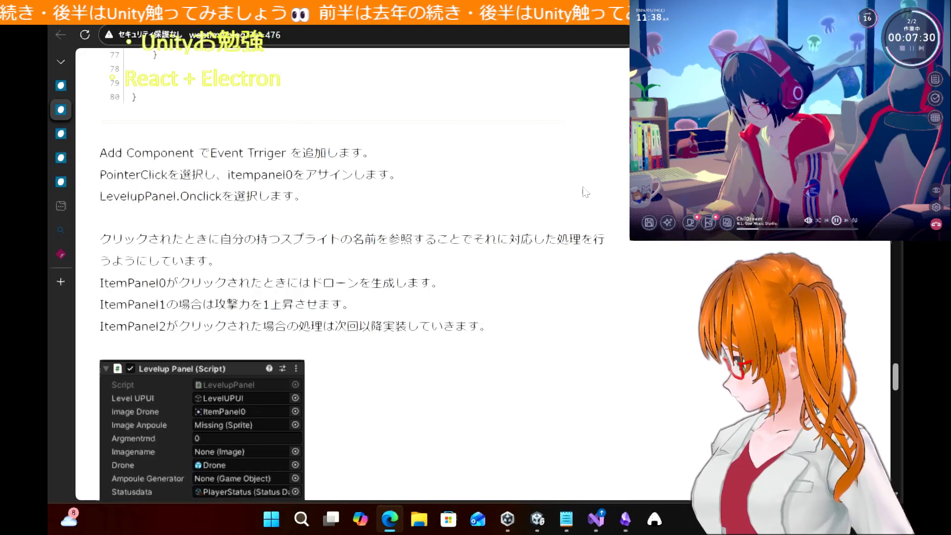
{"action": "scroll", "coordinate": [585, 192], "scroll_direction": "up", "scroll_amount": 20}
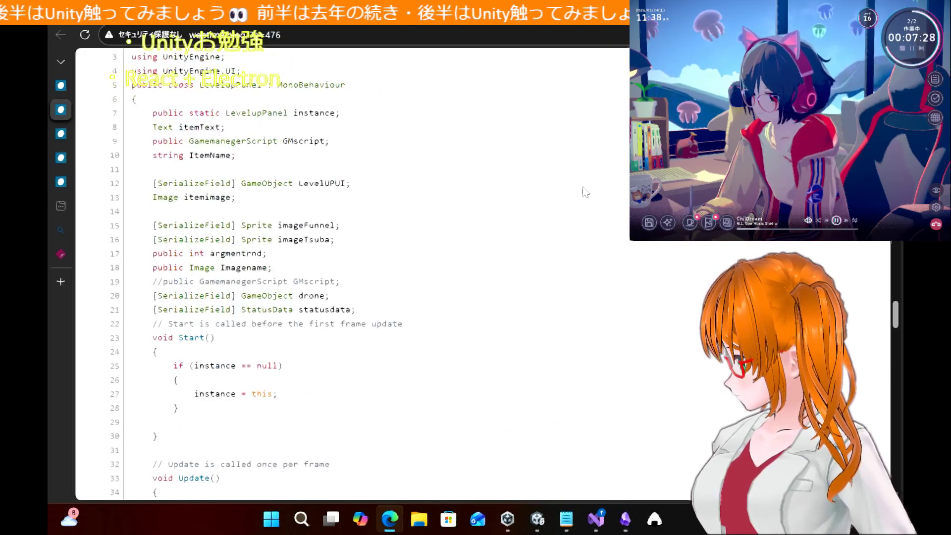
{"action": "scroll", "coordinate": [585, 193], "scroll_direction": "up", "scroll_amount": 5}
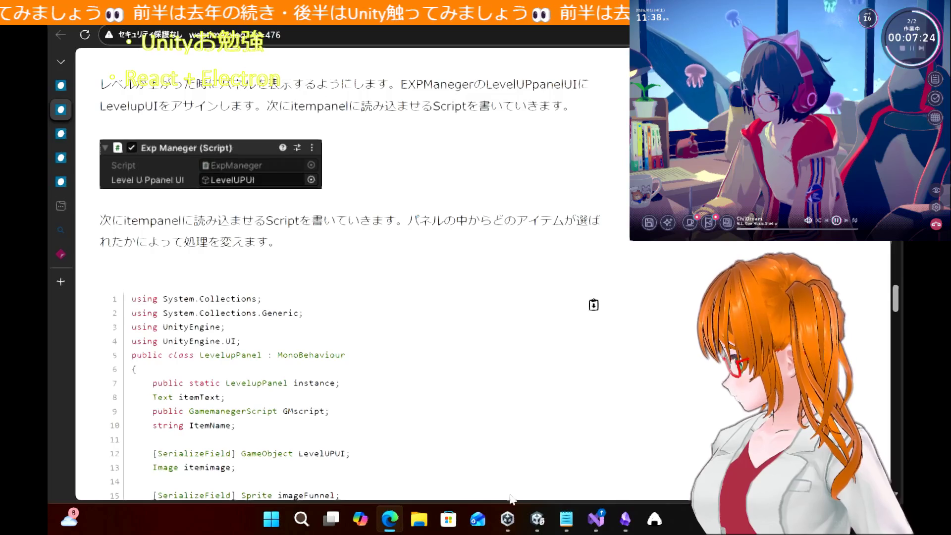
{"action": "mouse_move", "coordinate": [596, 519]}
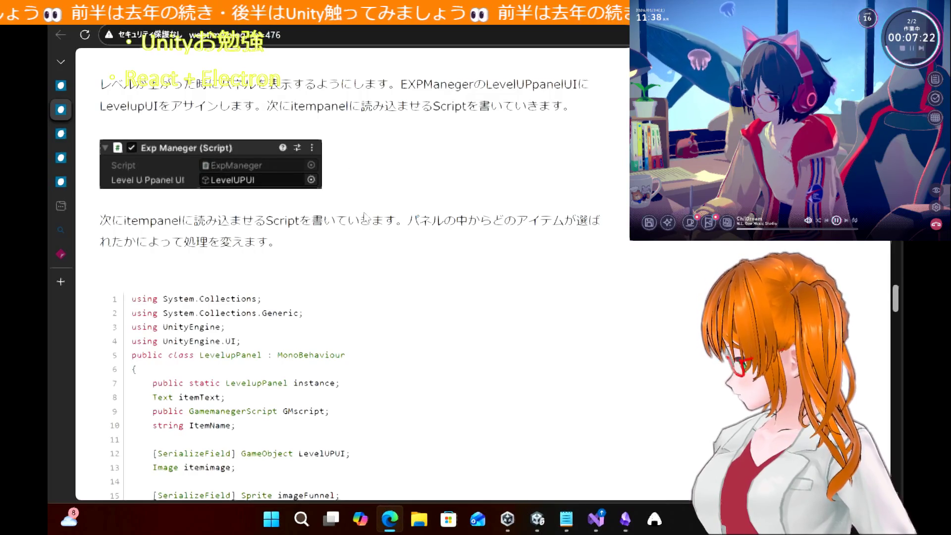
{"action": "scroll", "coordinate": [366, 218], "scroll_direction": "up", "scroll_amount": 1}
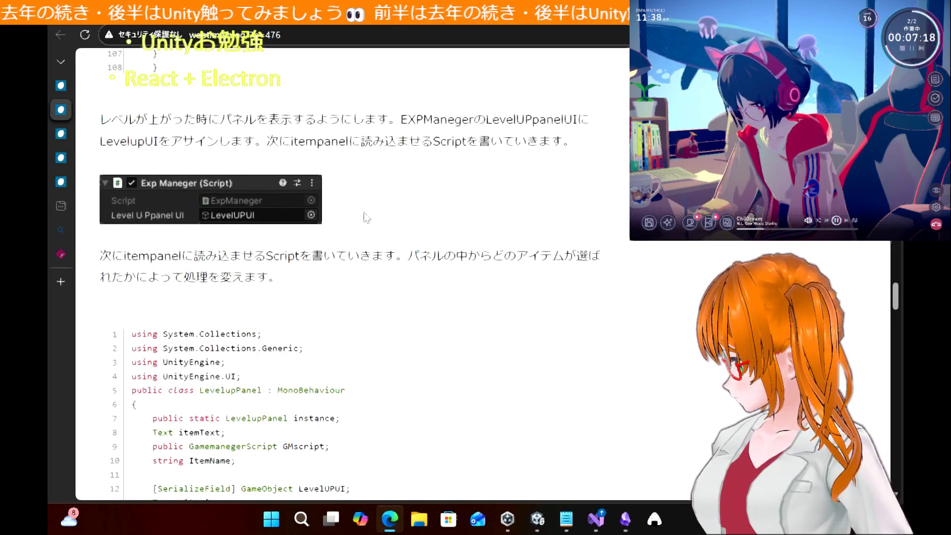
{"action": "scroll", "coordinate": [366, 218], "scroll_direction": "down", "scroll_amount": 1}
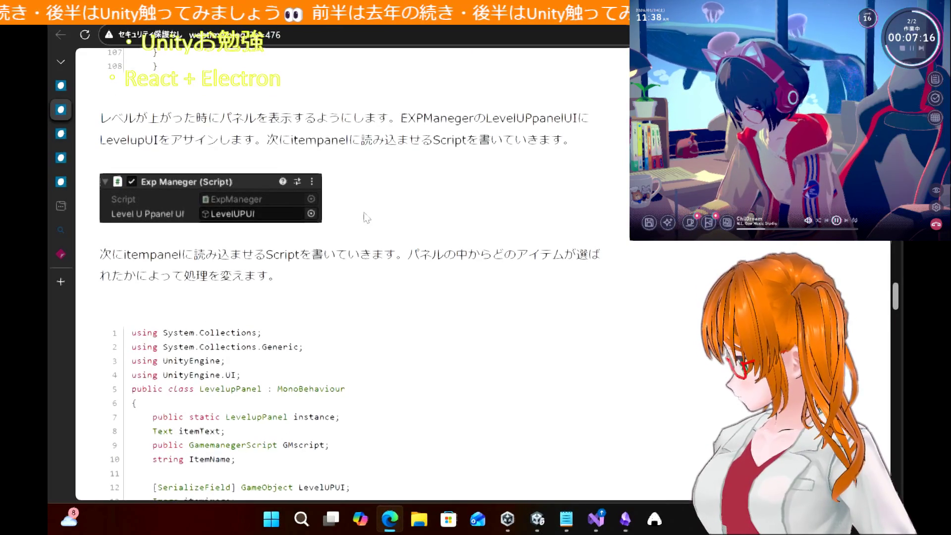
{"action": "scroll", "coordinate": [366, 218], "scroll_direction": "down", "scroll_amount": 2}
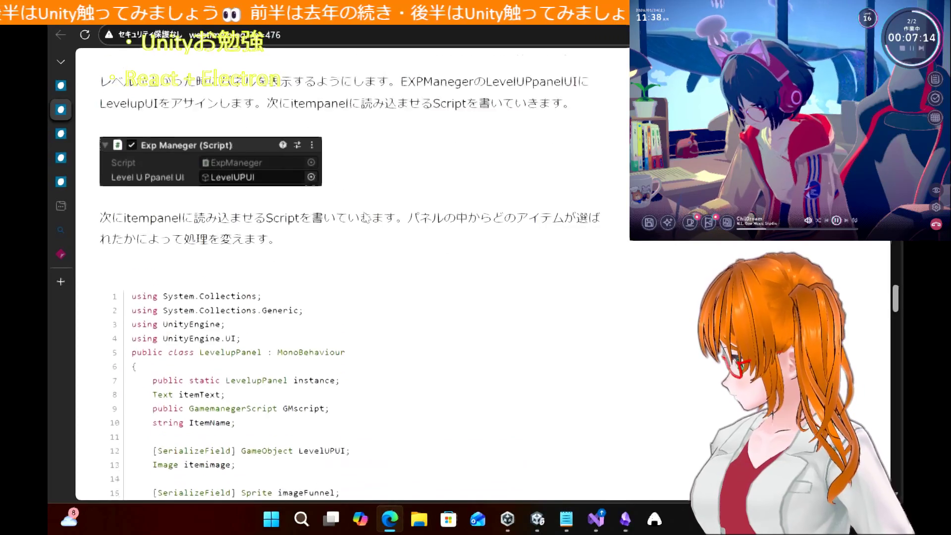
{"action": "scroll", "coordinate": [365, 218], "scroll_direction": "down", "scroll_amount": 20}
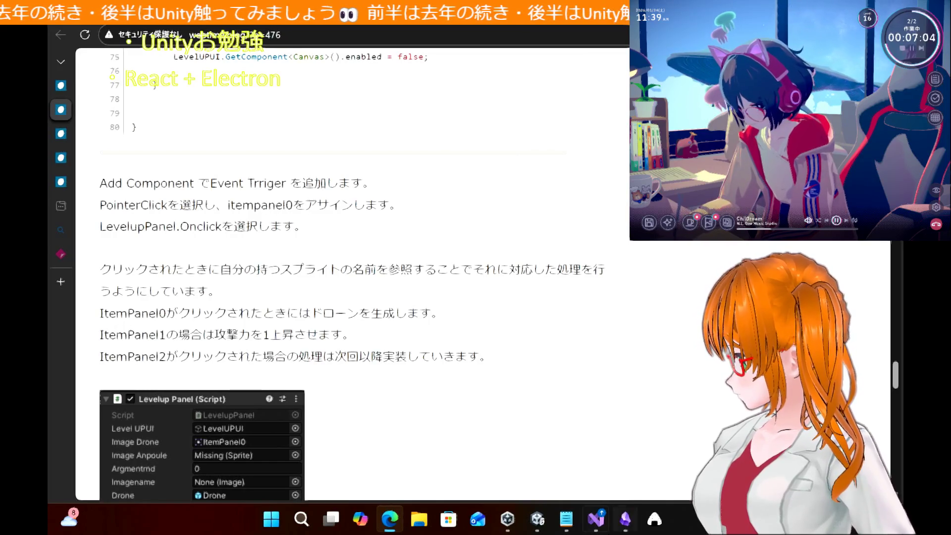
Inspect the component and object options of itempanel1, itempanel2 and itempane3 without changing anything
{"action": "left_click", "coordinate": [540, 520]}
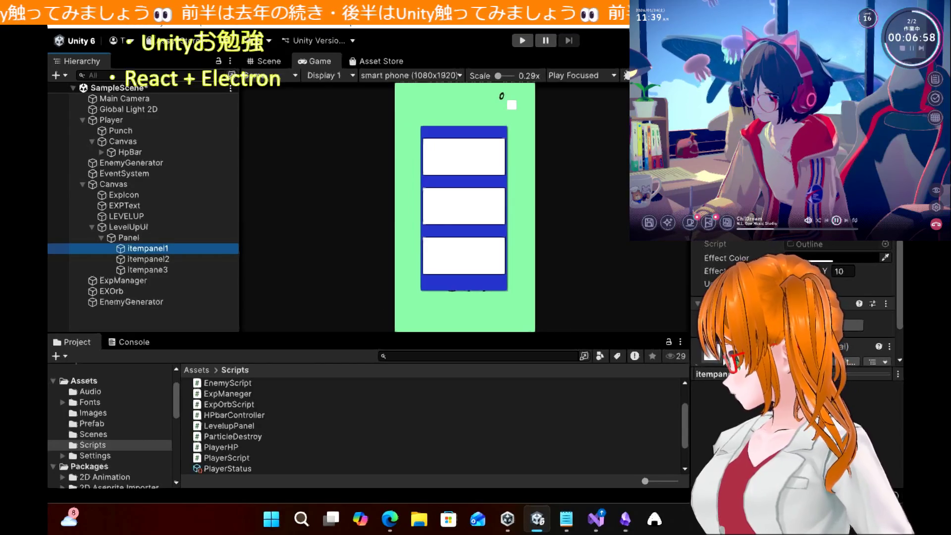
{"action": "left_click", "coordinate": [886, 304]}
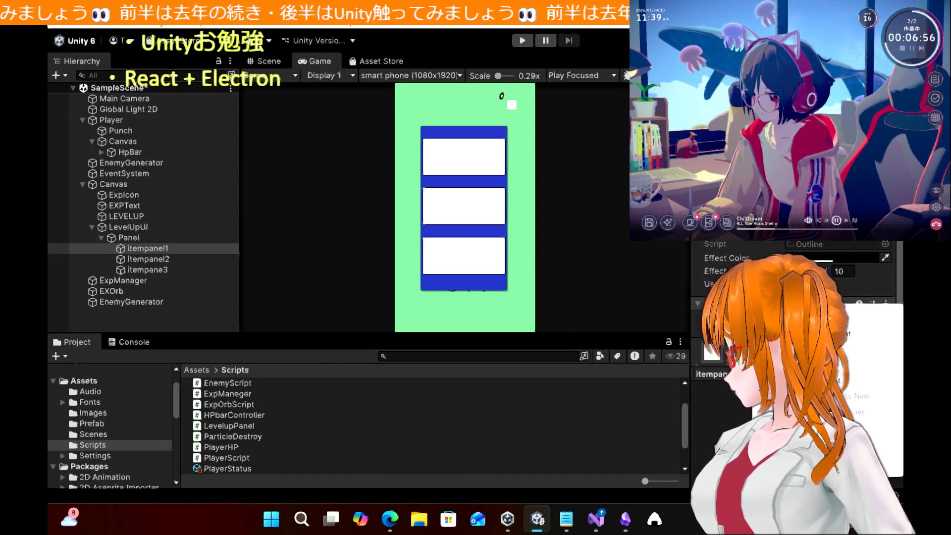
{"action": "left_click", "coordinate": [152, 261]}
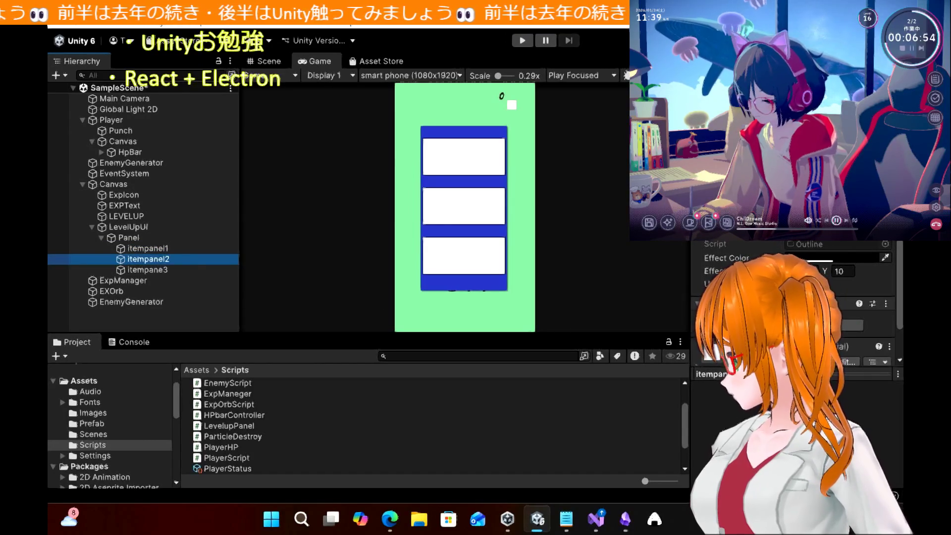
{"action": "left_click", "coordinate": [889, 346]}
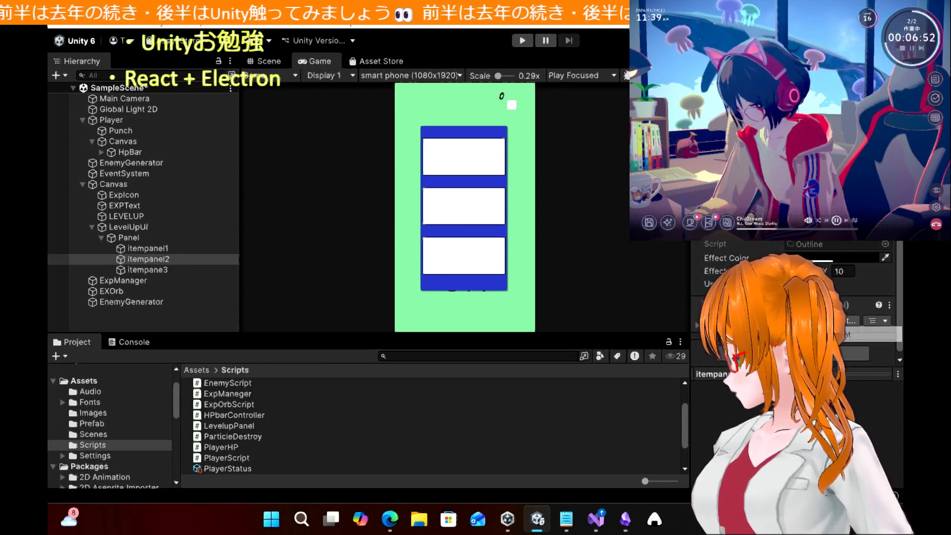
{"action": "right_click", "coordinate": [149, 270]}
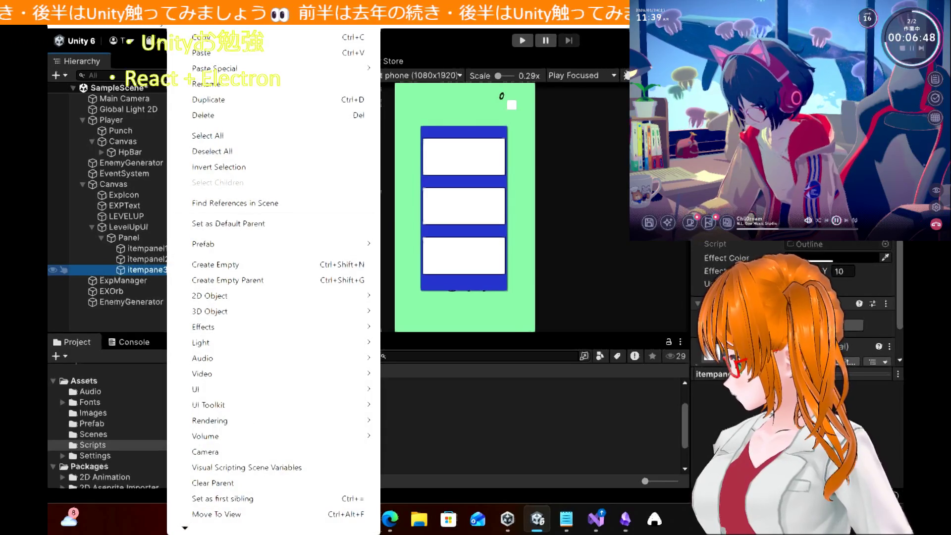
{"action": "key", "text": "Escape"}
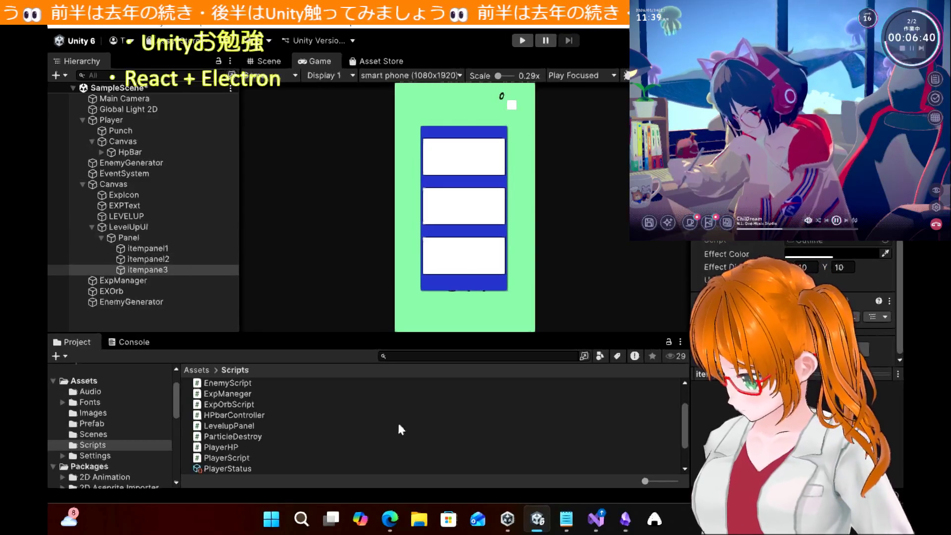
{"action": "left_click", "coordinate": [385, 521]}
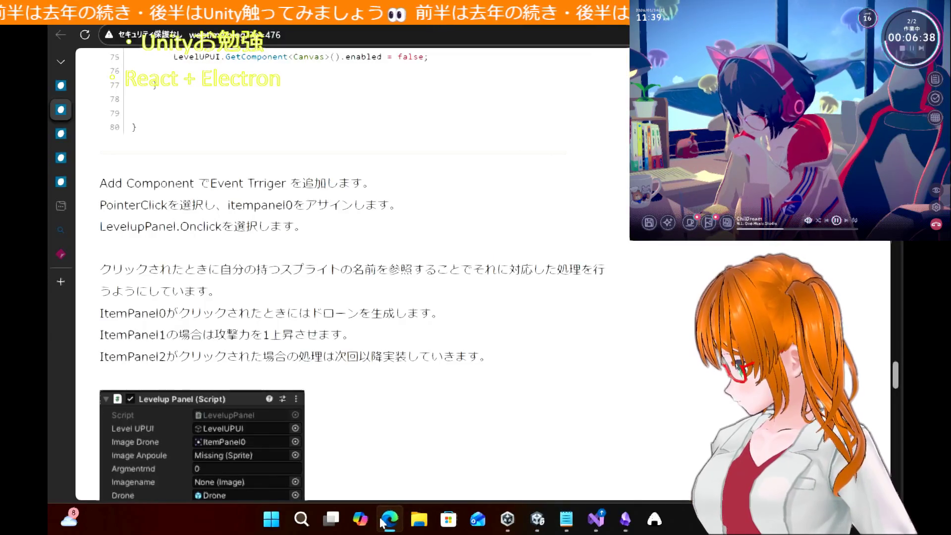
Highlight the tutorial's Add Component line and its three Event Trigger setup lines
{"action": "scroll", "coordinate": [496, 318], "scroll_direction": "down", "scroll_amount": 4}
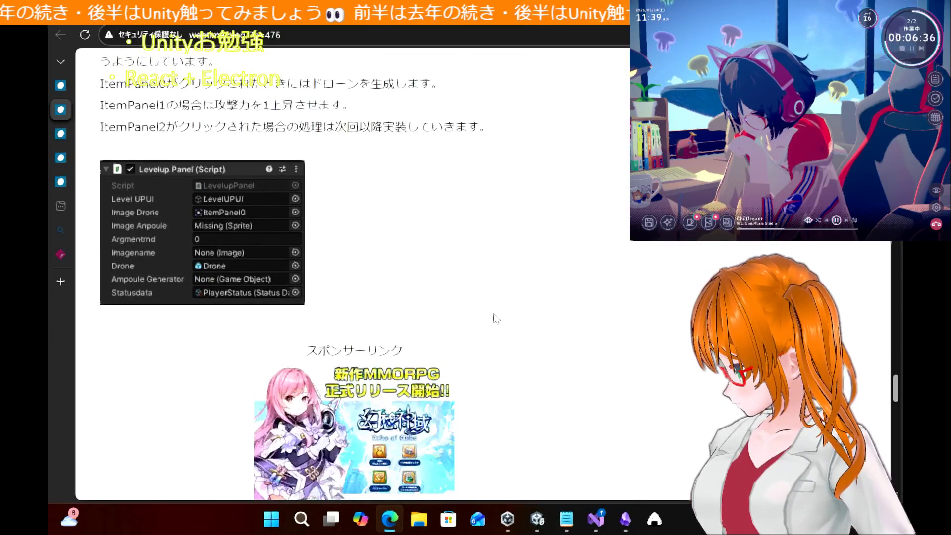
{"action": "scroll", "coordinate": [495, 318], "scroll_direction": "up", "scroll_amount": 1}
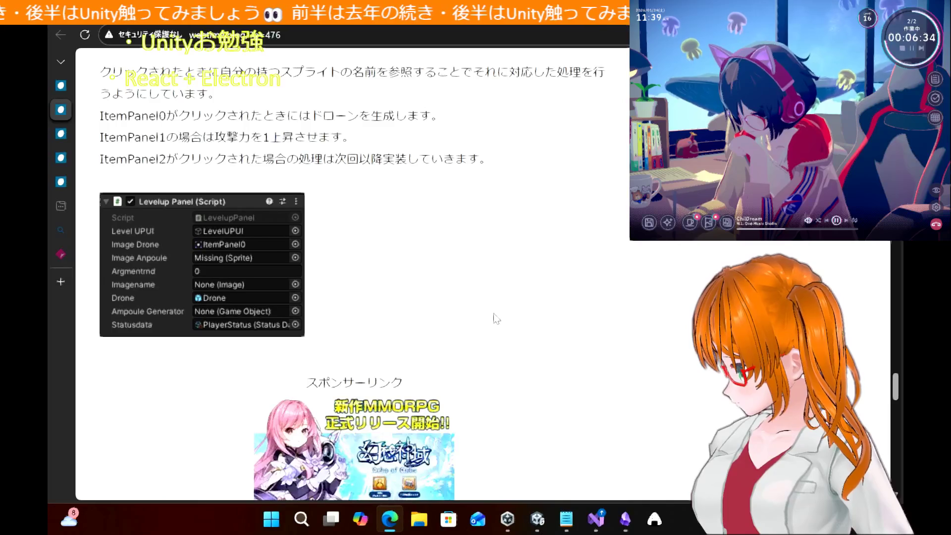
{"action": "scroll", "coordinate": [496, 319], "scroll_direction": "up", "scroll_amount": 3}
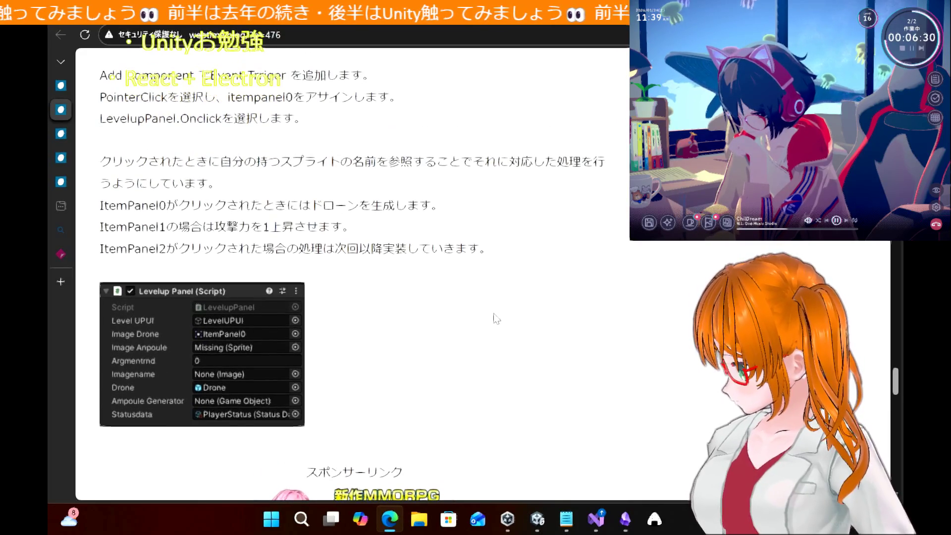
{"action": "scroll", "coordinate": [495, 318], "scroll_direction": "up", "scroll_amount": 1}
{"action": "scroll", "coordinate": [495, 318], "scroll_direction": "down", "scroll_amount": 4}
{"action": "scroll", "coordinate": [496, 317], "scroll_direction": "up", "scroll_amount": 7}
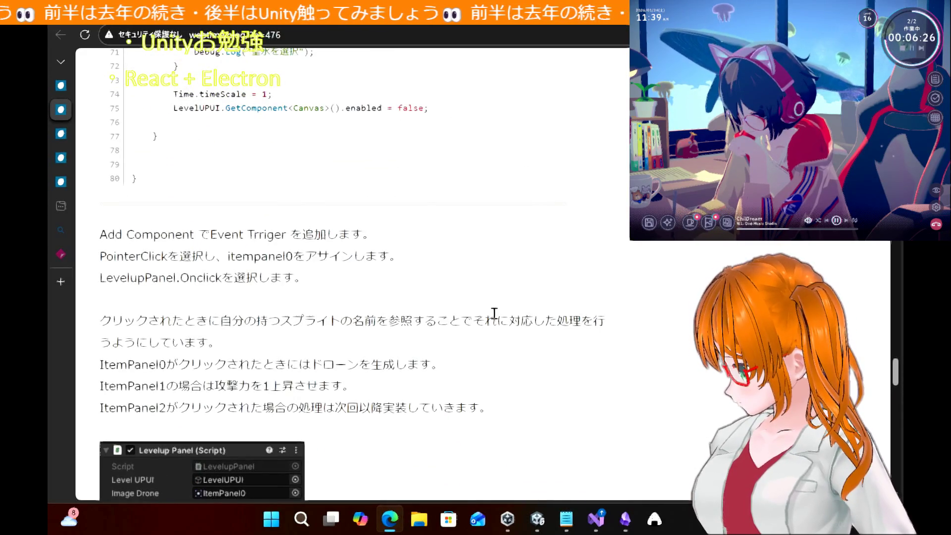
{"action": "mouse_move", "coordinate": [101, 239]}
{"action": "left_mouse_down"}
{"action": "mouse_move", "coordinate": [238, 256]}
{"action": "mouse_move", "coordinate": [208, 239]}
{"action": "left_mouse_up"}
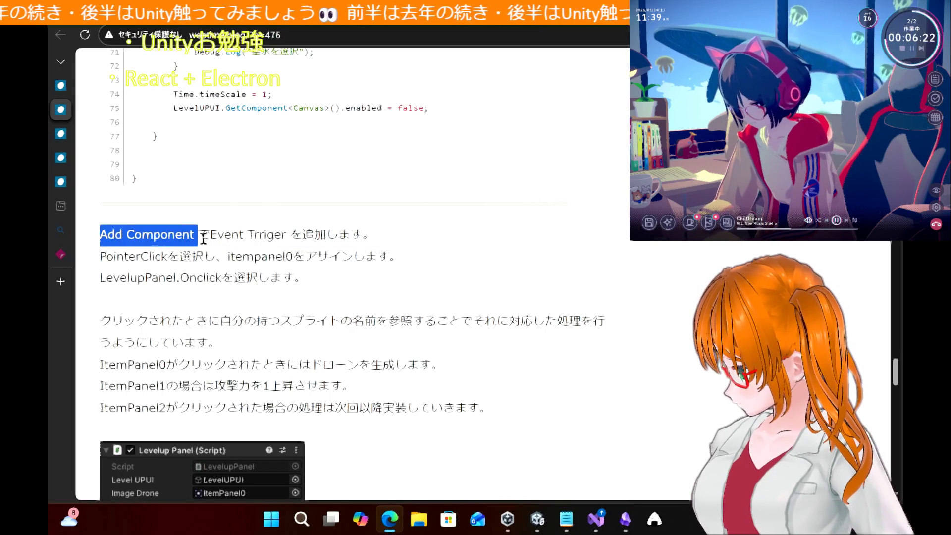
{"action": "mouse_move", "coordinate": [204, 240]}
{"action": "left_mouse_down"}
{"action": "mouse_move", "coordinate": [355, 259]}
{"action": "mouse_move", "coordinate": [357, 281]}
{"action": "left_mouse_up"}
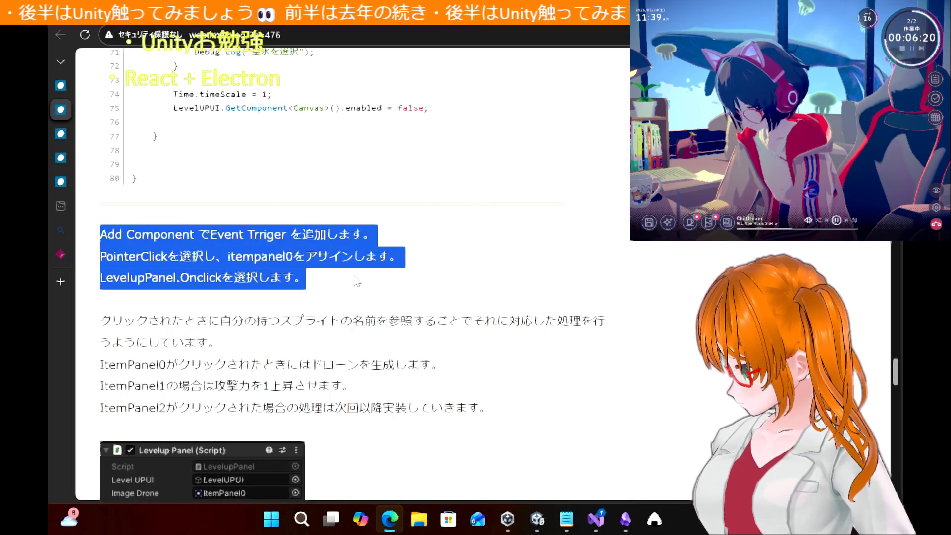
{"action": "left_click", "coordinate": [353, 317]}
Scroll up to the tutorial code's LevelupPanel class name, then go back to Unity
{"action": "scroll", "coordinate": [353, 317], "scroll_direction": "up", "scroll_amount": 7}
{"action": "scroll", "coordinate": [353, 318], "scroll_direction": "up", "scroll_amount": 12}
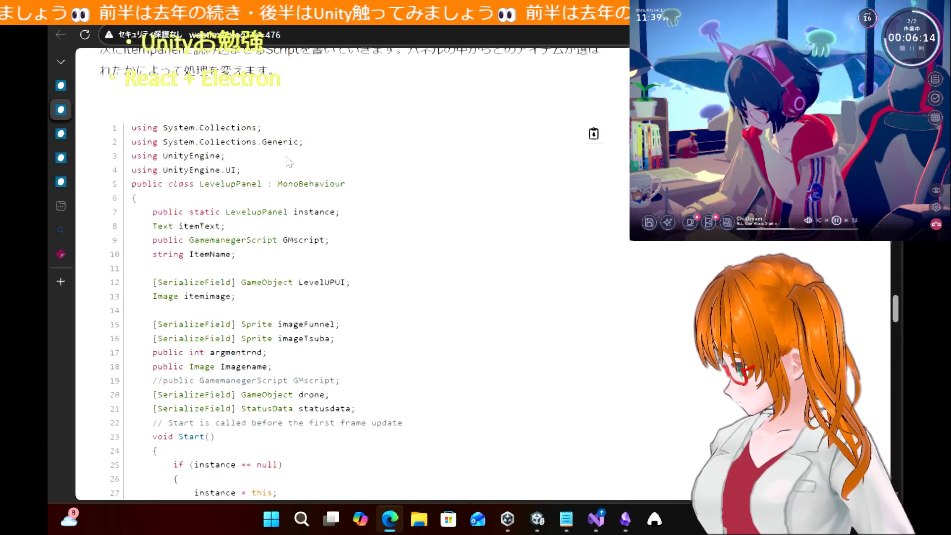
{"action": "double_click", "coordinate": [247, 183]}
{"action": "left_click", "coordinate": [552, 351]}
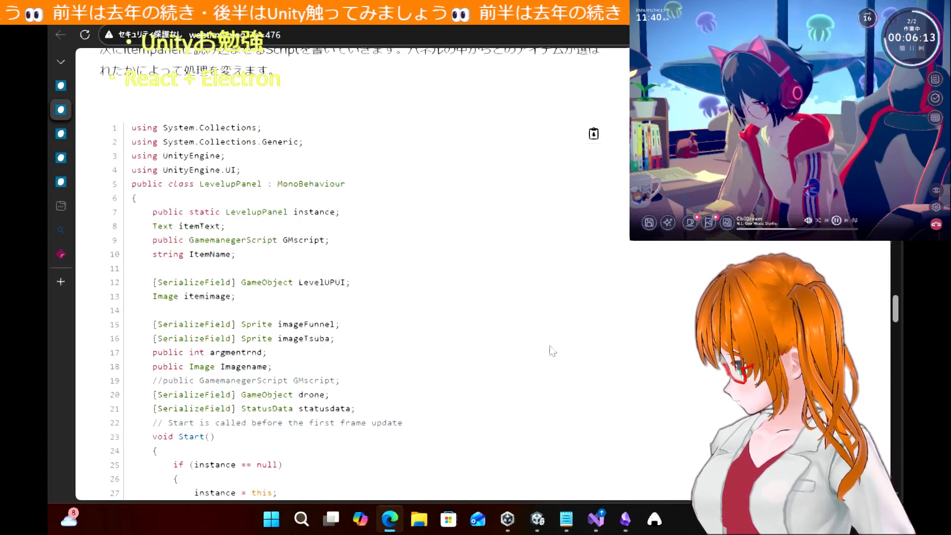
{"action": "left_click", "coordinate": [530, 528]}
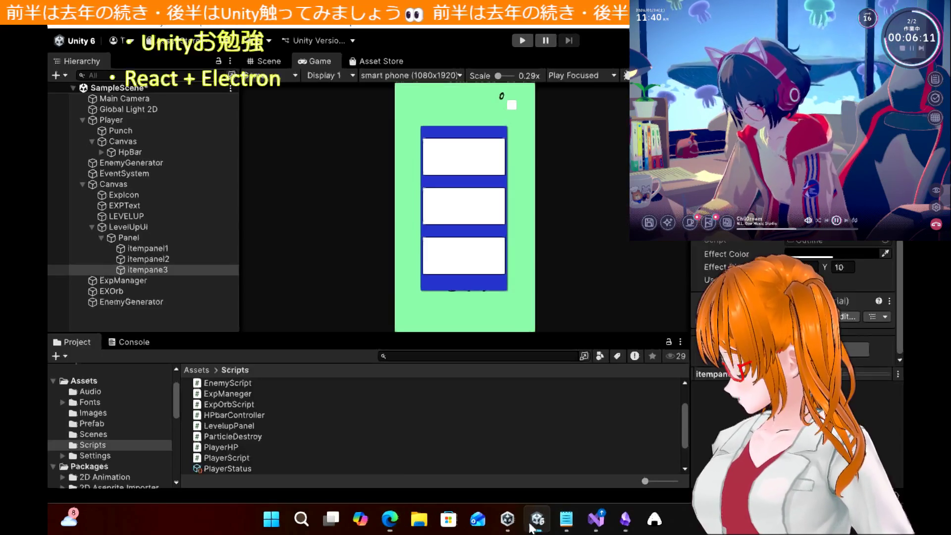
Add an Event Trigger to Panel with a PointerClick event and one callback entry
{"action": "left_click", "coordinate": [154, 238]}
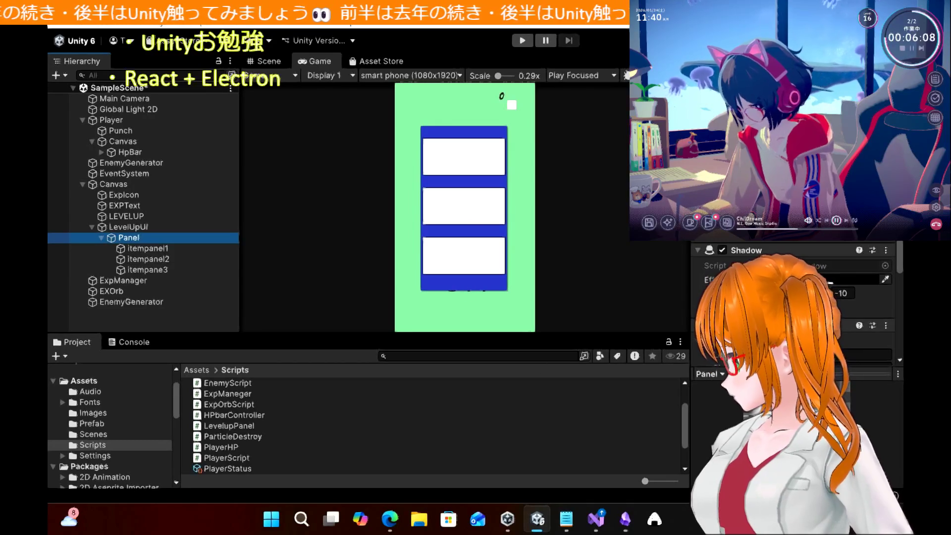
{"action": "left_click", "coordinate": [793, 349]}
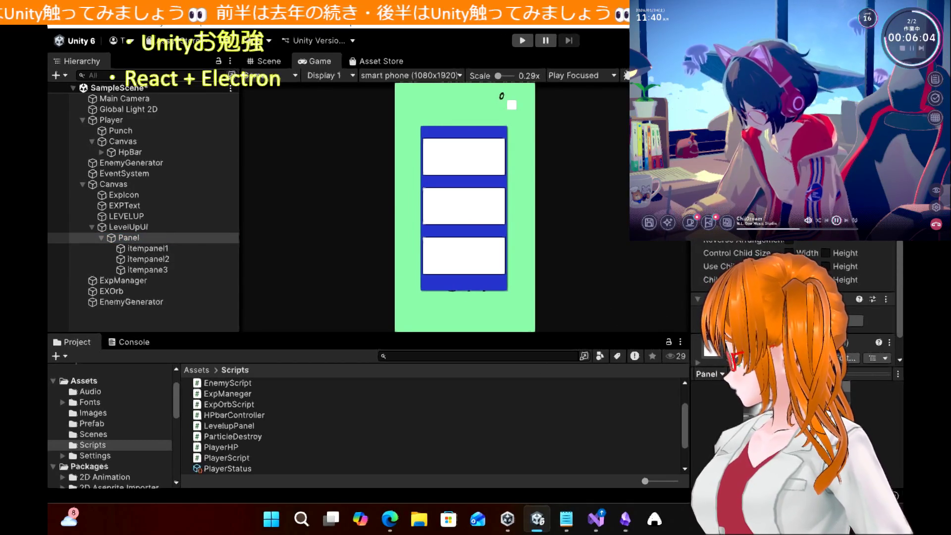
{"action": "key", "text": "Return"}
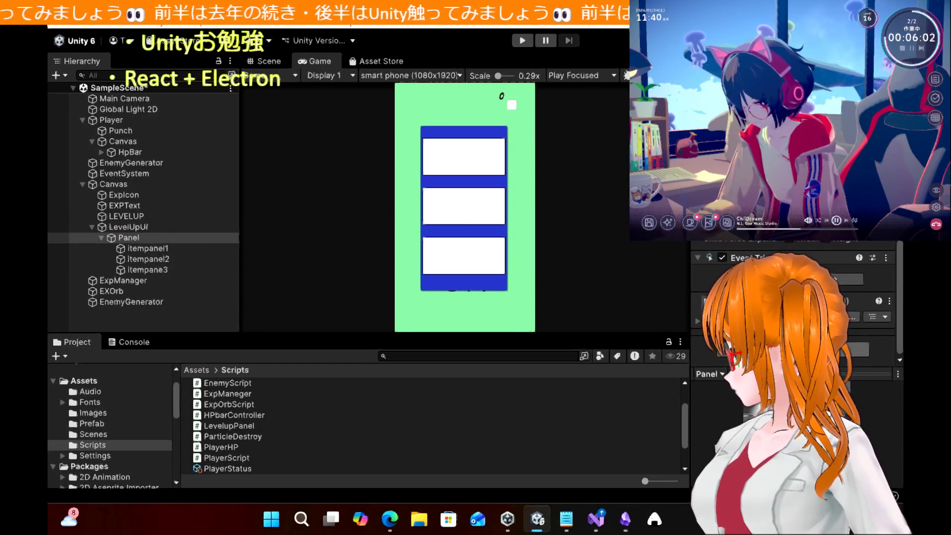
{"action": "left_click", "coordinate": [845, 279]}
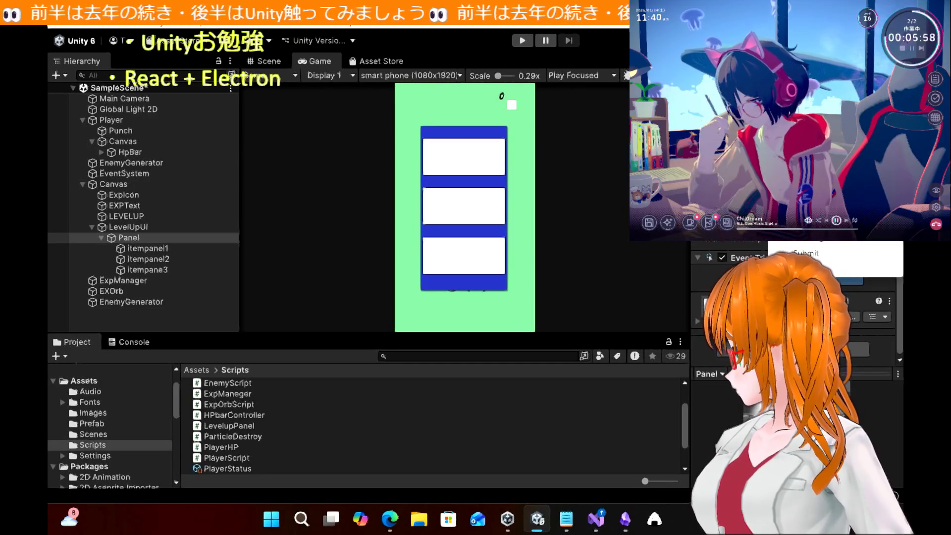
{"action": "left_click", "coordinate": [843, 134]}
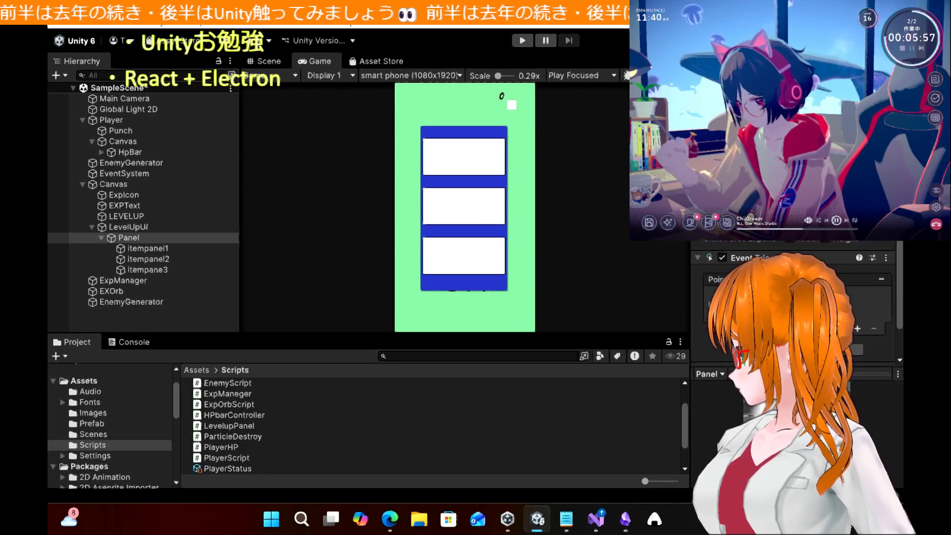
{"action": "left_click", "coordinate": [855, 329]}
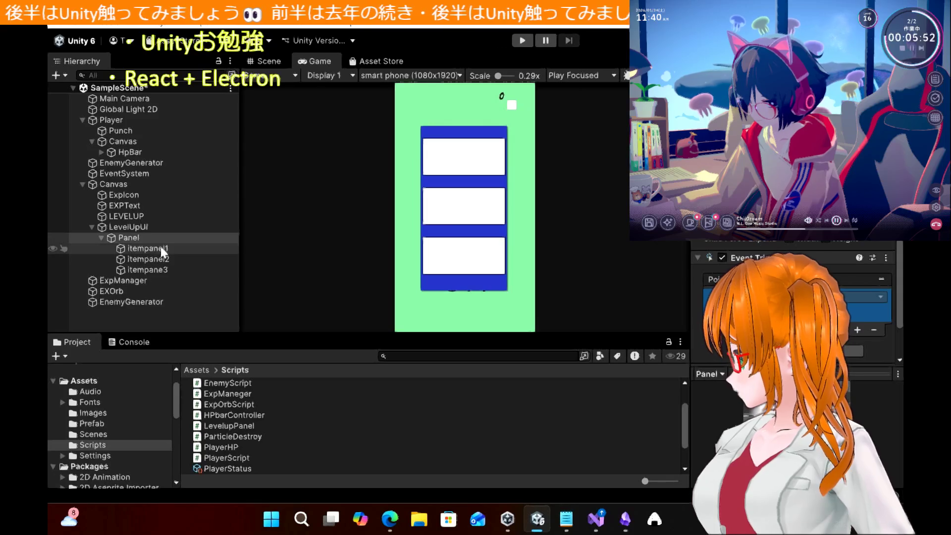
Set itempanel1 as the callback's target object and add a second callback entry
{"action": "mouse_move", "coordinate": [159, 249]}
{"action": "left_mouse_down"}
{"action": "mouse_move", "coordinate": [287, 283]}
{"action": "mouse_move", "coordinate": [744, 310]}
{"action": "left_mouse_up"}
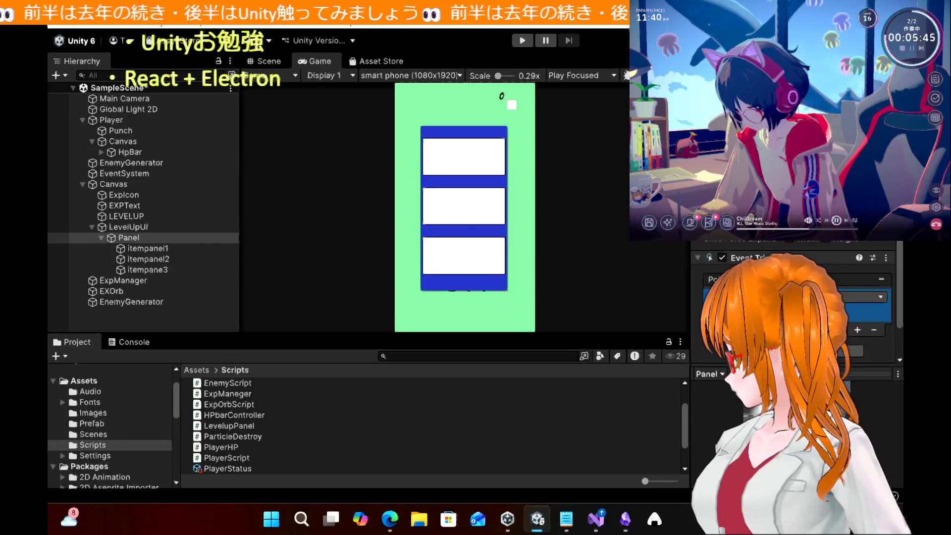
{"action": "left_click", "coordinate": [858, 330]}
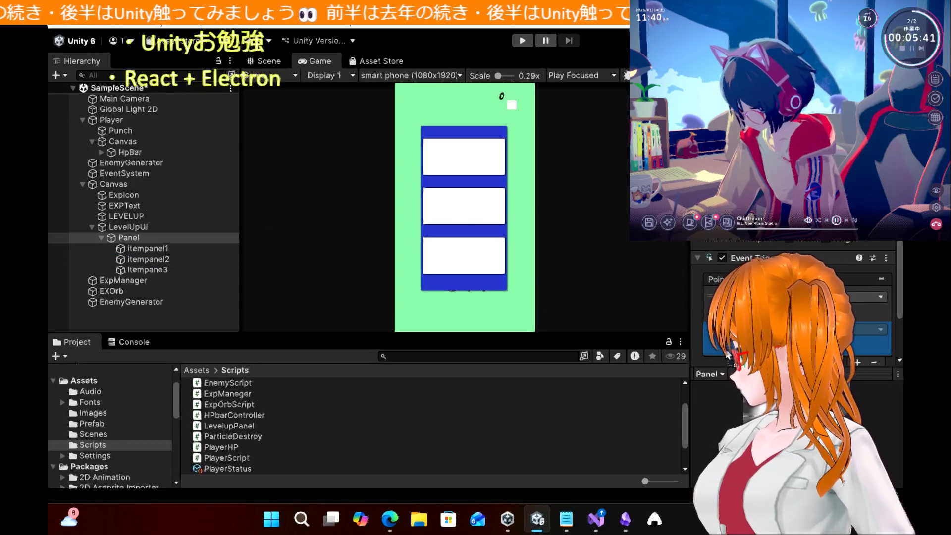
{"action": "scroll", "coordinate": [792, 322], "scroll_direction": "down", "scroll_amount": 3}
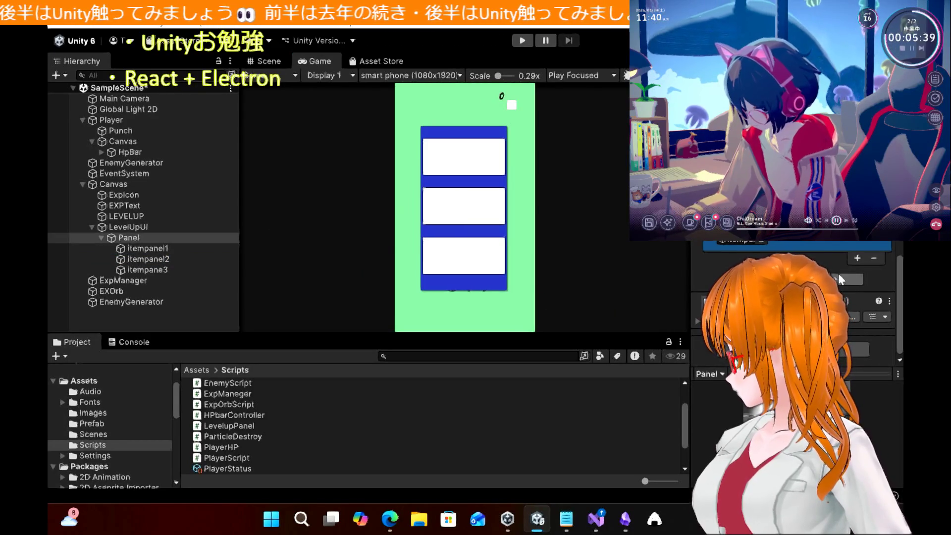
{"action": "left_click", "coordinate": [841, 280]}
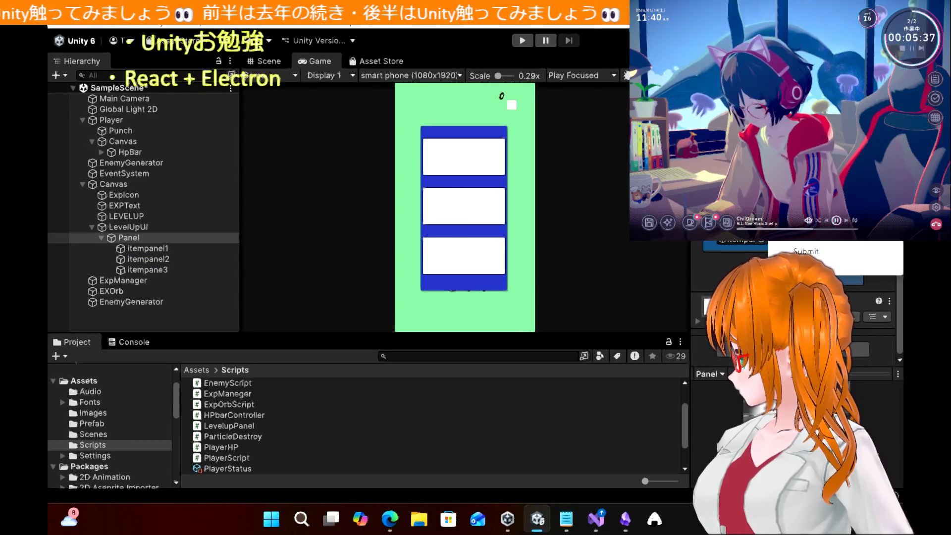
{"action": "left_click", "coordinate": [719, 266]}
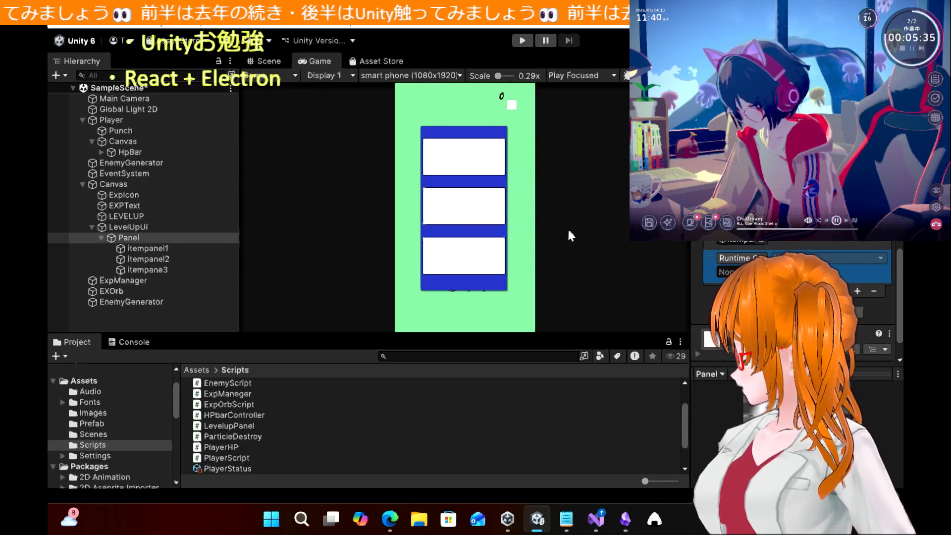
{"action": "left_click", "coordinate": [147, 270]}
{"action": "left_click", "coordinate": [129, 238]}
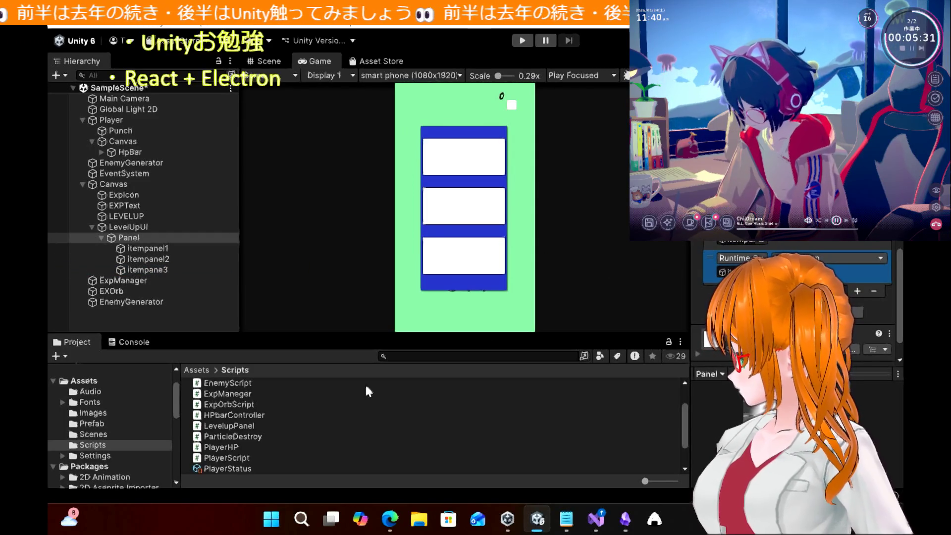
{"action": "left_click", "coordinate": [387, 520]}
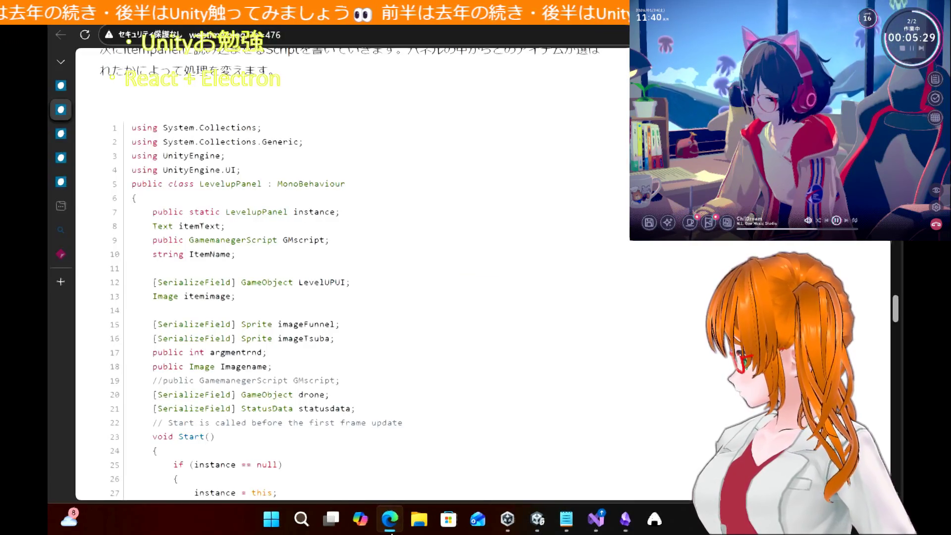
Drag the LevelupPanel script from the Project window onto Panel
{"action": "left_click", "coordinate": [391, 525]}
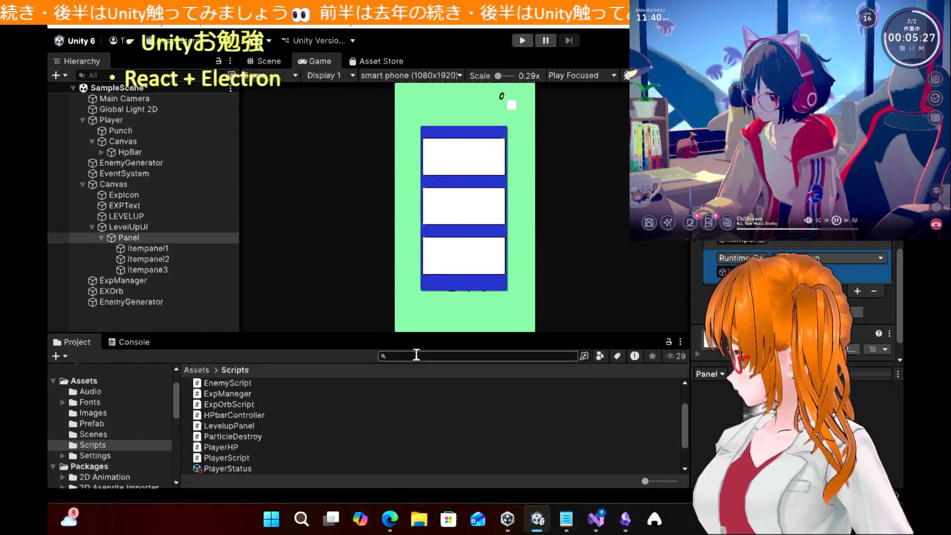
{"action": "mouse_move", "coordinate": [232, 426]}
{"action": "left_mouse_down"}
{"action": "mouse_move", "coordinate": [134, 248]}
{"action": "mouse_move", "coordinate": [141, 239]}
{"action": "left_mouse_up"}
{"action": "scroll", "coordinate": [792, 287], "scroll_direction": "down", "scroll_amount": 5}
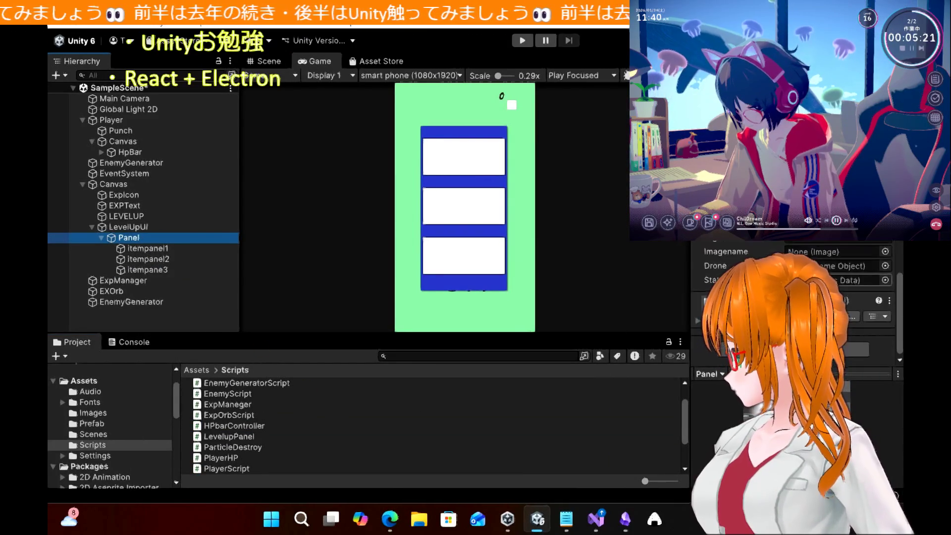
{"action": "scroll", "coordinate": [793, 287], "scroll_direction": "up", "scroll_amount": 1}
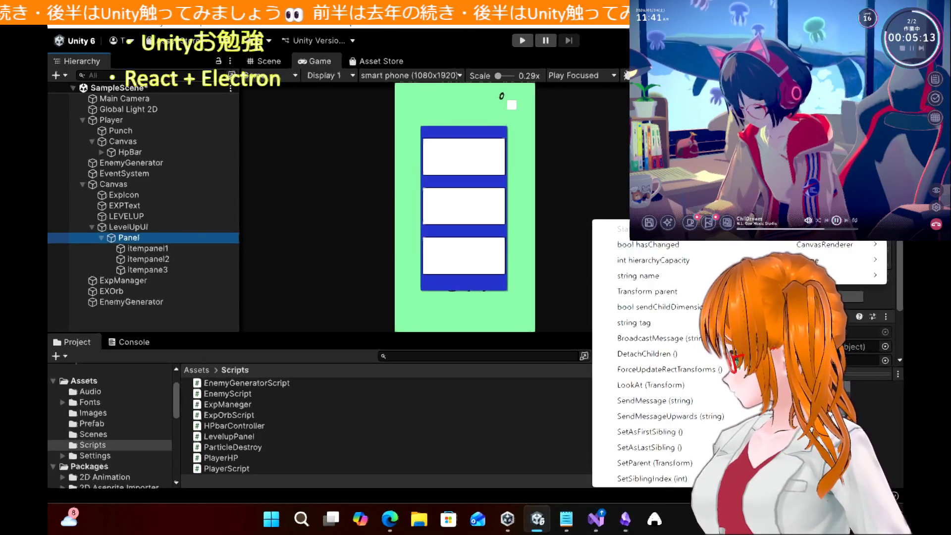
Browse the callback's function list, close it without choosing, and go back to the tutorial
{"action": "mouse_move", "coordinate": [813, 213]}
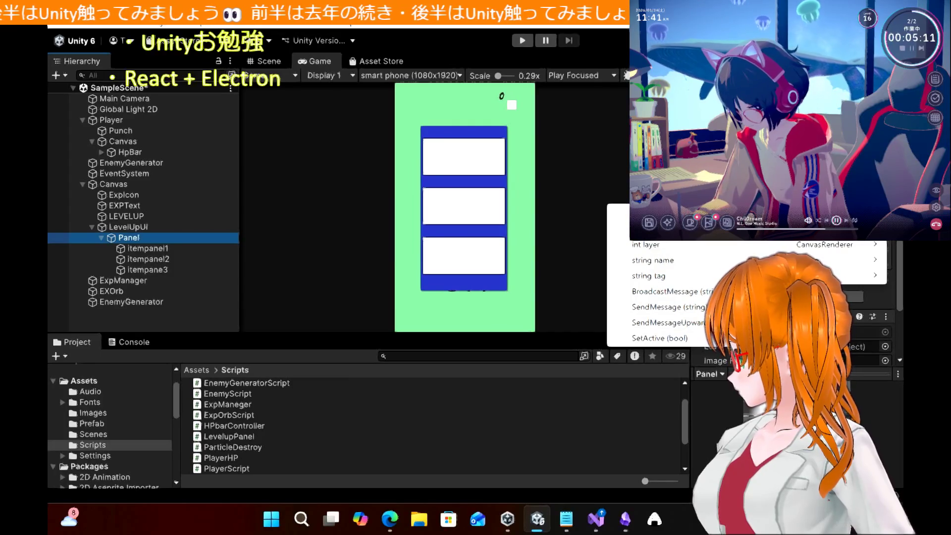
{"action": "mouse_move", "coordinate": [818, 256]}
{"action": "mouse_move", "coordinate": [822, 275]}
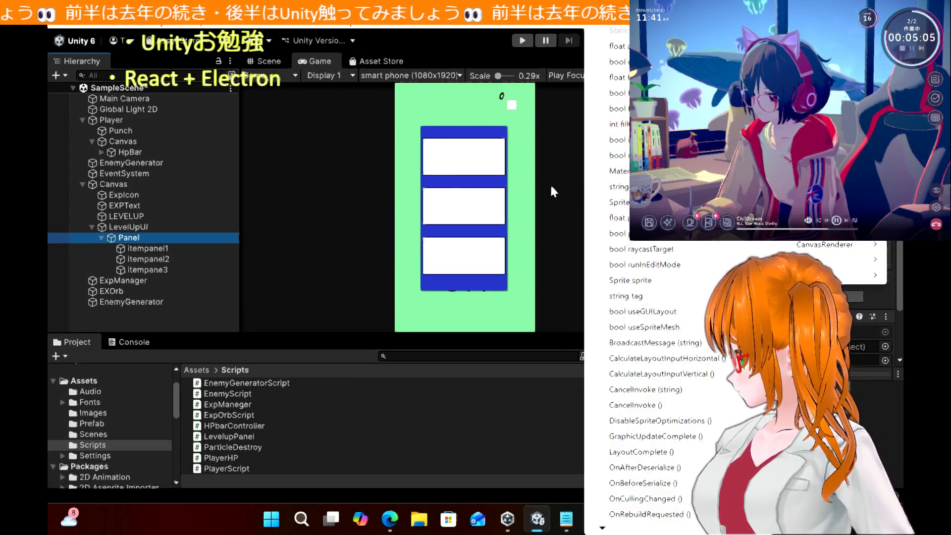
{"action": "left_click", "coordinate": [553, 192]}
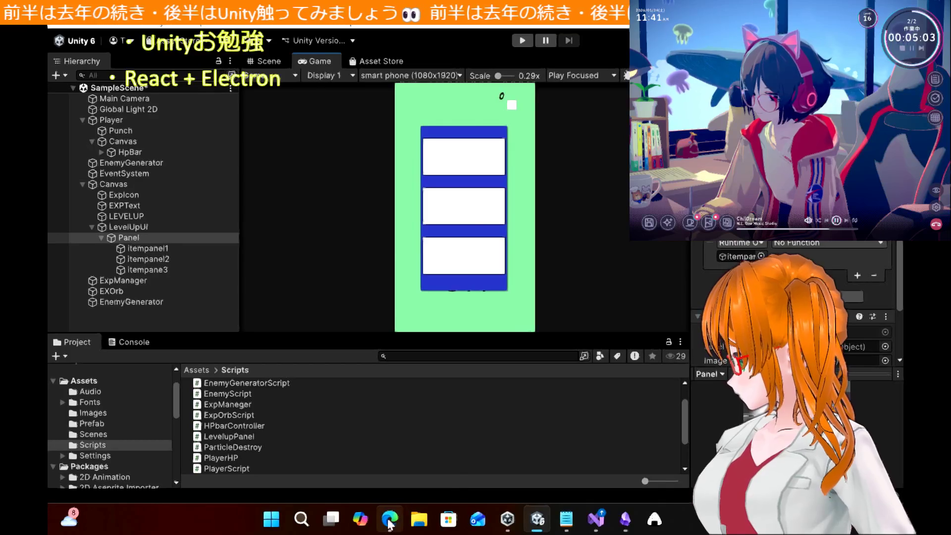
{"action": "mouse_move", "coordinate": [390, 524]}
{"action": "left_click", "coordinate": [431, 459]}
{"action": "scroll", "coordinate": [404, 338], "scroll_direction": "down", "scroll_amount": 15}
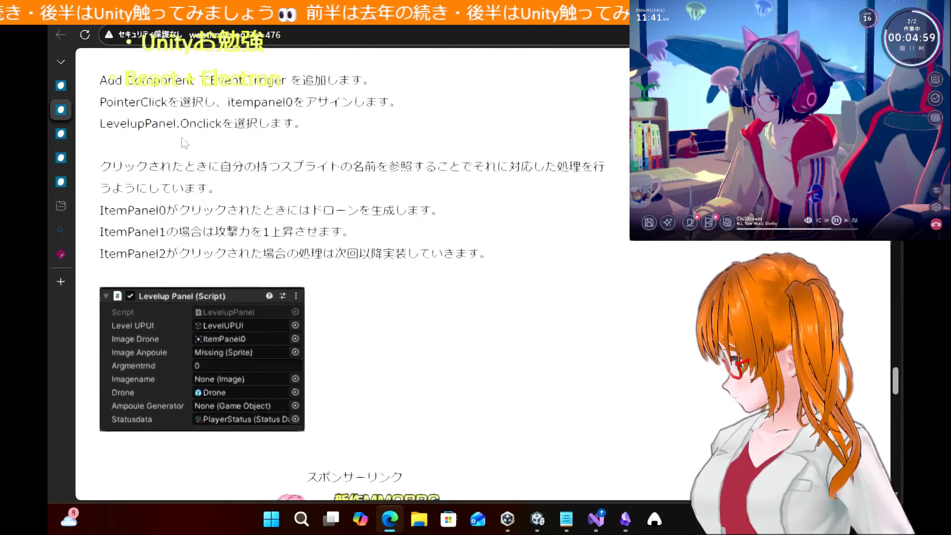
Reread the tutorial's steps for PointerClick, assigning itempanel0 and choosing LevelupPanel.Onclick
{"action": "left_click_drag", "start_coordinate": [101, 123], "coordinate": [221, 124]}
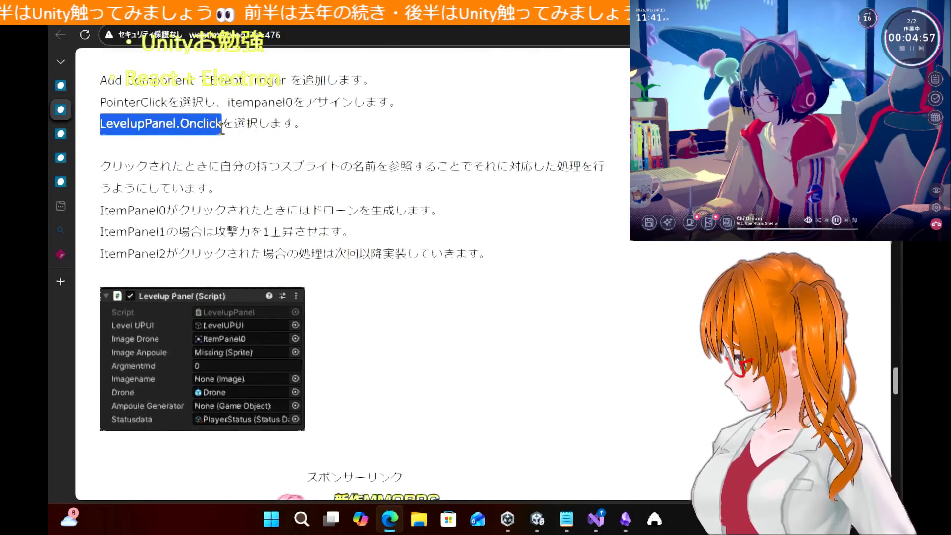
{"action": "left_click", "coordinate": [275, 141]}
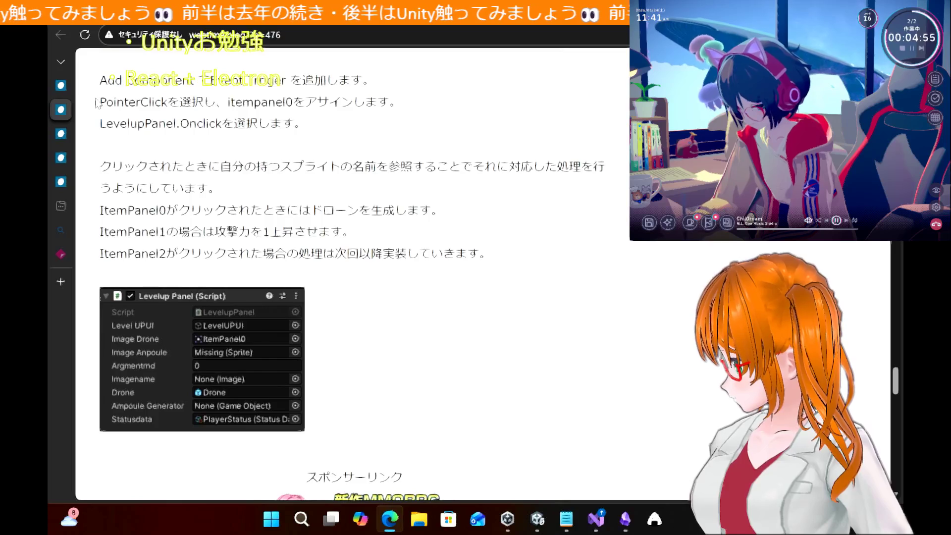
{"action": "left_click_drag", "start_coordinate": [96, 103], "coordinate": [395, 100]}
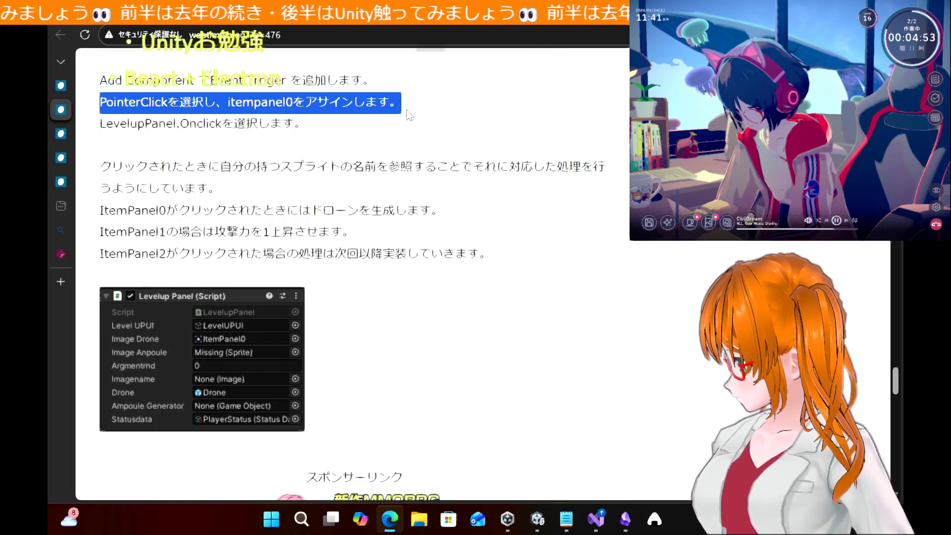
{"action": "left_click_drag", "start_coordinate": [106, 123], "coordinate": [257, 125]}
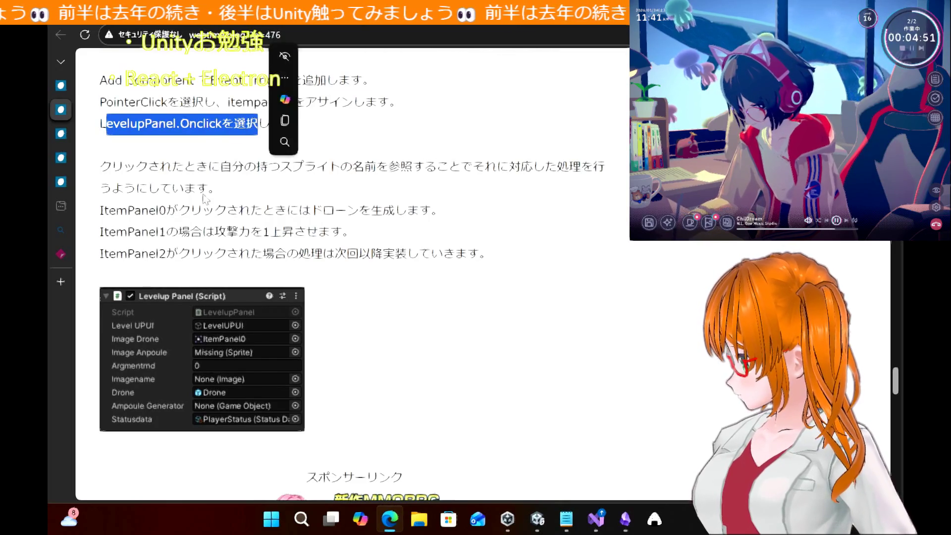
{"action": "left_click", "coordinate": [203, 194]}
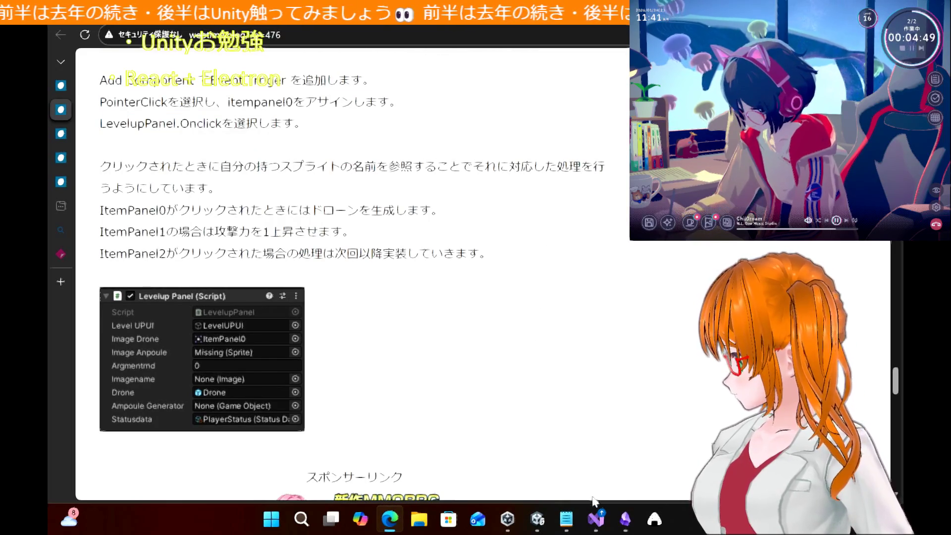
{"action": "mouse_move", "coordinate": [600, 525]}
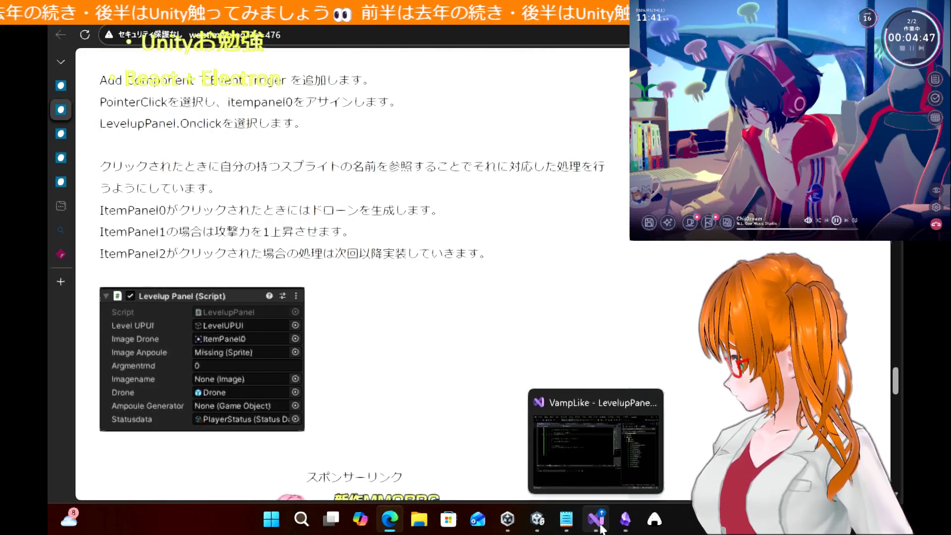
{"action": "left_click", "coordinate": [545, 522]}
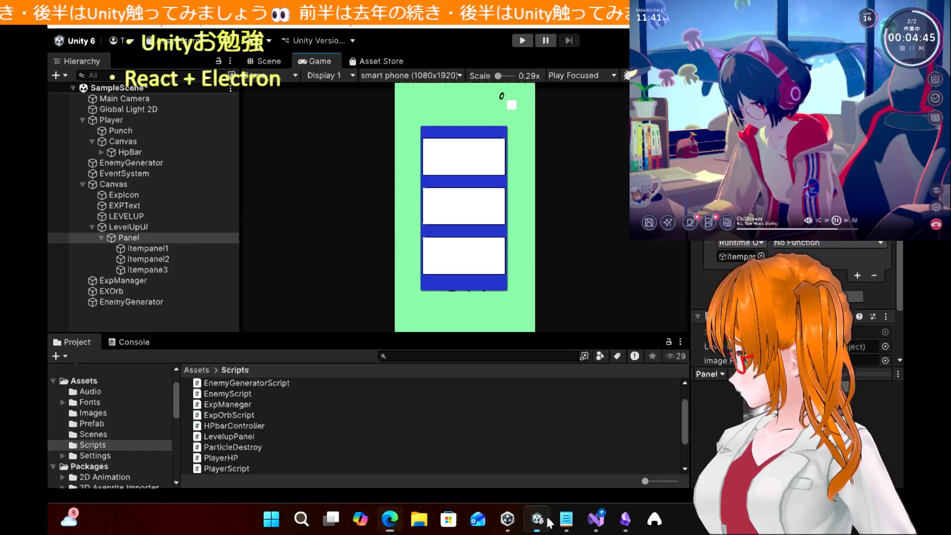
{"action": "left_click", "coordinate": [819, 243]}
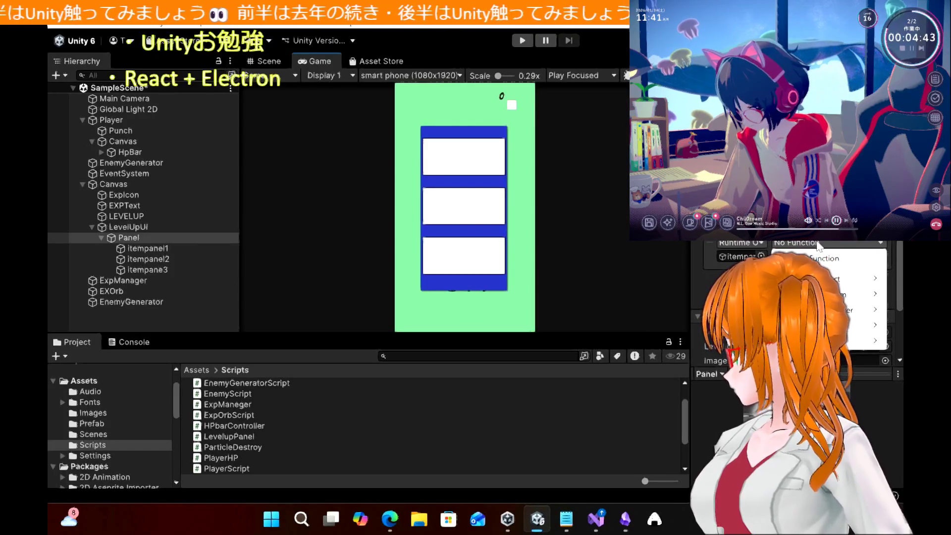
{"action": "mouse_move", "coordinate": [842, 325]}
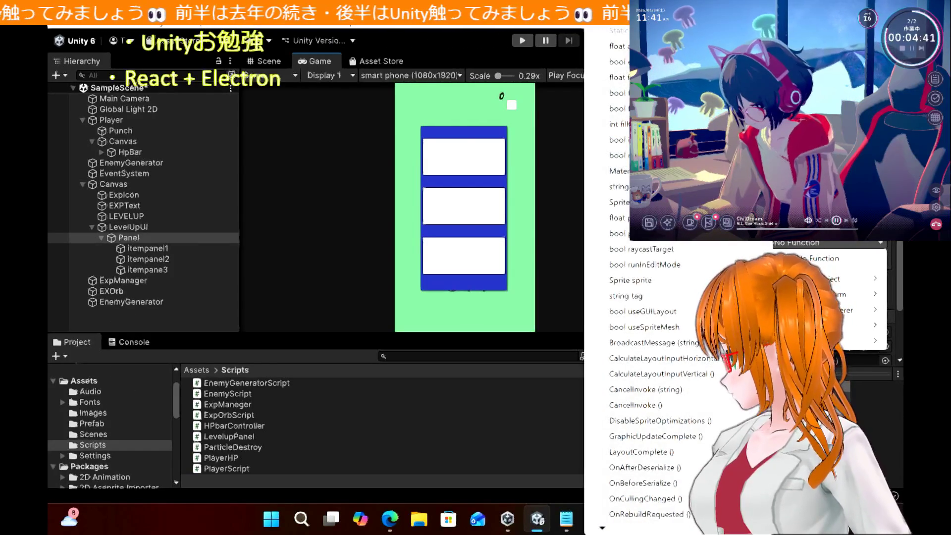
{"action": "left_click", "coordinate": [351, 263]}
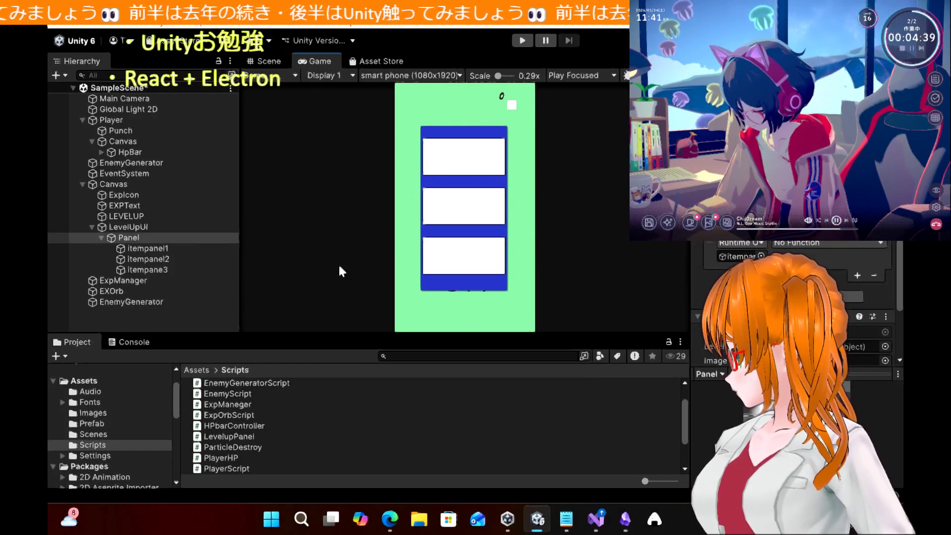
{"action": "left_click", "coordinate": [128, 240]}
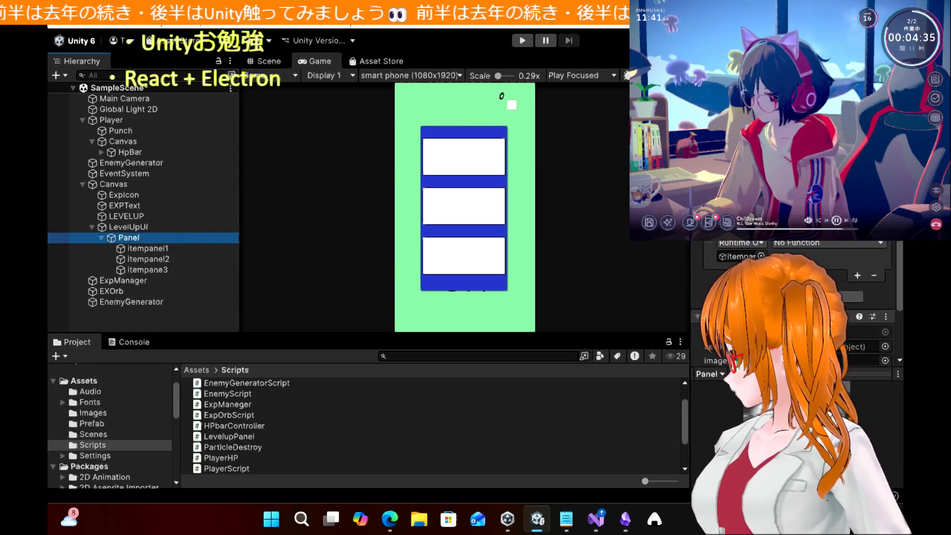
{"action": "scroll", "coordinate": [793, 298], "scroll_direction": "down", "scroll_amount": 3}
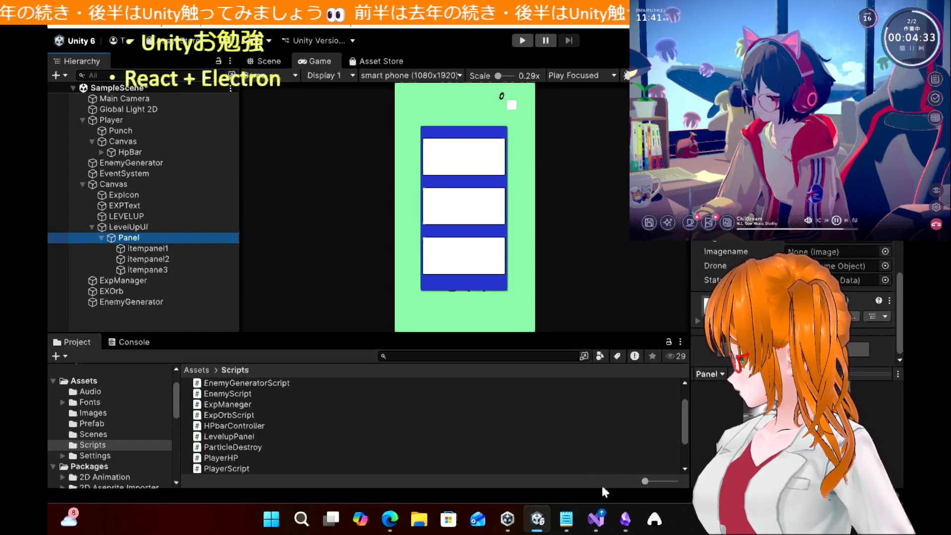
Save LevelupPanel.cs in Visual Studio with Ctrl+S and go back to the Unity editor
{"action": "mouse_move", "coordinate": [607, 525]}
{"action": "left_click", "coordinate": [606, 465]}
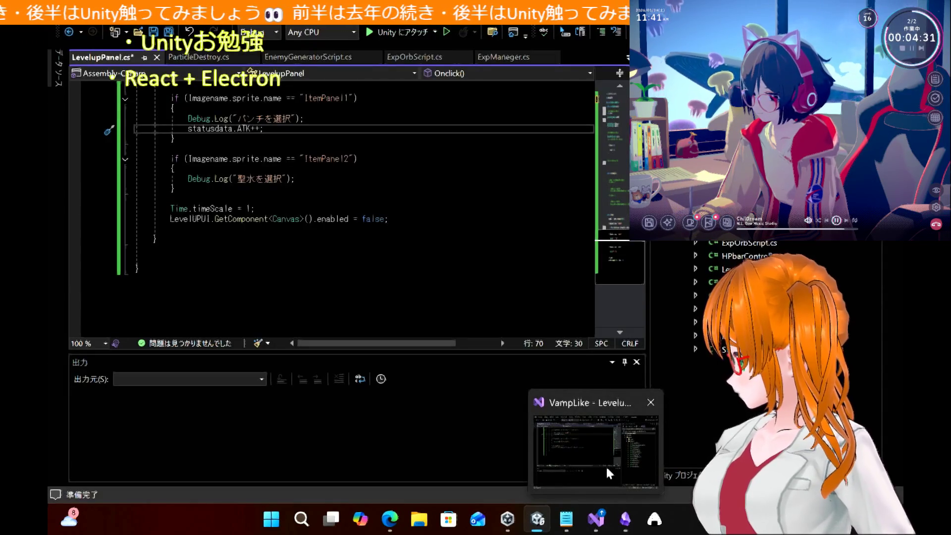
{"action": "left_click", "coordinate": [605, 465]}
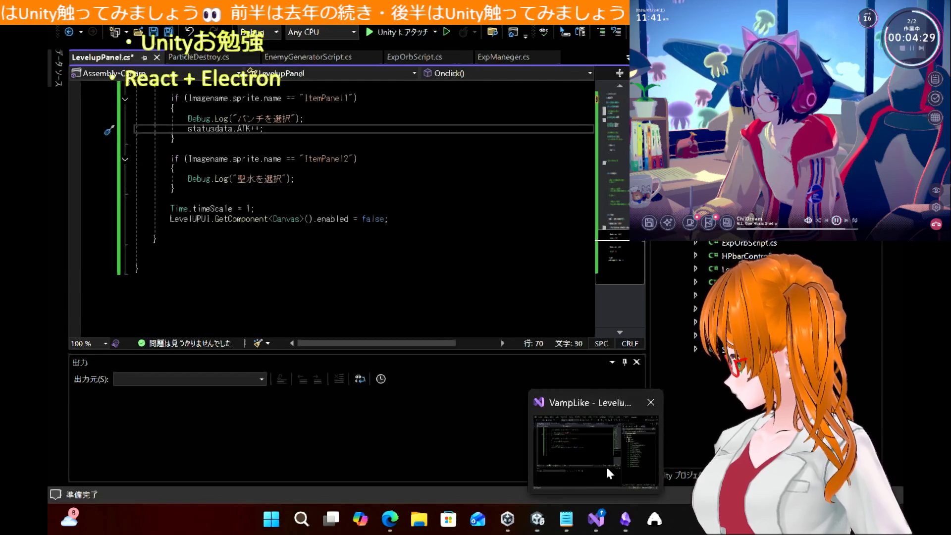
{"action": "left_click", "coordinate": [402, 268]}
{"action": "scroll", "coordinate": [402, 267], "scroll_direction": "up", "scroll_amount": 8}
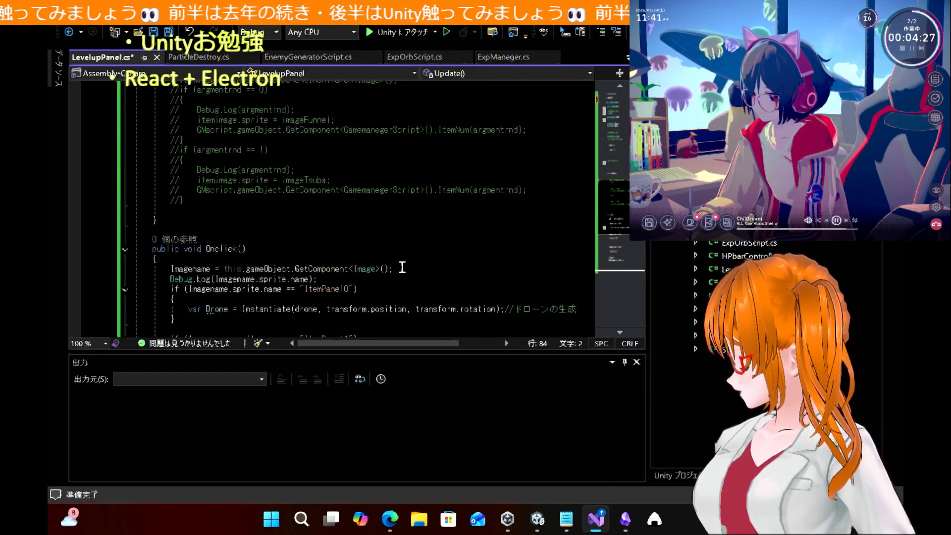
{"action": "key", "text": "ctrl+s"}
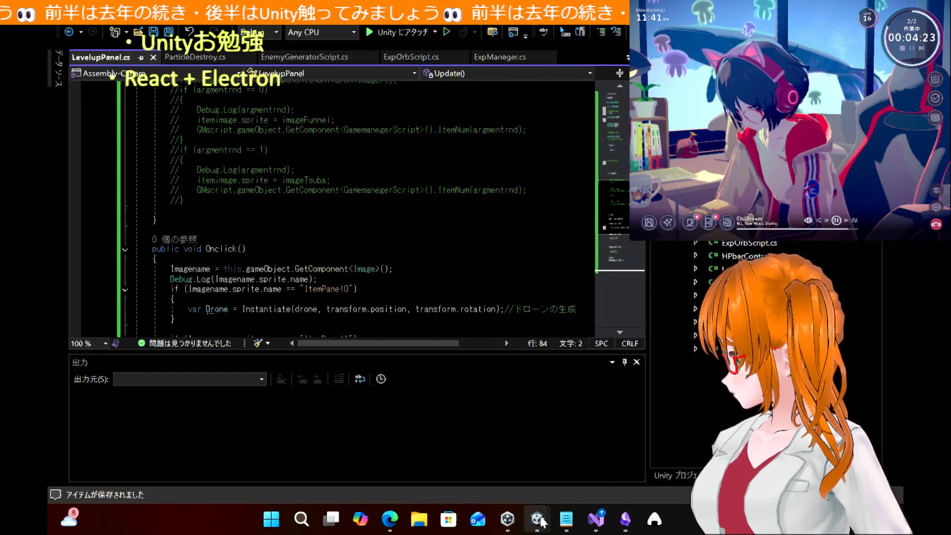
{"action": "mouse_move", "coordinate": [541, 522]}
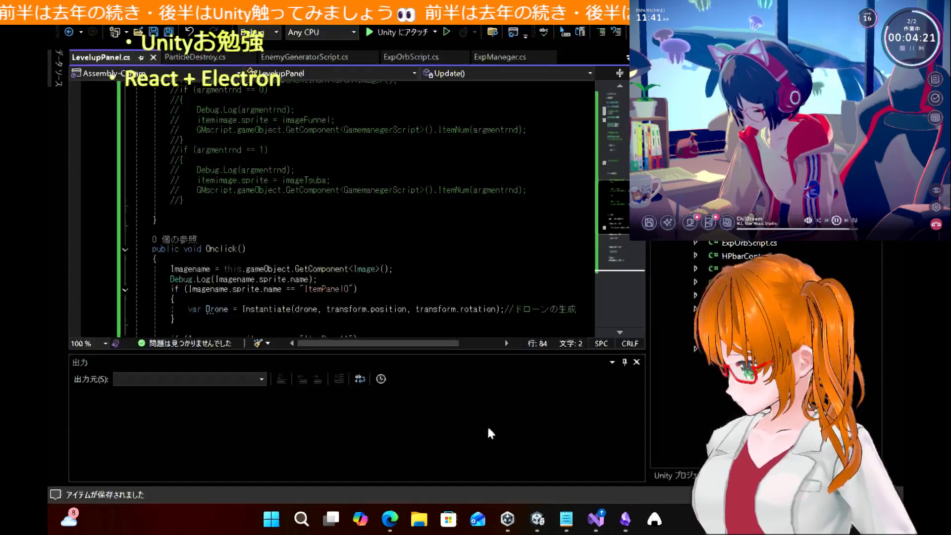
{"action": "left_click", "coordinate": [489, 429]}
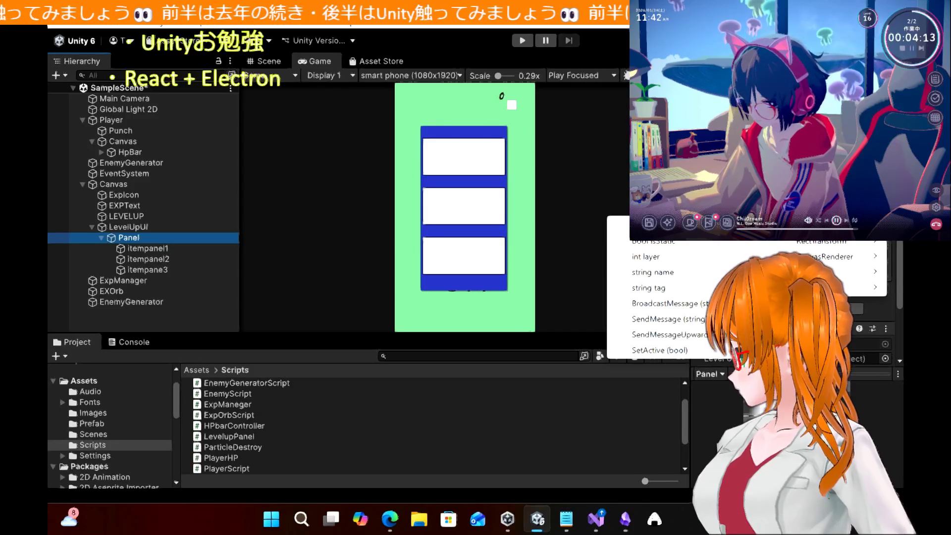
Check the callback's function list and compare itempanel1's and Panel's components in the Inspector
{"action": "mouse_move", "coordinate": [823, 258]}
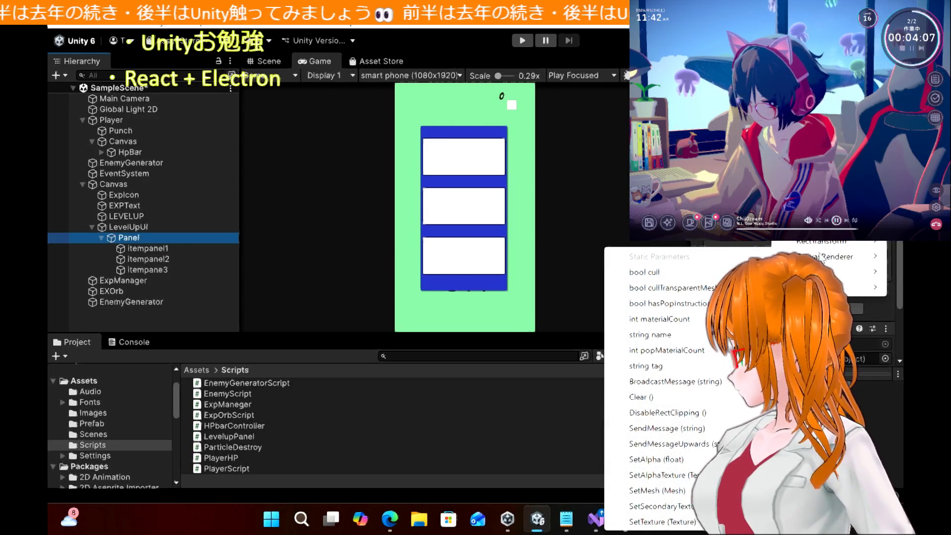
{"action": "left_click", "coordinate": [165, 248]}
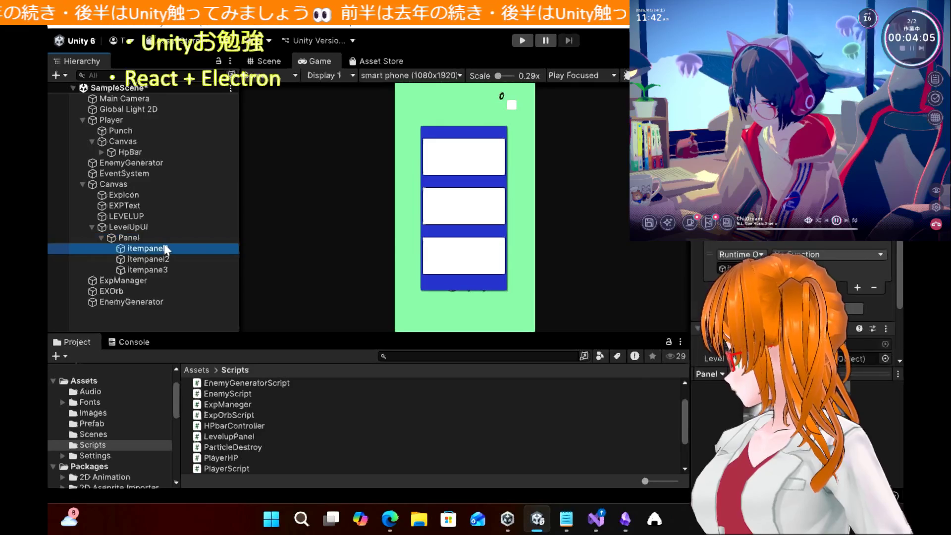
{"action": "left_click", "coordinate": [165, 247]}
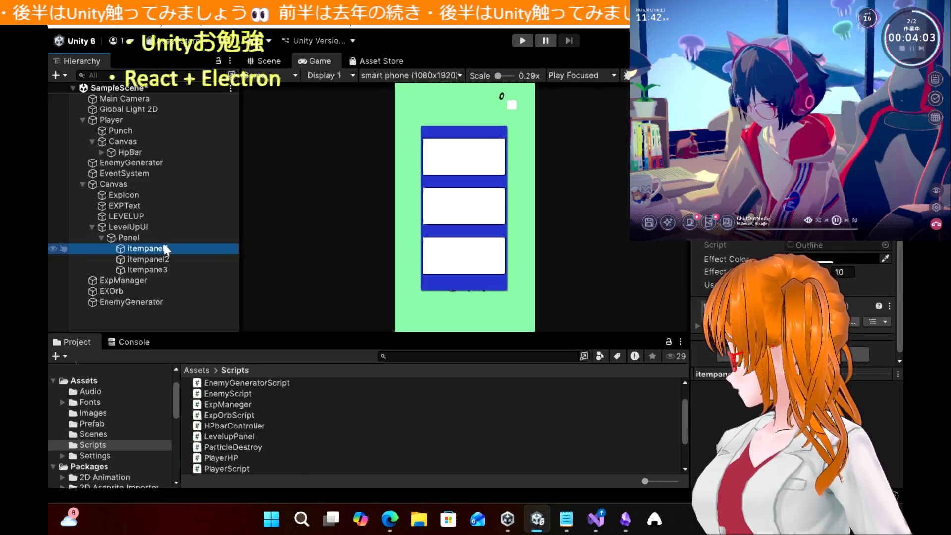
{"action": "left_click", "coordinate": [155, 238]}
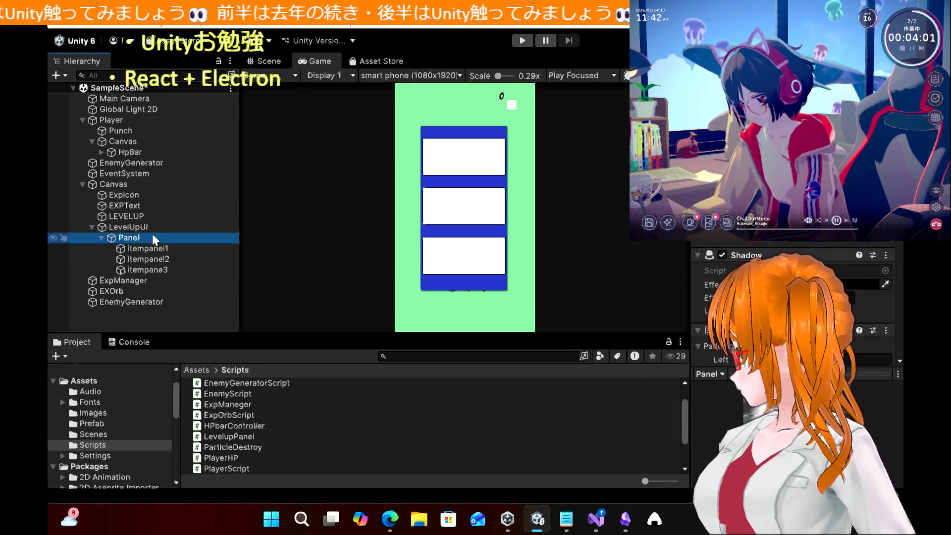
{"action": "left_click", "coordinate": [151, 249]}
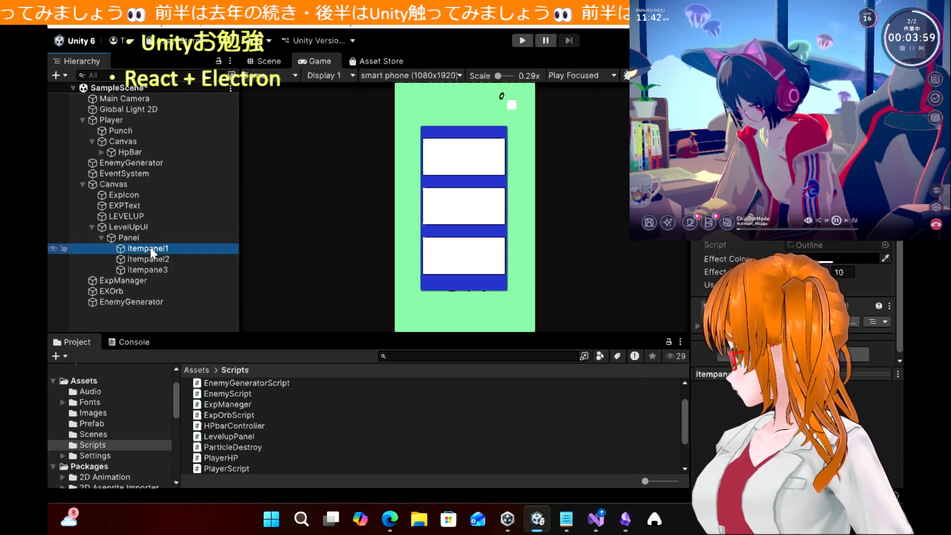
{"action": "left_click", "coordinate": [207, 239]}
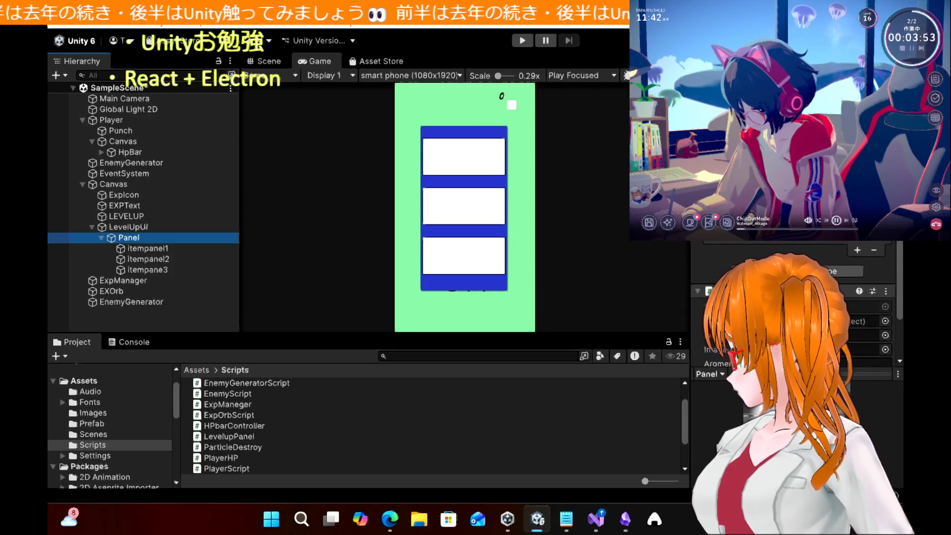
Scroll through the Scripts folder, then go back to the tutorial page
{"action": "scroll", "coordinate": [229, 456], "scroll_direction": "down", "scroll_amount": 2}
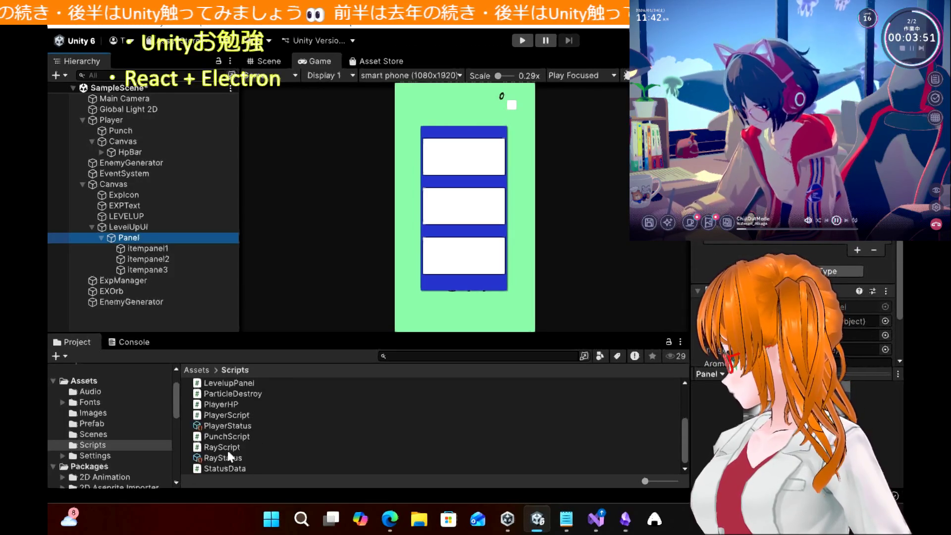
{"action": "scroll", "coordinate": [257, 447], "scroll_direction": "up", "scroll_amount": 1}
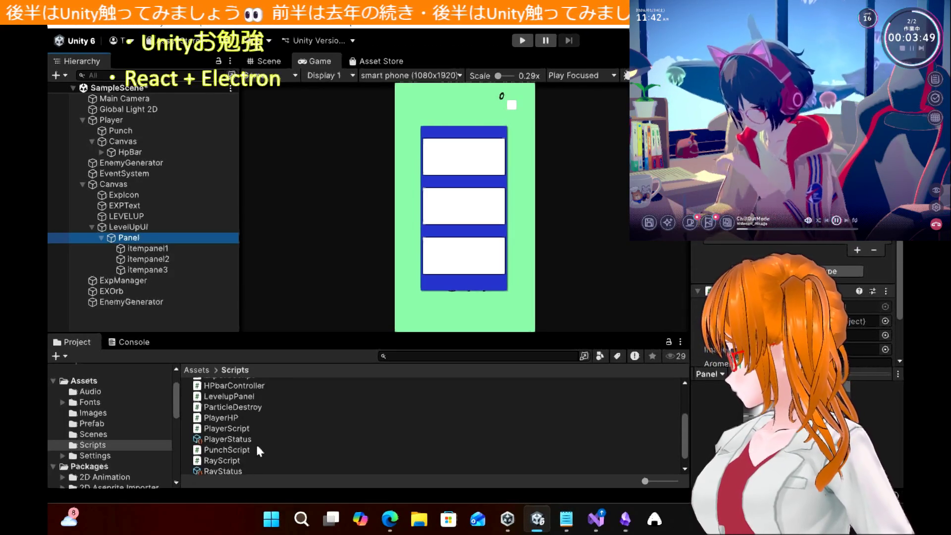
{"action": "scroll", "coordinate": [257, 447], "scroll_direction": "up", "scroll_amount": 1}
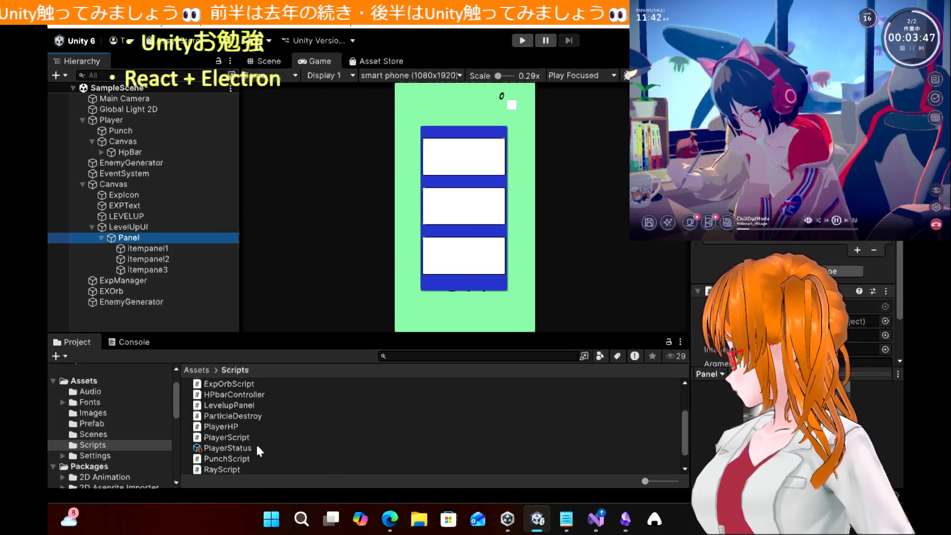
{"action": "scroll", "coordinate": [256, 442], "scroll_direction": "up", "scroll_amount": 4}
{"action": "scroll", "coordinate": [256, 442], "scroll_direction": "up", "scroll_amount": 2}
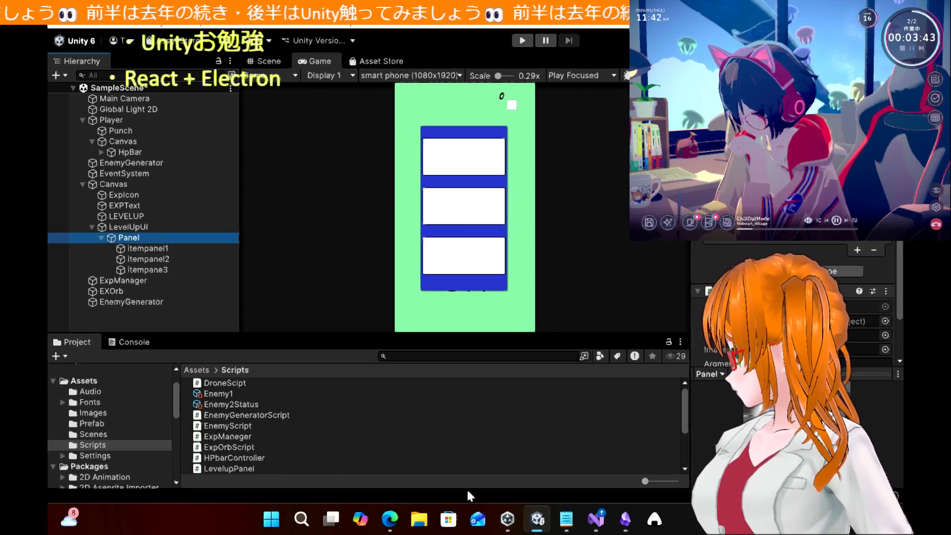
{"action": "left_click", "coordinate": [390, 520]}
Scroll the tutorial to the Add Component / Event Trigger paragraph, then return to Unity
{"action": "scroll", "coordinate": [416, 275], "scroll_direction": "up", "scroll_amount": 20}
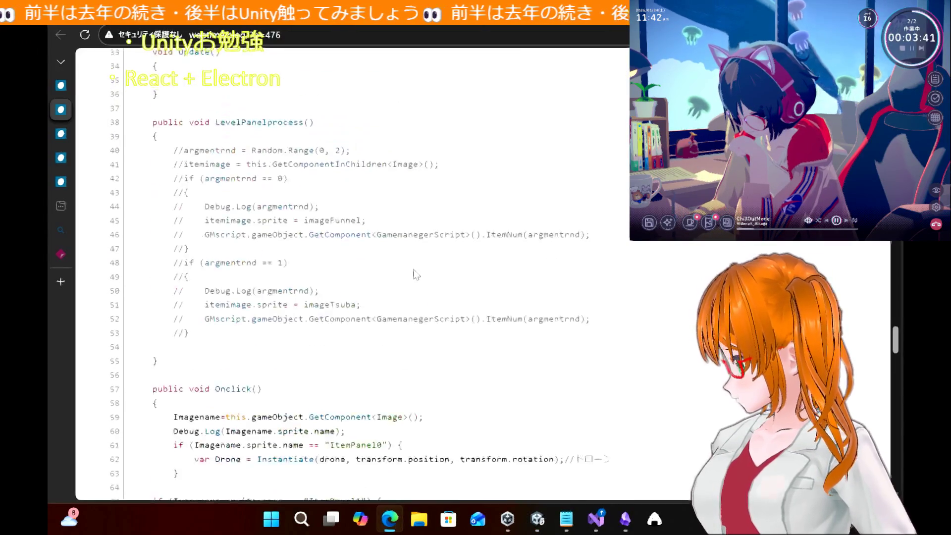
{"action": "scroll", "coordinate": [416, 275], "scroll_direction": "up", "scroll_amount": 20}
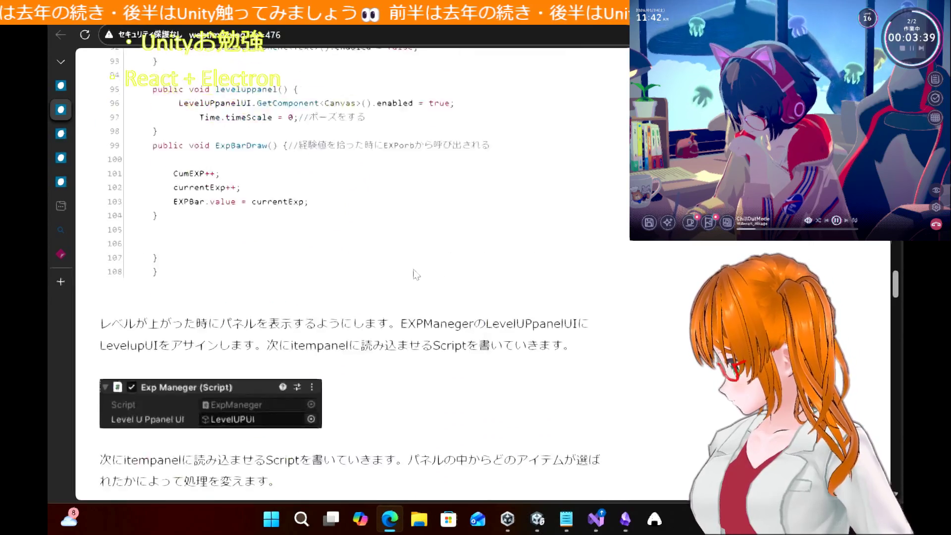
{"action": "scroll", "coordinate": [416, 275], "scroll_direction": "up", "scroll_amount": 20}
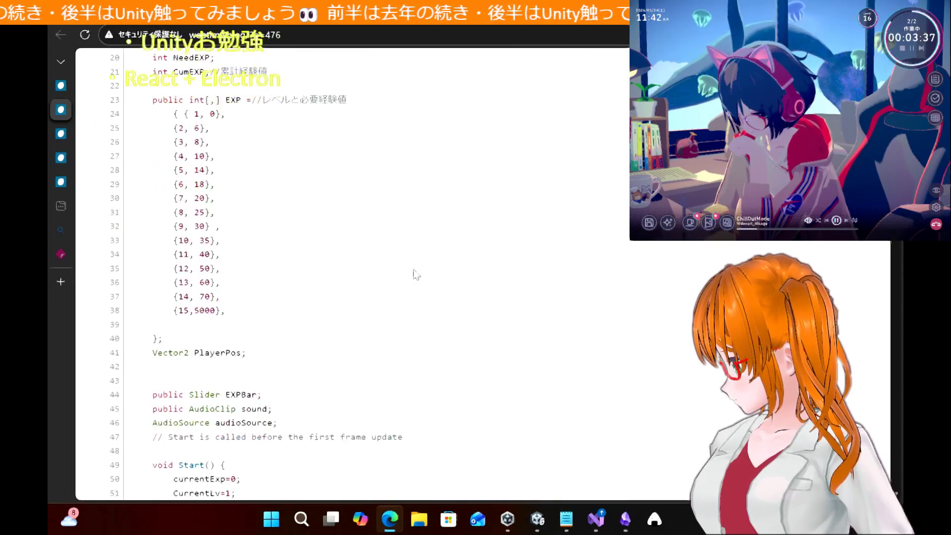
{"action": "scroll", "coordinate": [416, 275], "scroll_direction": "down", "scroll_amount": 20}
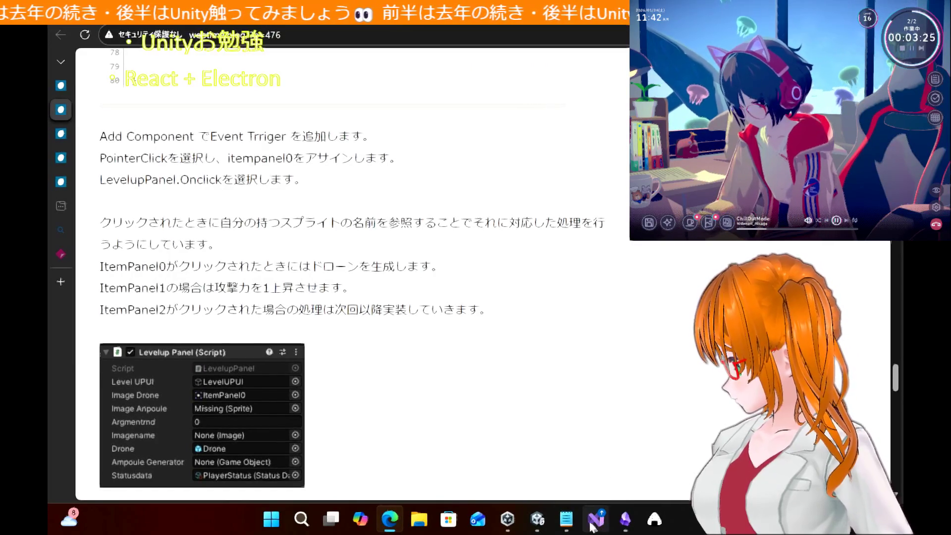
{"action": "left_click", "coordinate": [544, 525]}
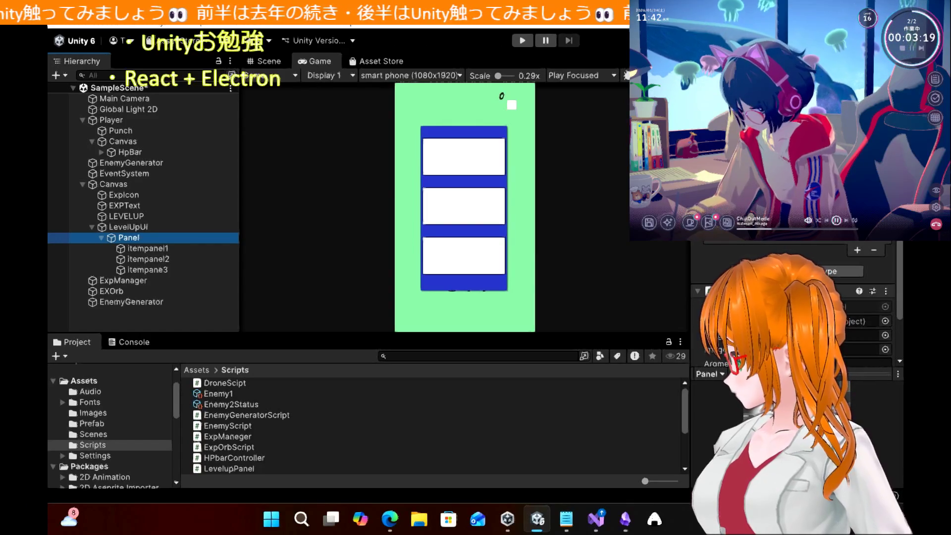
{"action": "left_click", "coordinate": [865, 321]}
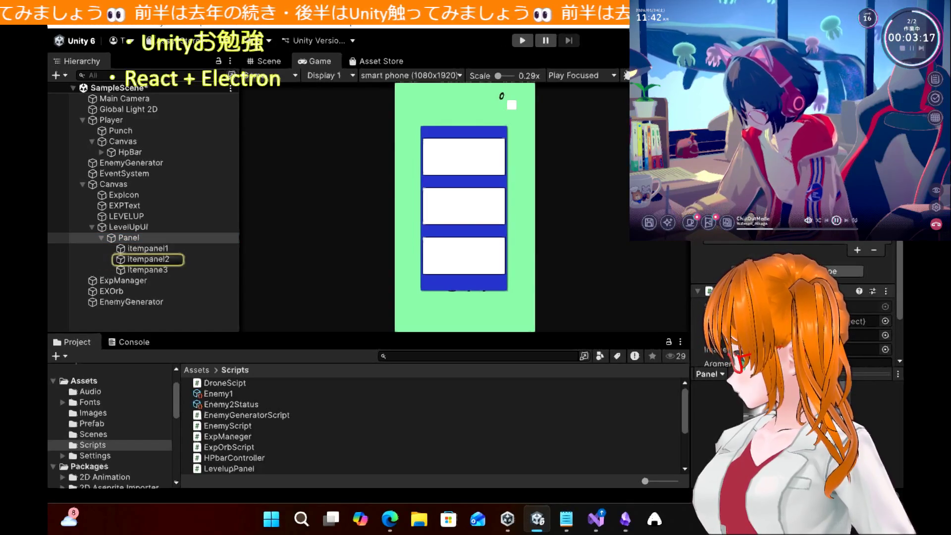
{"action": "left_click", "coordinate": [865, 335]}
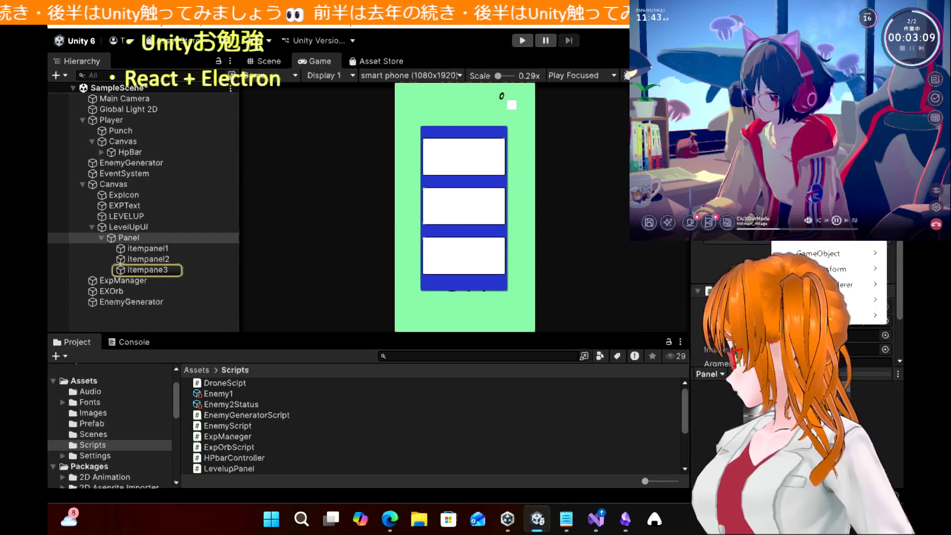
{"action": "mouse_move", "coordinate": [837, 269]}
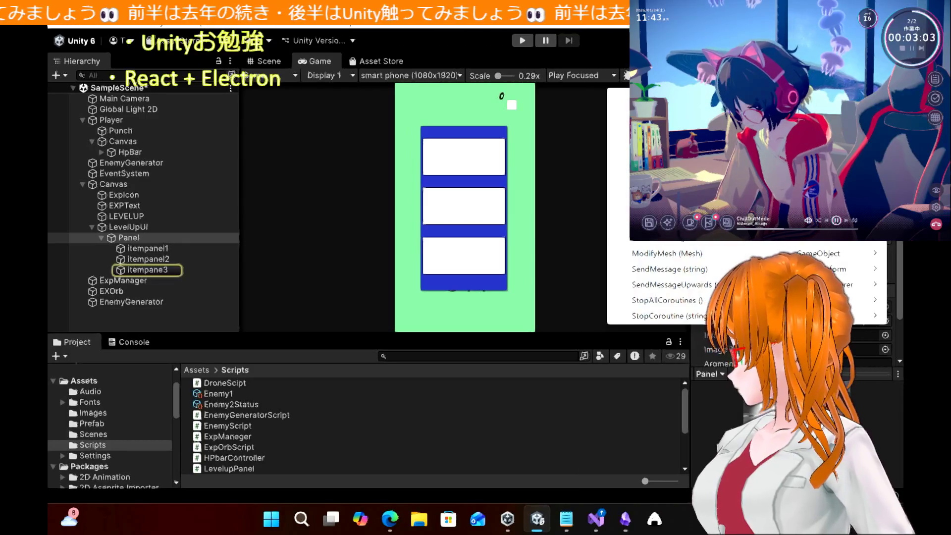
{"action": "key", "text": "Escape"}
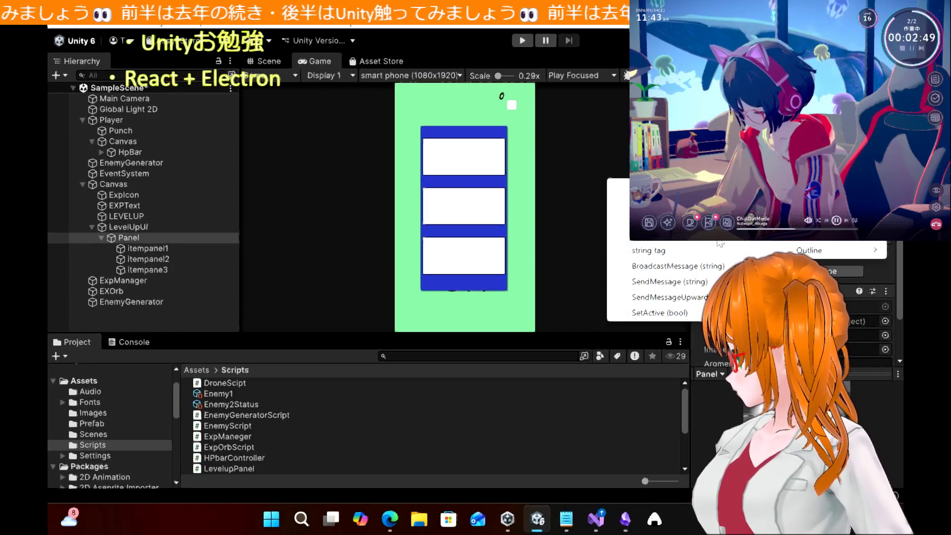
{"action": "left_click", "coordinate": [669, 281]}
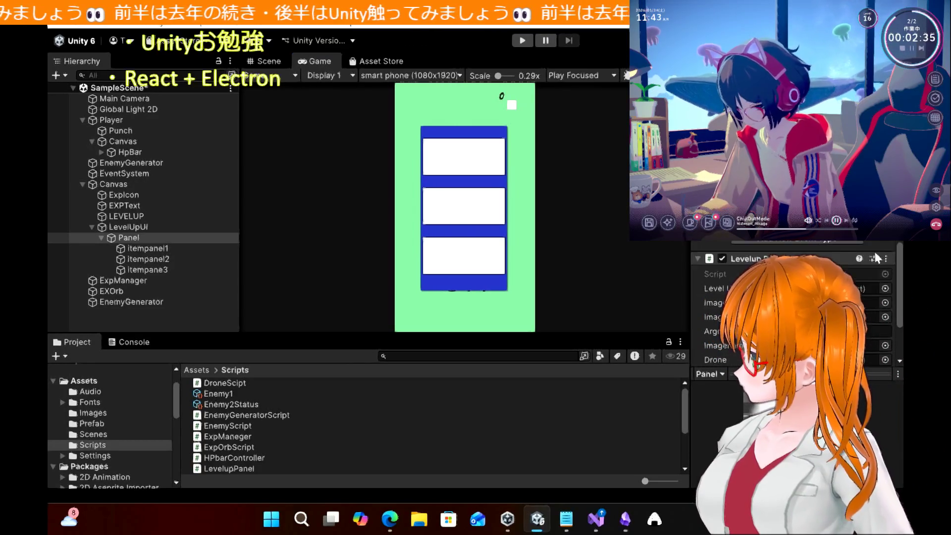
{"action": "scroll", "coordinate": [875, 252], "scroll_direction": "down", "scroll_amount": 3}
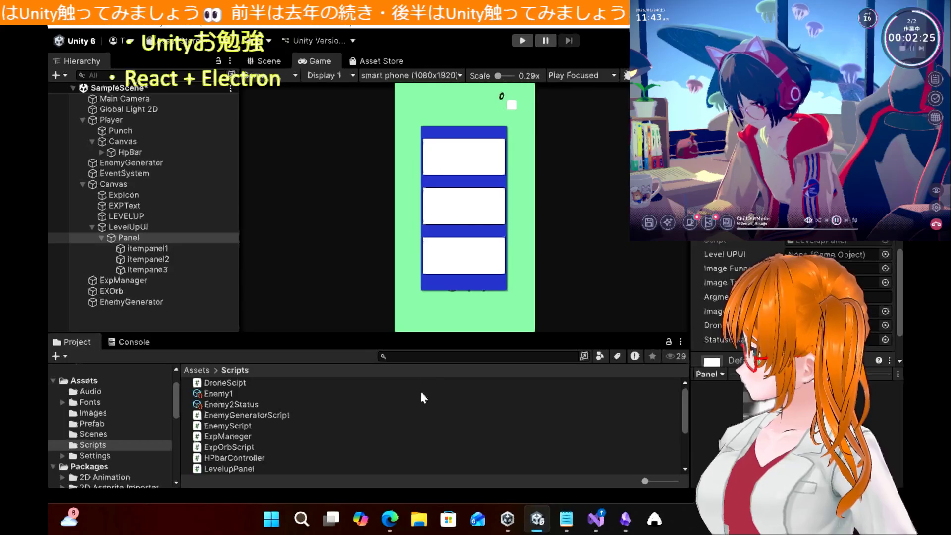
{"action": "left_click", "coordinate": [406, 517]}
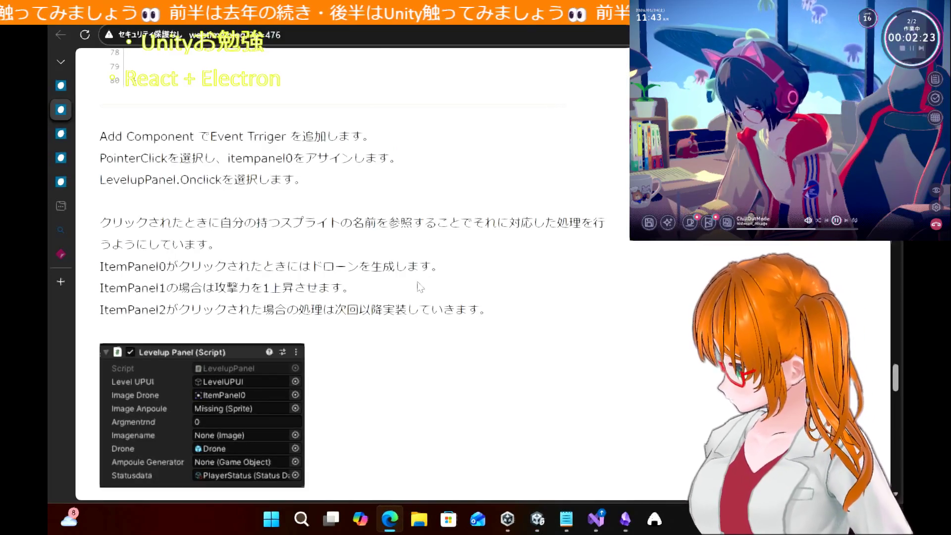
Scroll the tutorial's LevelupPanel code to public void Onclick(), then bring up LevelupPanel.cs
{"action": "scroll", "coordinate": [420, 287], "scroll_direction": "up", "scroll_amount": 3}
{"action": "scroll", "coordinate": [421, 287], "scroll_direction": "up", "scroll_amount": 15}
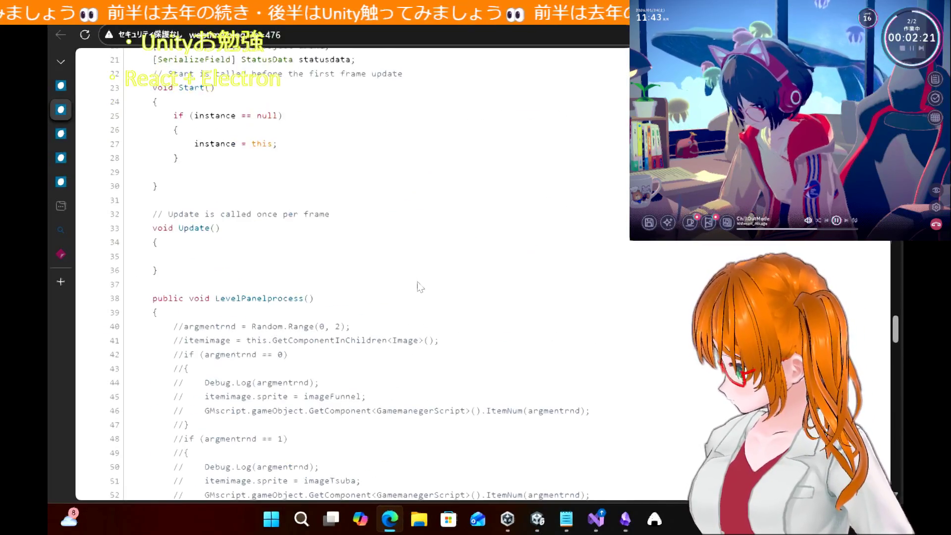
{"action": "scroll", "coordinate": [421, 286], "scroll_direction": "up", "scroll_amount": 10}
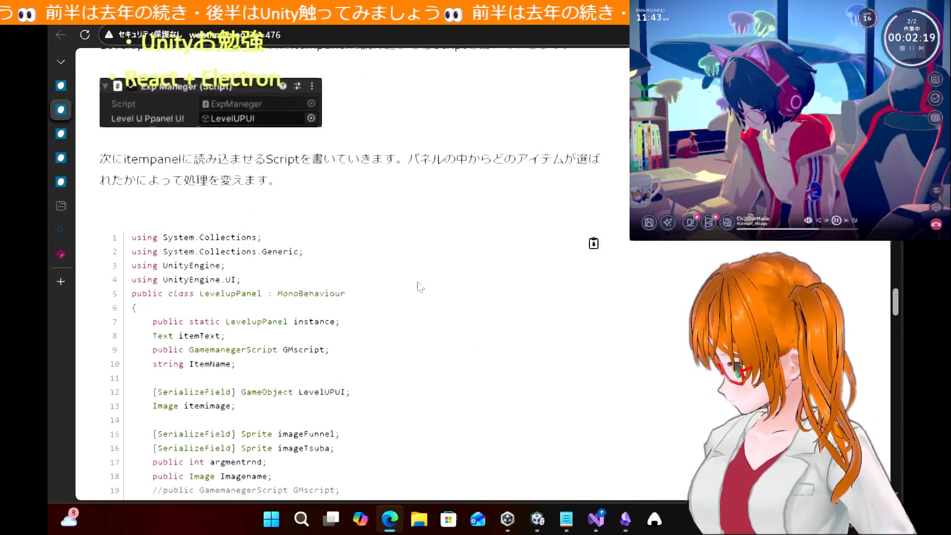
{"action": "scroll", "coordinate": [421, 286], "scroll_direction": "up", "scroll_amount": 1}
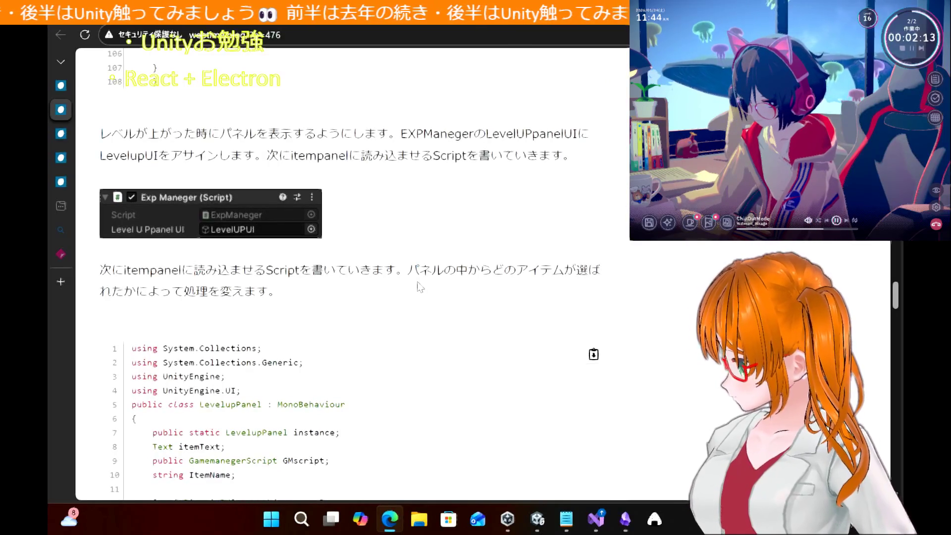
{"action": "scroll", "coordinate": [421, 287], "scroll_direction": "down", "scroll_amount": 2}
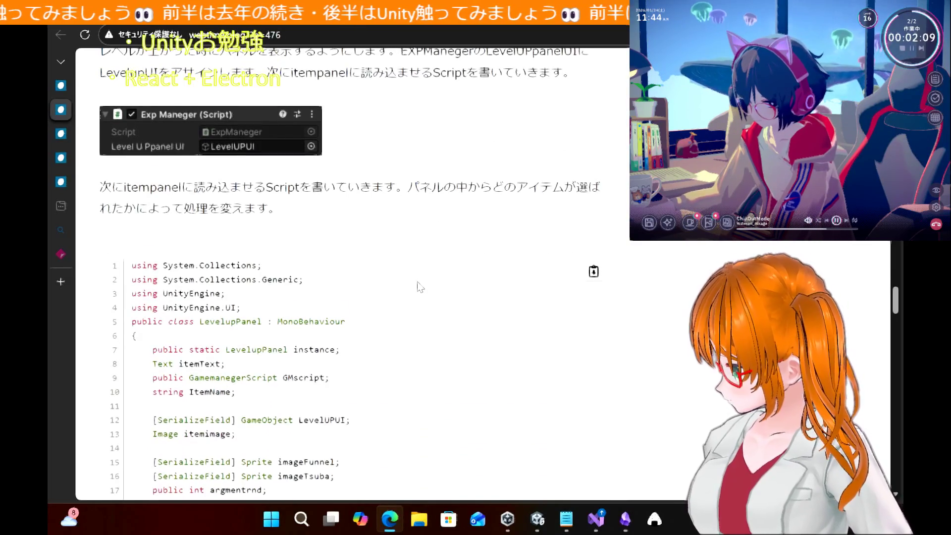
{"action": "scroll", "coordinate": [420, 287], "scroll_direction": "down", "scroll_amount": 7}
{"action": "scroll", "coordinate": [420, 287], "scroll_direction": "up", "scroll_amount": 7}
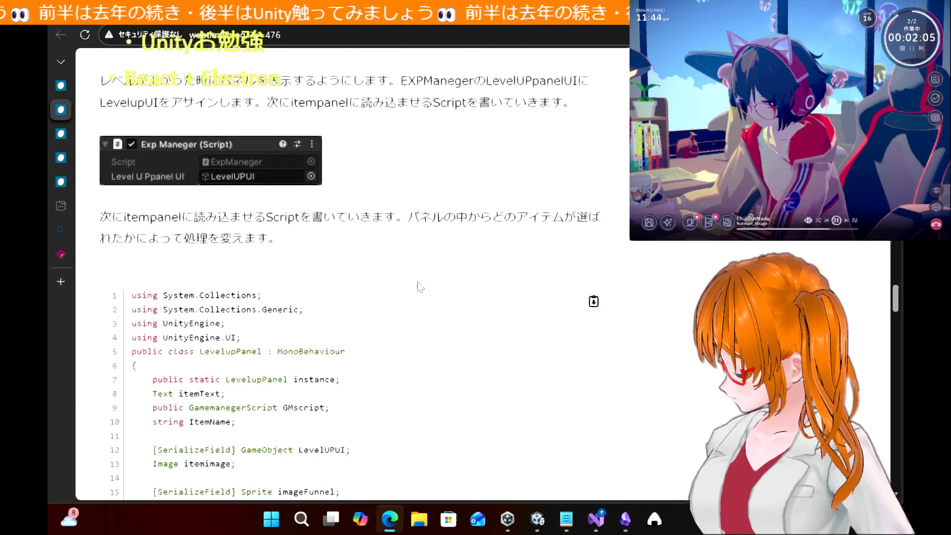
{"action": "scroll", "coordinate": [421, 287], "scroll_direction": "down", "scroll_amount": 5}
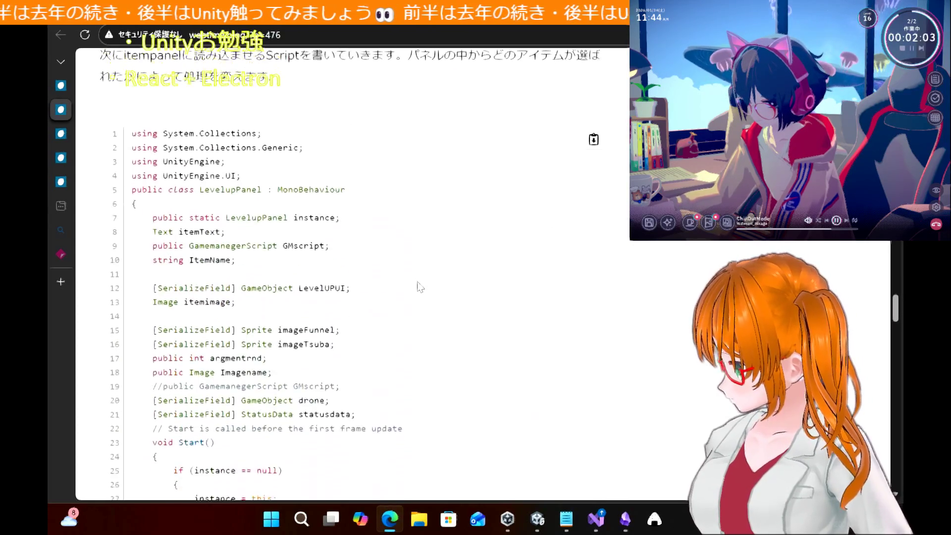
{"action": "scroll", "coordinate": [420, 287], "scroll_direction": "down", "scroll_amount": 10}
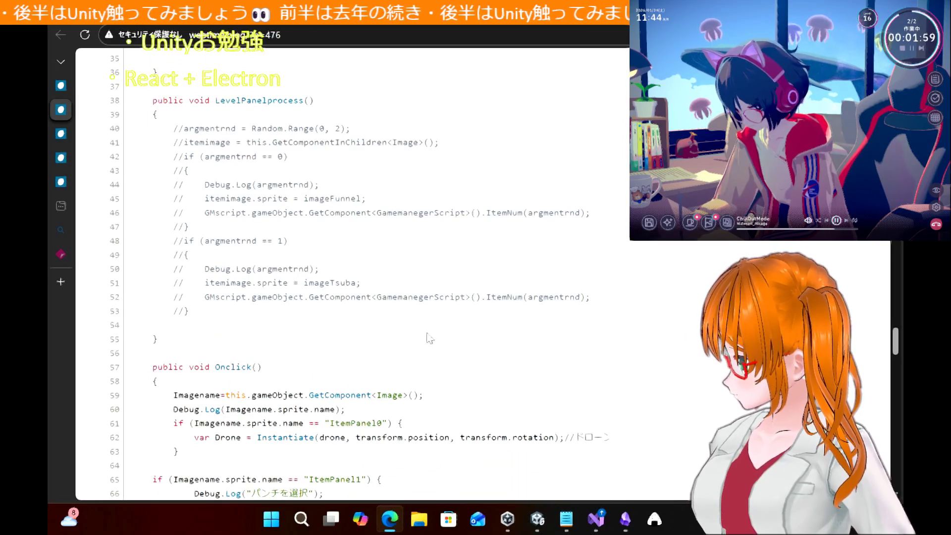
{"action": "left_click", "coordinate": [601, 528]}
Compare LevelupPanel.cs's Onclick handlers in Visual Studio with the tutorial, then return to Unity
{"action": "scroll", "coordinate": [369, 261], "scroll_direction": "down", "scroll_amount": 8}
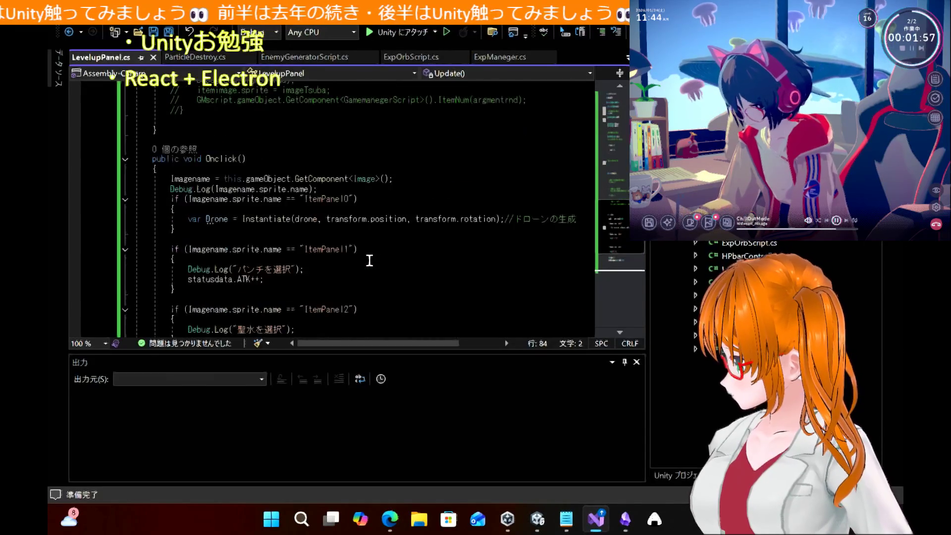
{"action": "scroll", "coordinate": [369, 260], "scroll_direction": "up", "scroll_amount": 1}
{"action": "left_click", "coordinate": [324, 252]}
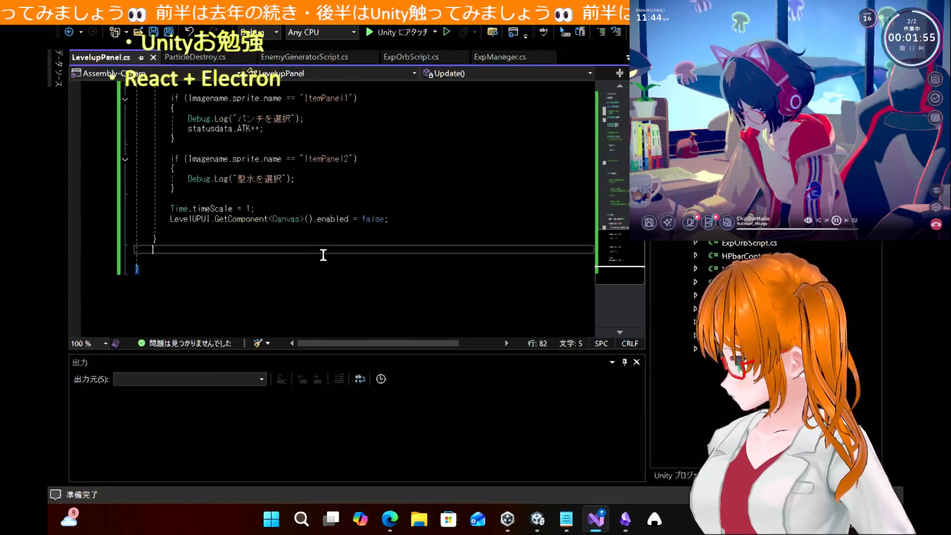
{"action": "left_click", "coordinate": [325, 241]}
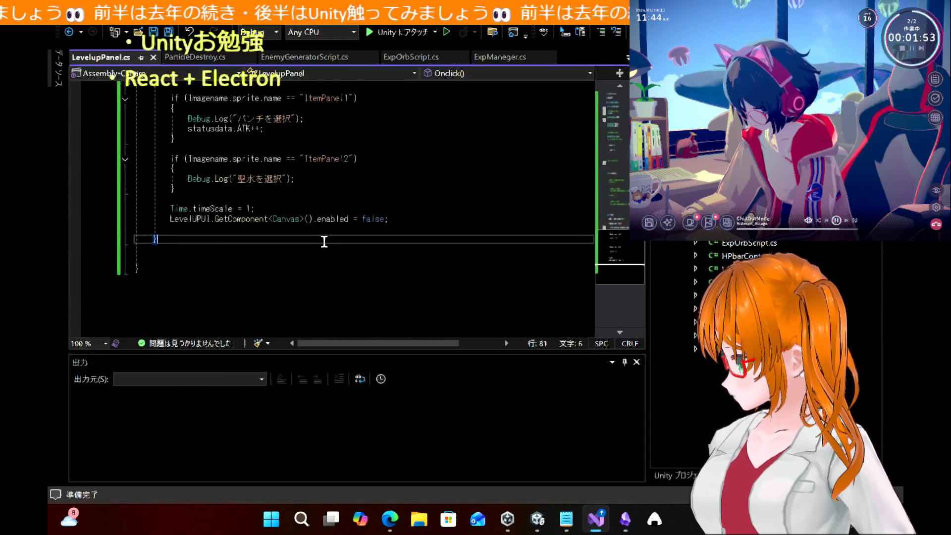
{"action": "scroll", "coordinate": [336, 134], "scroll_direction": "up", "scroll_amount": 9}
{"action": "scroll", "coordinate": [336, 135], "scroll_direction": "up", "scroll_amount": 10}
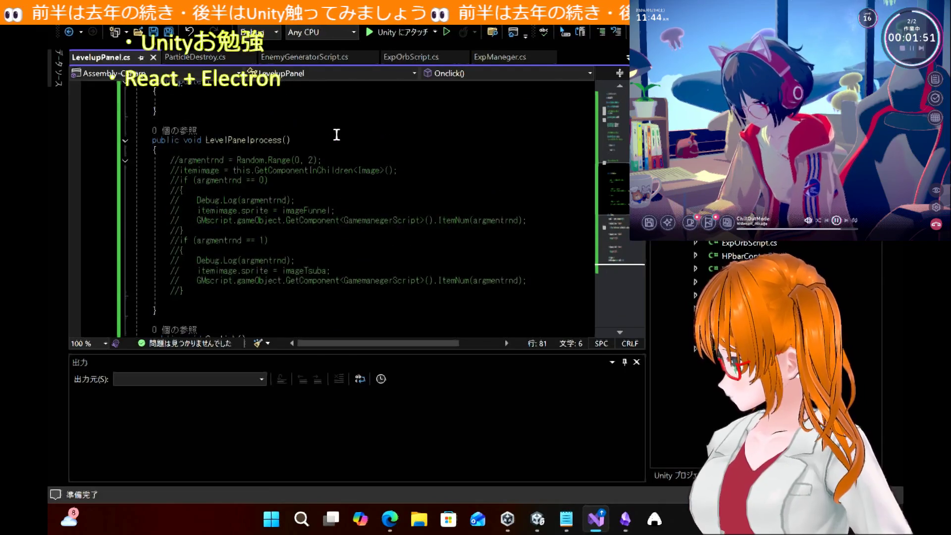
{"action": "scroll", "coordinate": [336, 135], "scroll_direction": "up", "scroll_amount": 3}
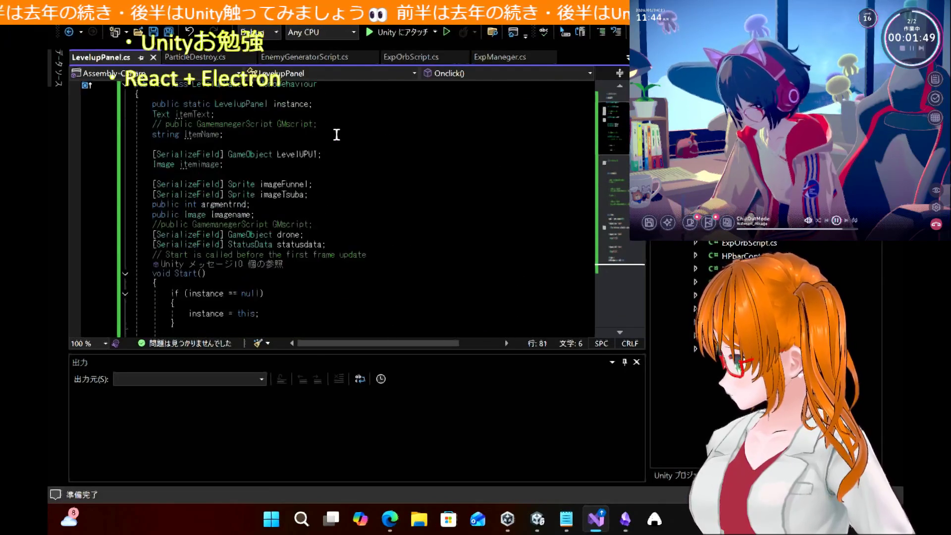
{"action": "scroll", "coordinate": [337, 135], "scroll_direction": "down", "scroll_amount": 20}
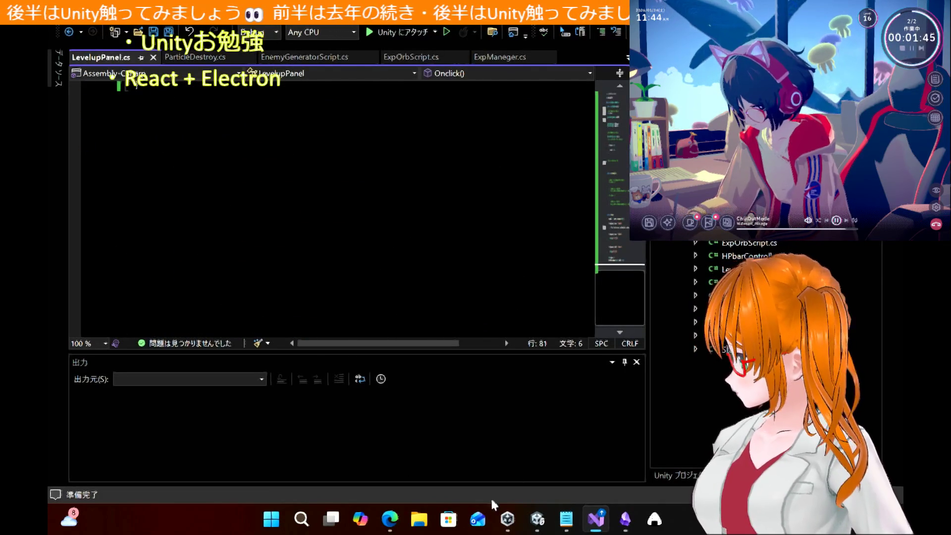
{"action": "left_click", "coordinate": [538, 519]}
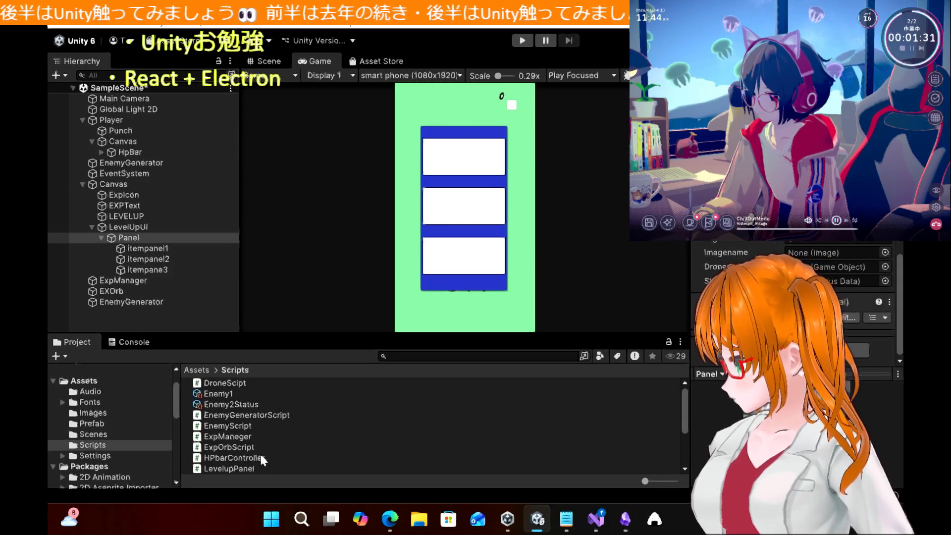
Open the LevelupPanel script for editing, then come back to the Unity editor
{"action": "scroll", "coordinate": [261, 457], "scroll_direction": "down", "scroll_amount": 3}
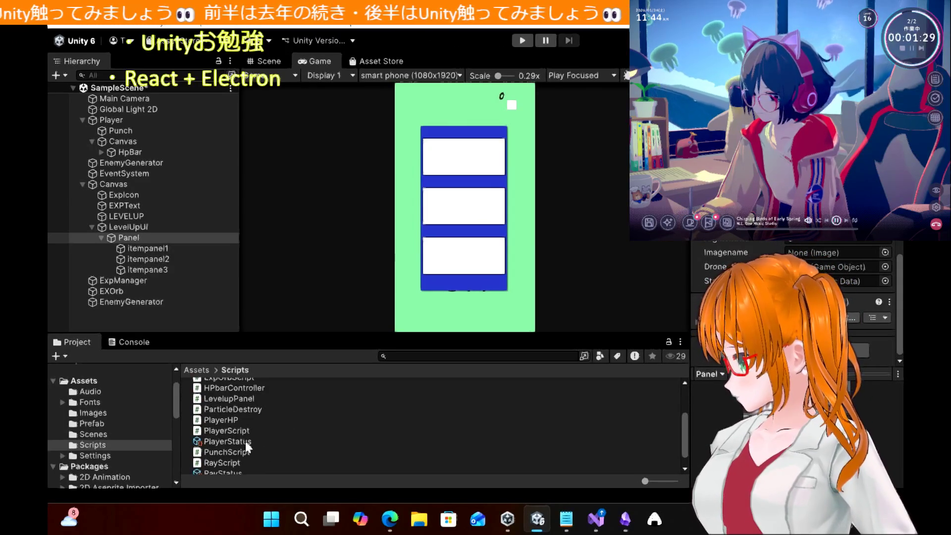
{"action": "double_click", "coordinate": [250, 397]}
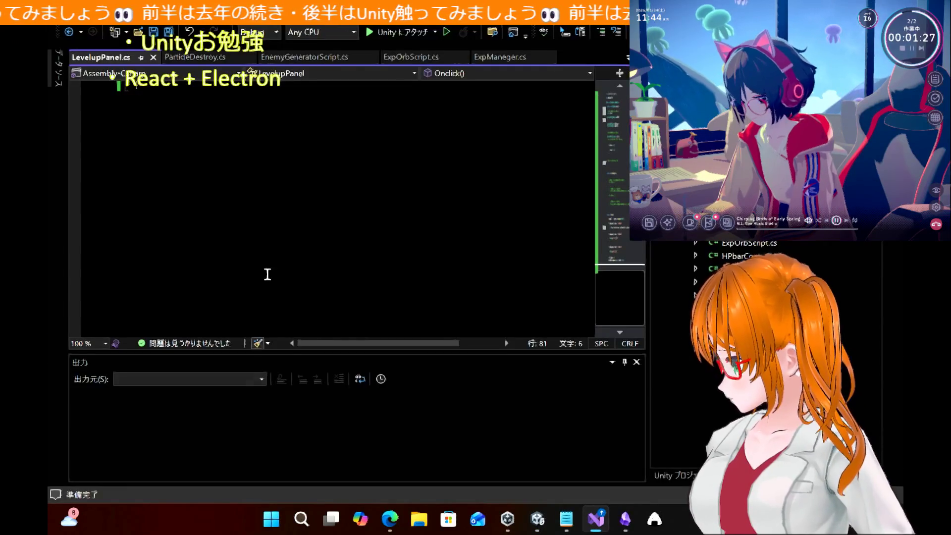
{"action": "scroll", "coordinate": [281, 187], "scroll_direction": "up", "scroll_amount": 1}
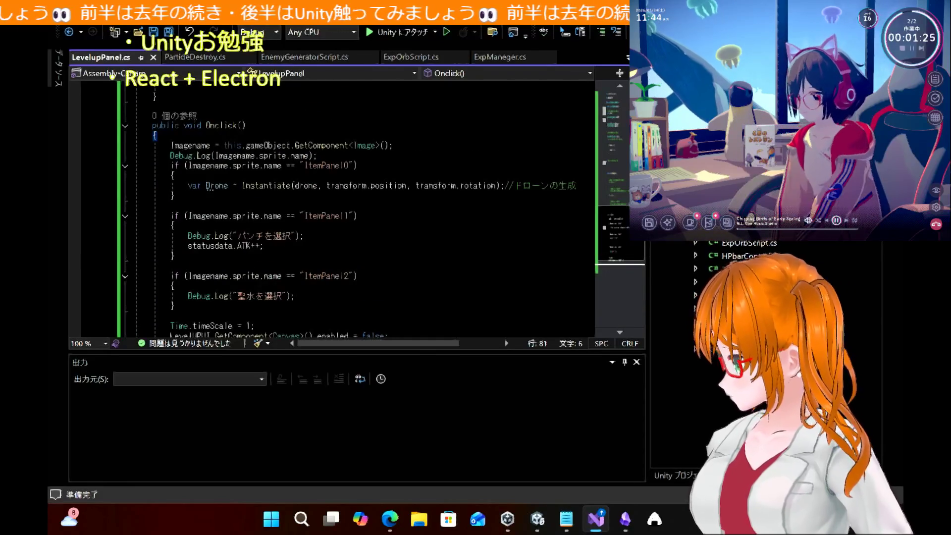
{"action": "left_click", "coordinate": [538, 519]}
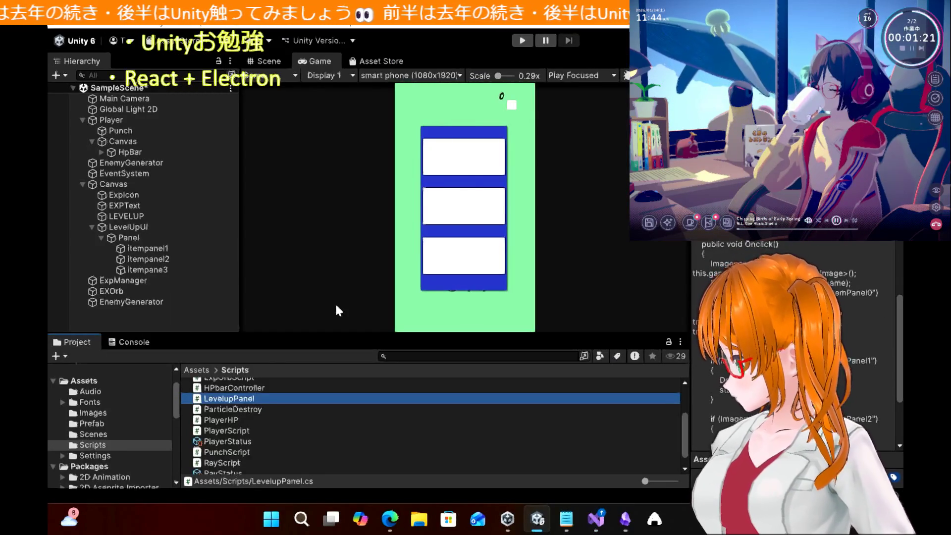
Add an Event Trigger component to the LevelUpUI Panel
{"action": "left_click", "coordinate": [154, 238]}
{"action": "left_click", "coordinate": [793, 354]}
{"action": "key", "text": "Return"}
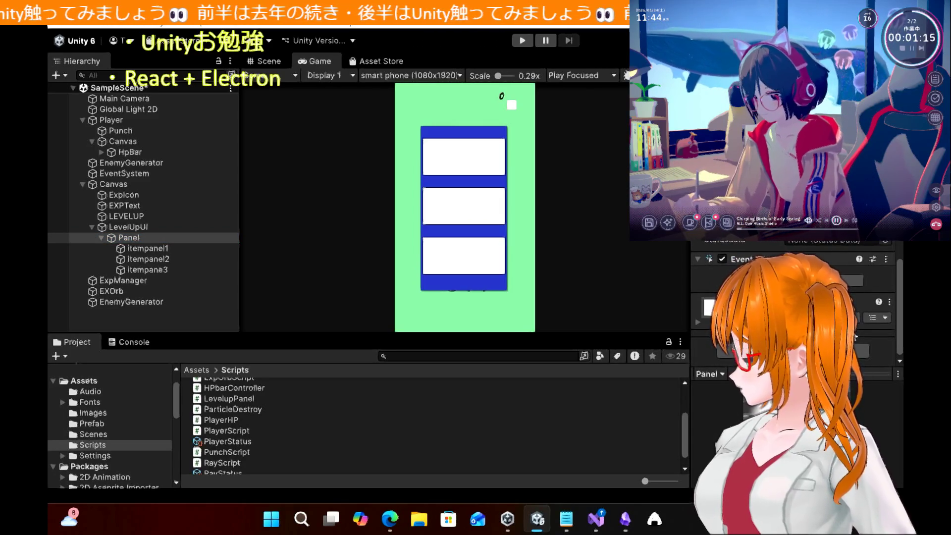
{"action": "left_click", "coordinate": [852, 280]}
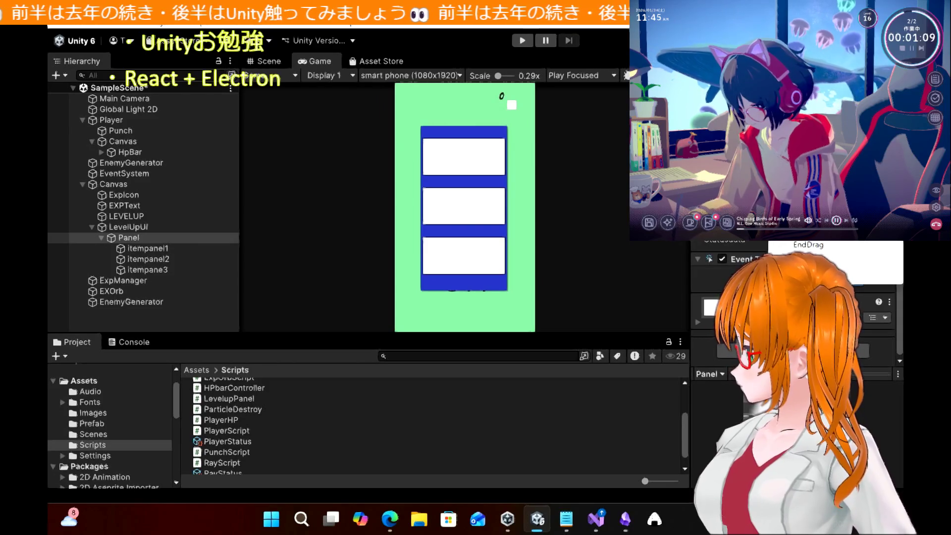
Add a PointerClick event with a new callback entry targeting itempanel1
{"action": "left_click", "coordinate": [802, 174]}
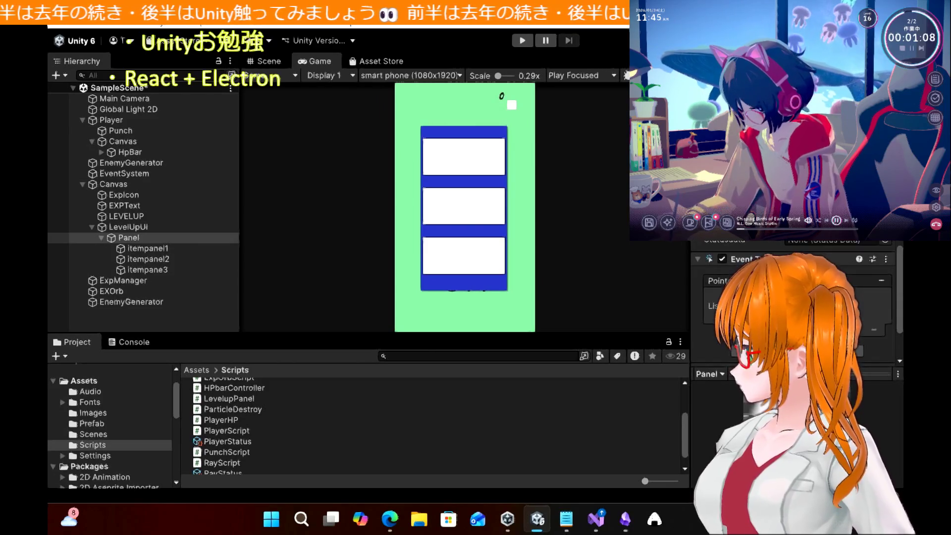
{"action": "left_click", "coordinate": [860, 329]}
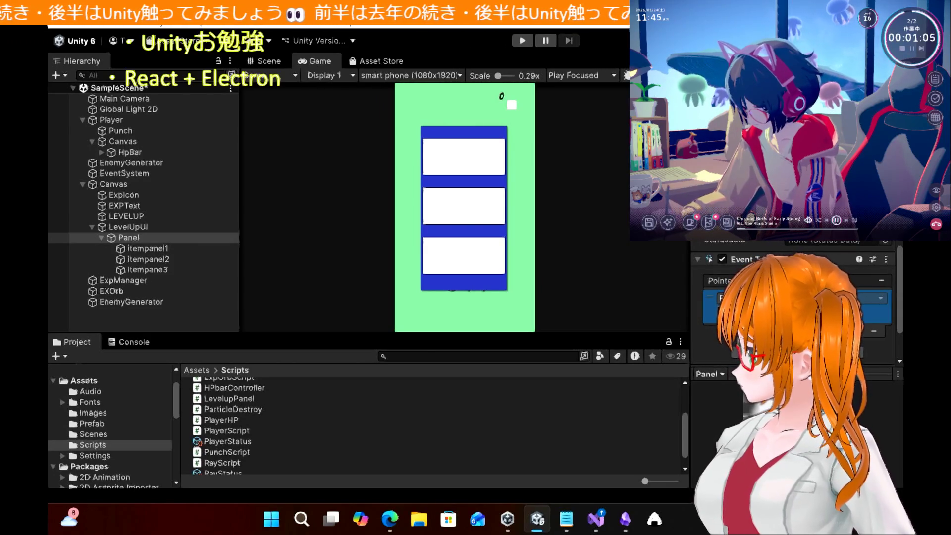
{"action": "mouse_move", "coordinate": [161, 253]}
{"action": "left_mouse_down"}
{"action": "mouse_move", "coordinate": [637, 311]}
{"action": "mouse_move", "coordinate": [733, 313]}
{"action": "left_mouse_up"}
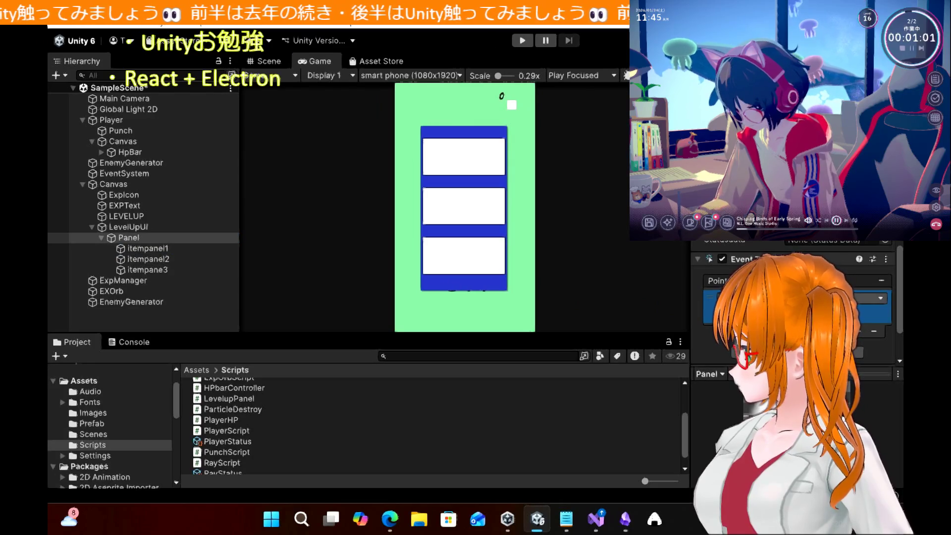
{"action": "left_click", "coordinate": [838, 297]}
{"action": "mouse_move", "coordinate": [842, 334]}
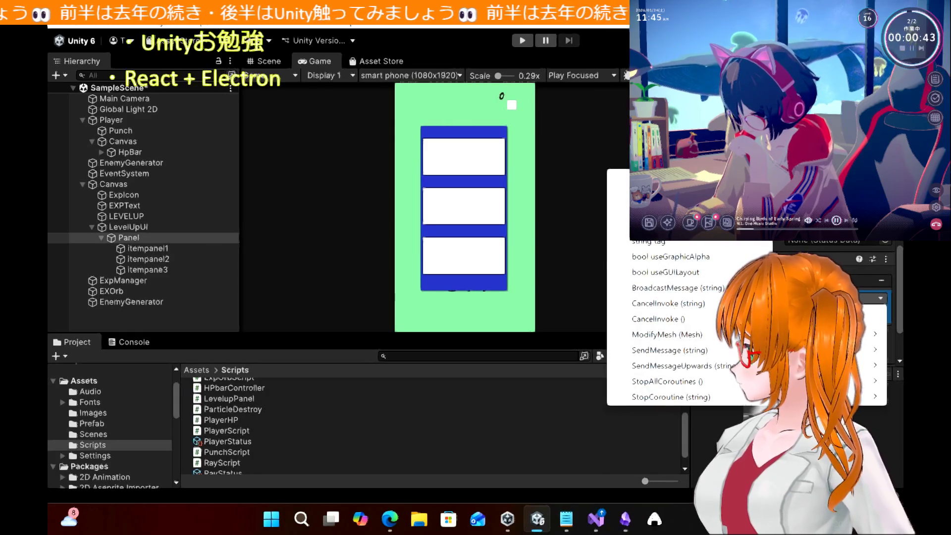
{"action": "left_click", "coordinate": [571, 247]}
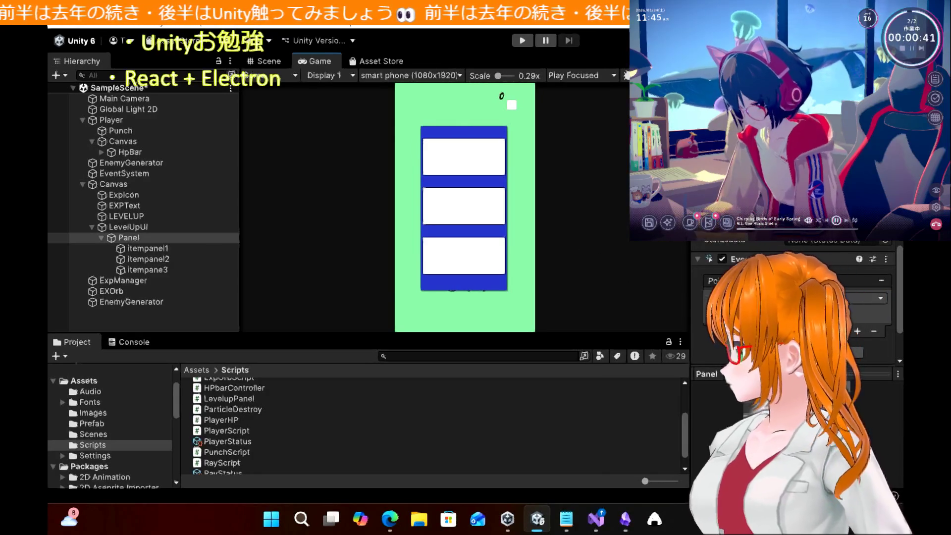
Make Panel the callback's target object and choose LevelupPanel.Onclick as its function
{"action": "left_click_drag", "start_coordinate": [136, 239], "coordinate": [627, 272]}
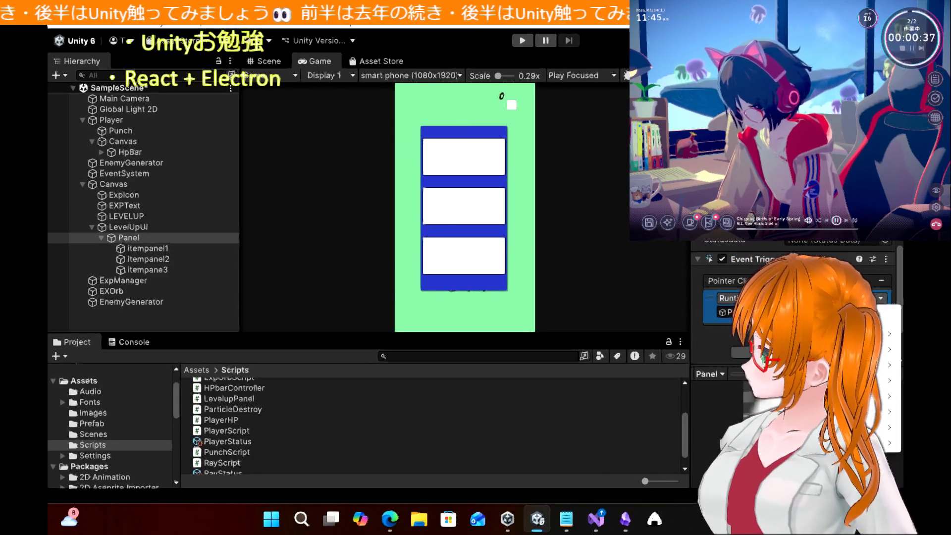
{"action": "mouse_move", "coordinate": [833, 443]}
{"action": "mouse_move", "coordinate": [837, 428]}
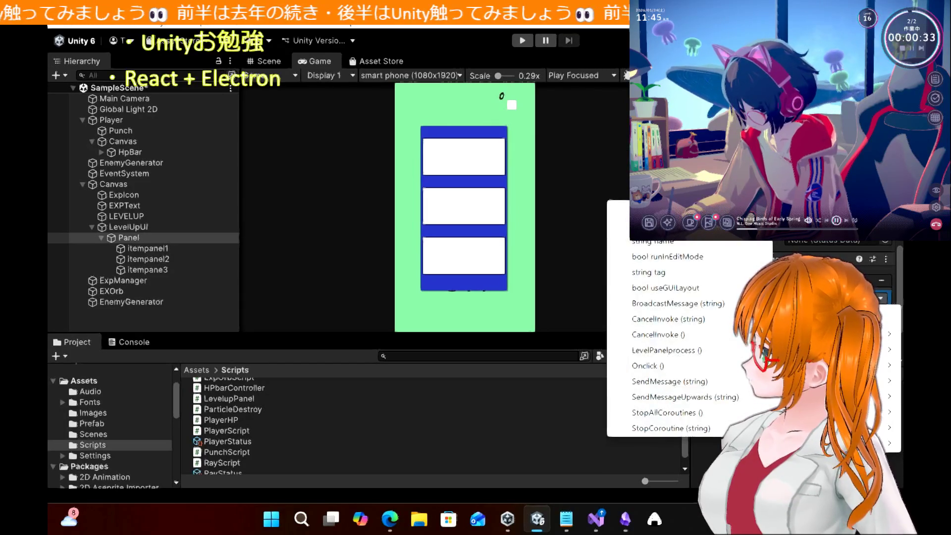
{"action": "left_click", "coordinate": [668, 369]}
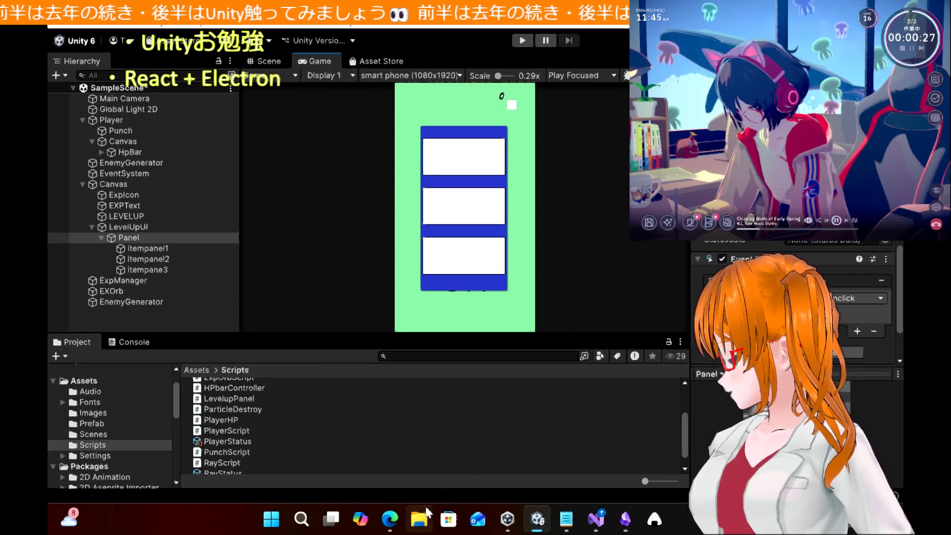
Review the tutorial's LevelupPanel code, selecting the static instance declaration, then return to Unity
{"action": "left_click", "coordinate": [397, 523]}
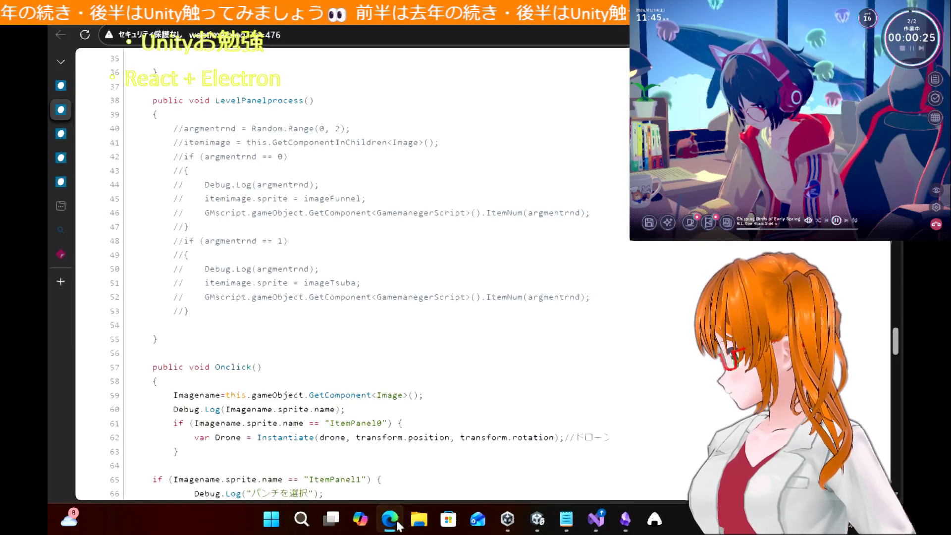
{"action": "scroll", "coordinate": [423, 443], "scroll_direction": "down", "scroll_amount": 10}
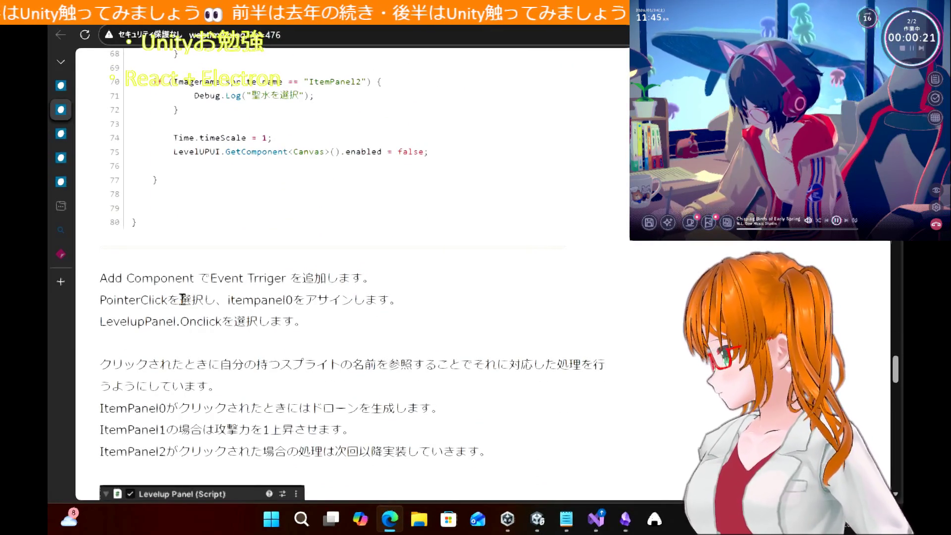
{"action": "scroll", "coordinate": [301, 345], "scroll_direction": "down", "scroll_amount": 3}
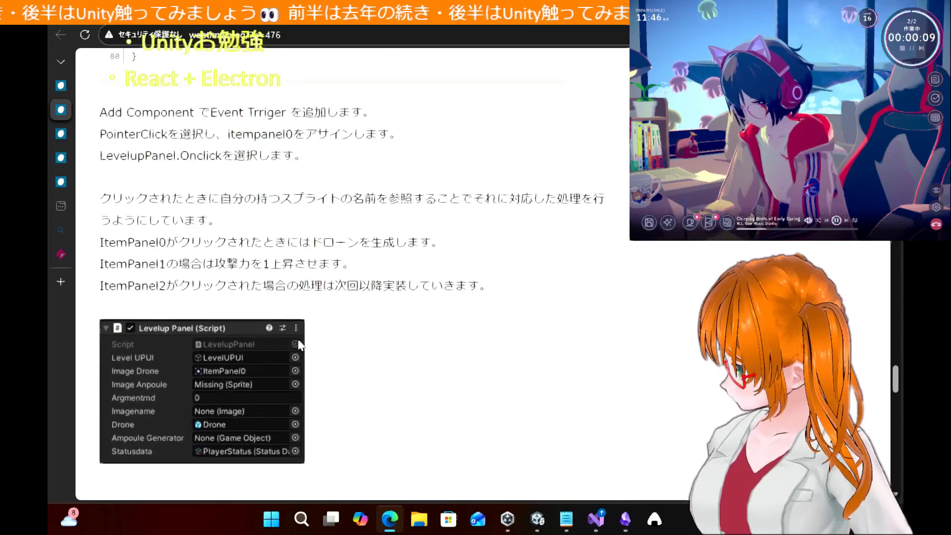
{"action": "scroll", "coordinate": [300, 345], "scroll_direction": "down", "scroll_amount": 3}
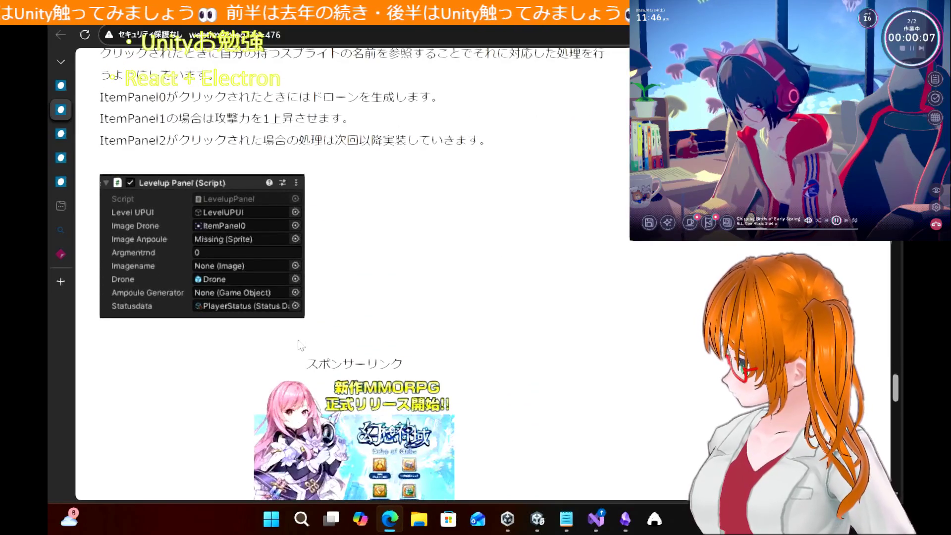
{"action": "scroll", "coordinate": [301, 345], "scroll_direction": "up", "scroll_amount": 10}
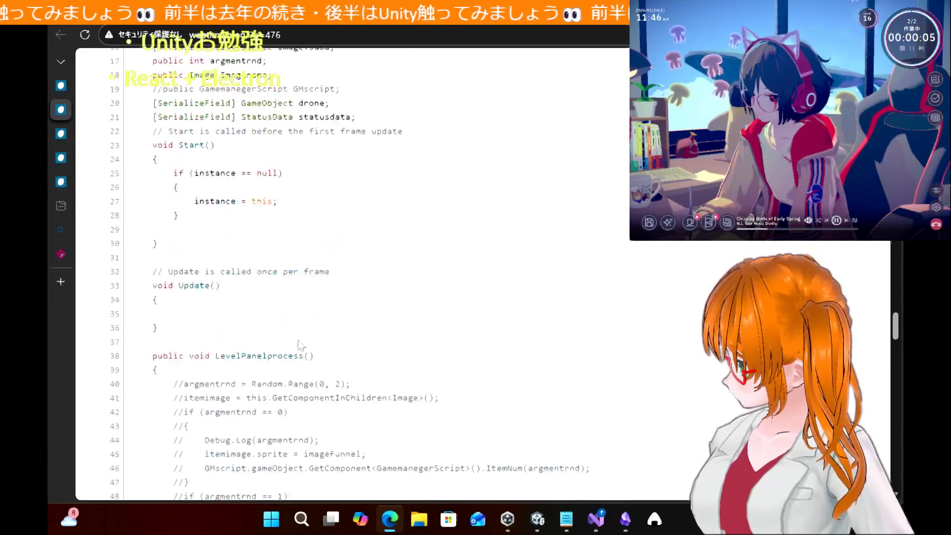
{"action": "scroll", "coordinate": [300, 344], "scroll_direction": "up", "scroll_amount": 5}
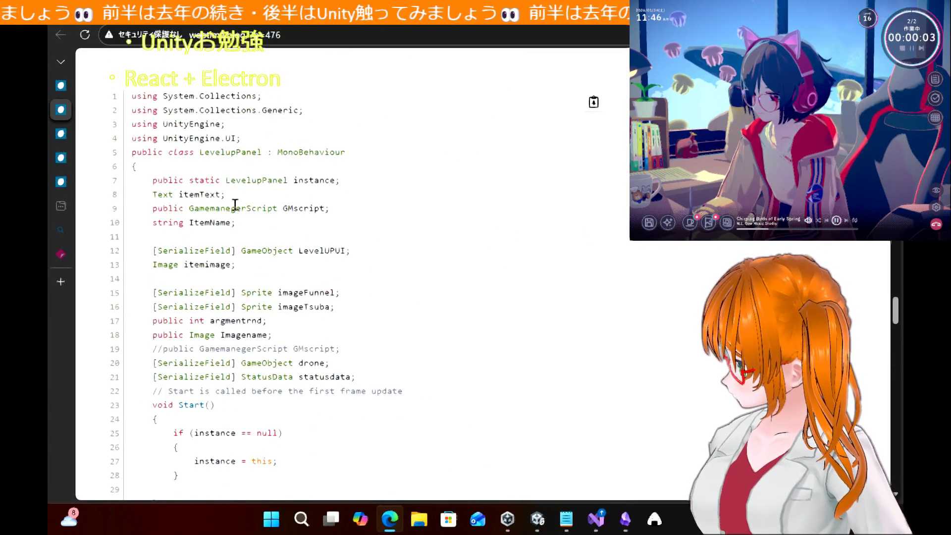
{"action": "left_click_drag", "start_coordinate": [346, 181], "coordinate": [146, 183]}
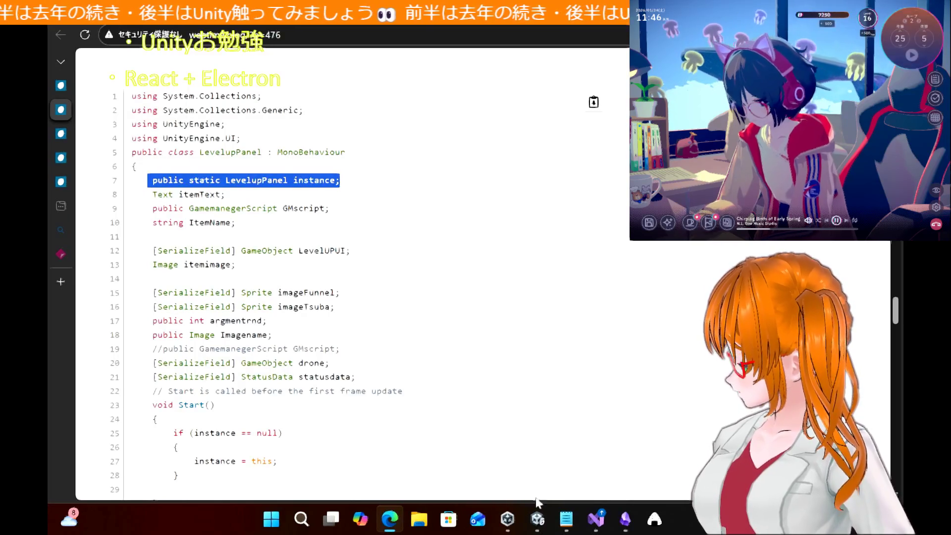
{"action": "mouse_move", "coordinate": [547, 518]}
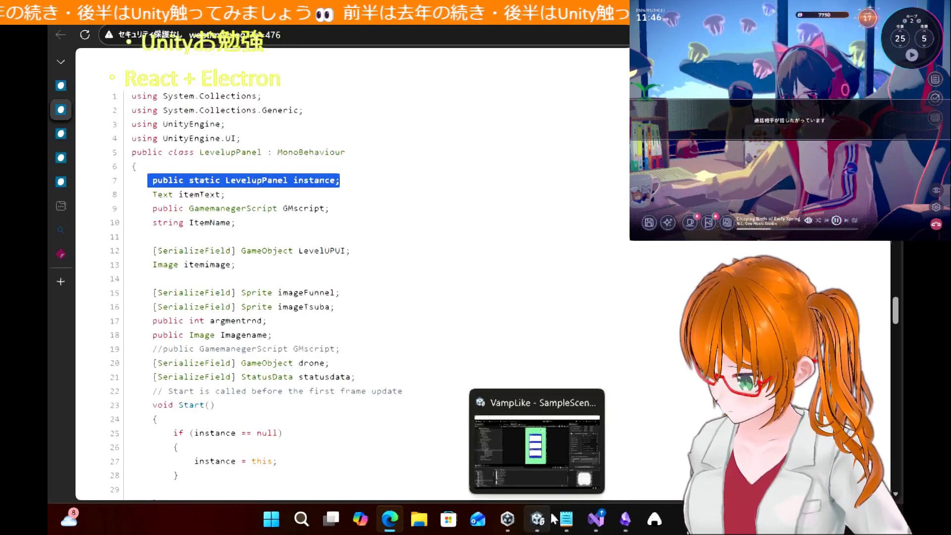
{"action": "left_click", "coordinate": [553, 469]}
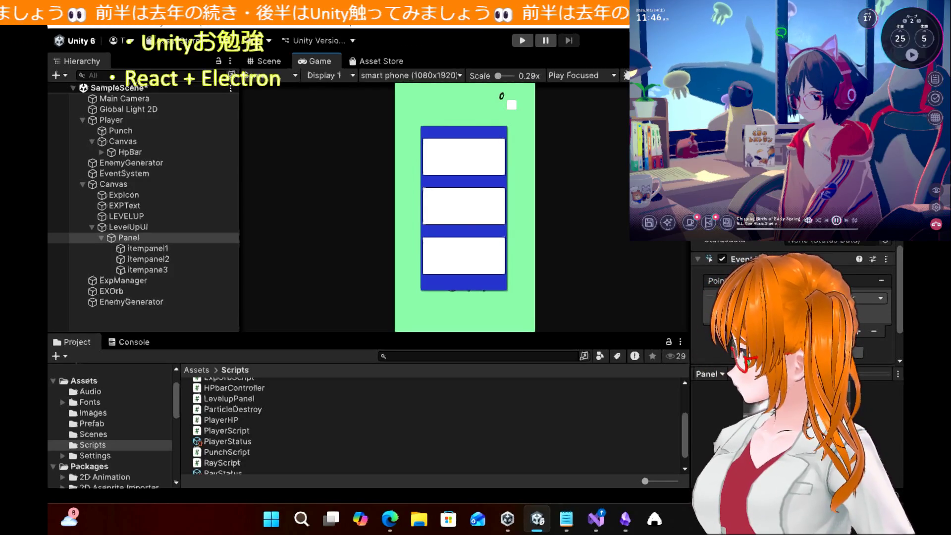
Inspect itempanel1's components, reselect Panel, then bring the tutorial blog back up
{"action": "left_click_drag", "start_coordinate": [143, 248], "coordinate": [677, 300]}
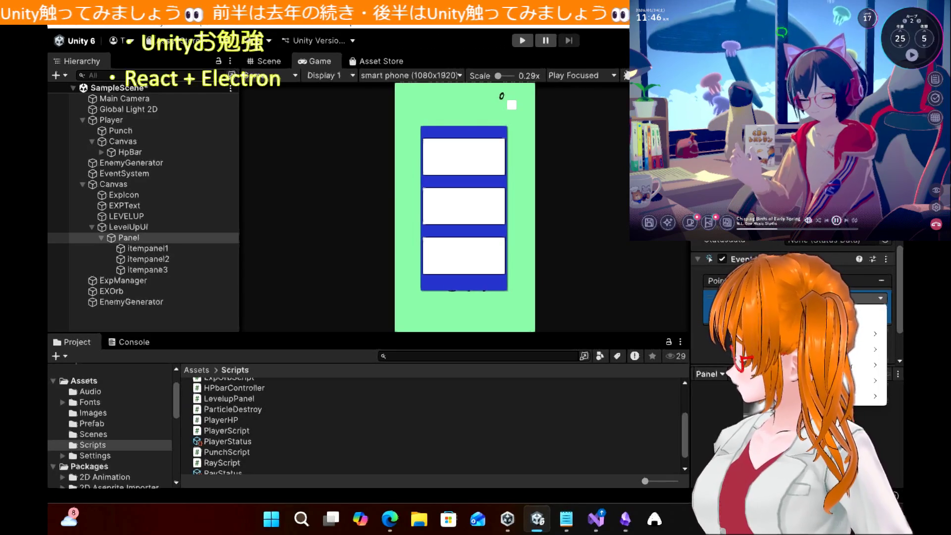
{"action": "left_click", "coordinate": [148, 248]}
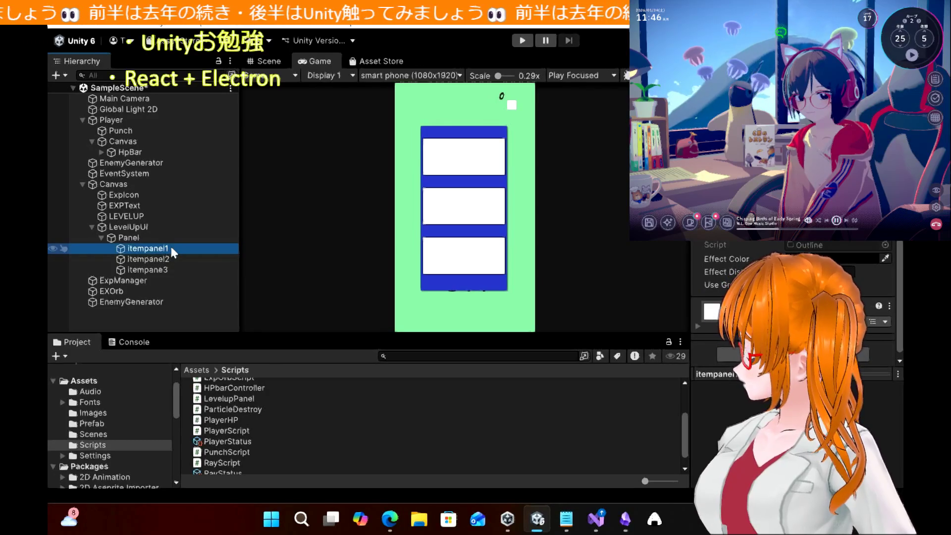
{"action": "left_click", "coordinate": [443, 169]}
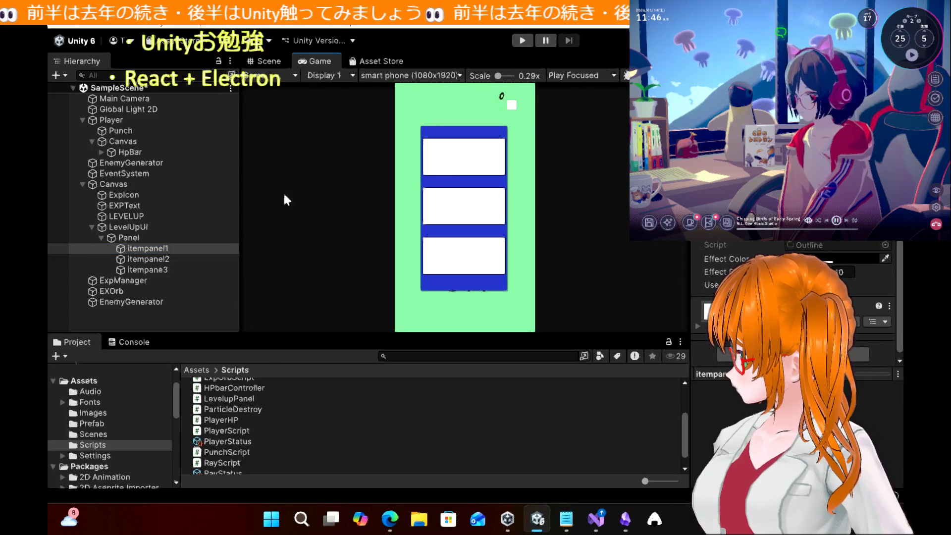
{"action": "left_click", "coordinate": [143, 239]}
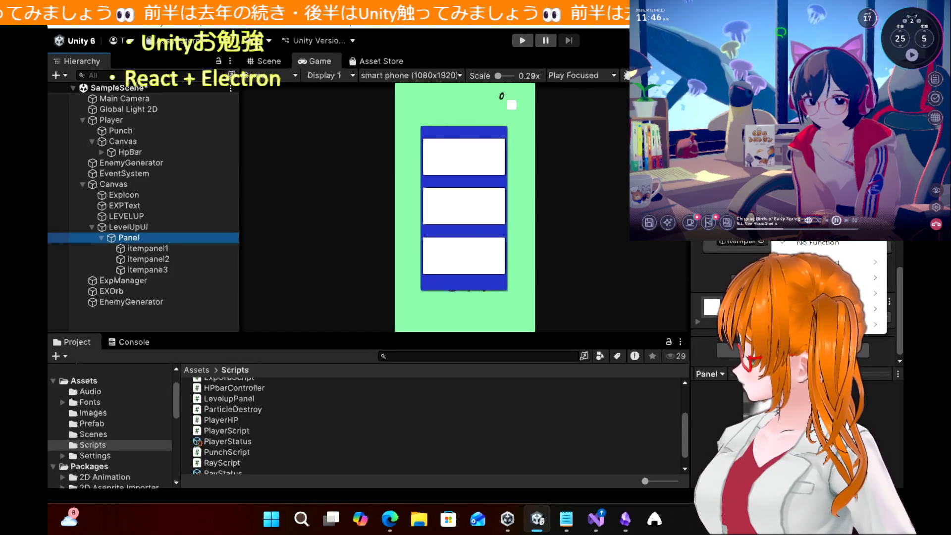
{"action": "left_click", "coordinate": [389, 518]}
{"action": "scroll", "coordinate": [360, 294], "scroll_direction": "up", "scroll_amount": 5}
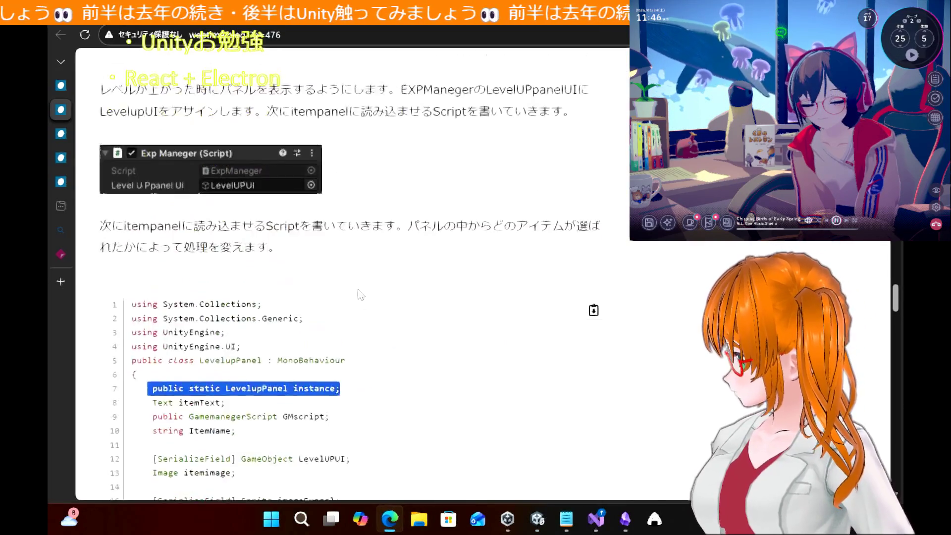
Read the tutorial's Add Component / Event Trigger / PointerClick steps, highlighting passages, then return to Unity
{"action": "scroll", "coordinate": [360, 295], "scroll_direction": "down", "scroll_amount": 1}
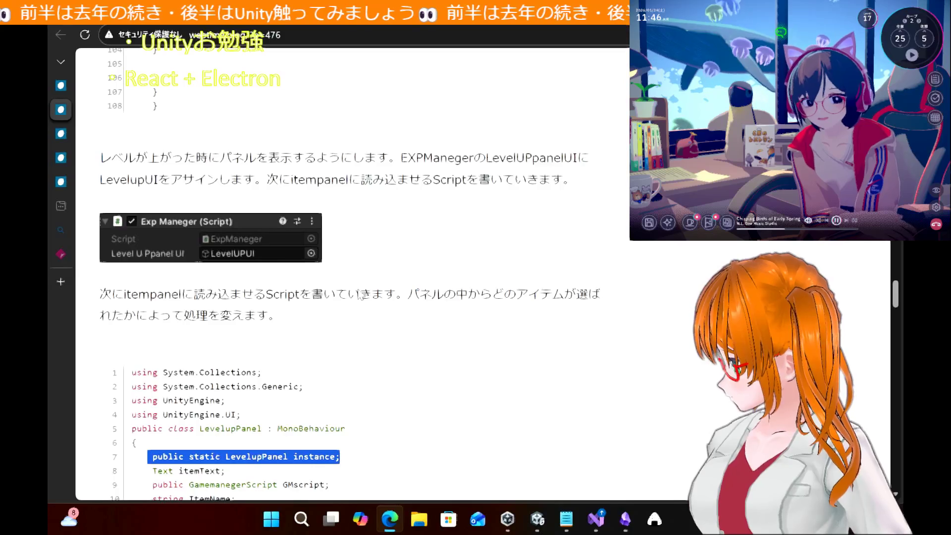
{"action": "scroll", "coordinate": [360, 294], "scroll_direction": "down", "scroll_amount": 1}
{"action": "scroll", "coordinate": [360, 295], "scroll_direction": "up", "scroll_amount": 15}
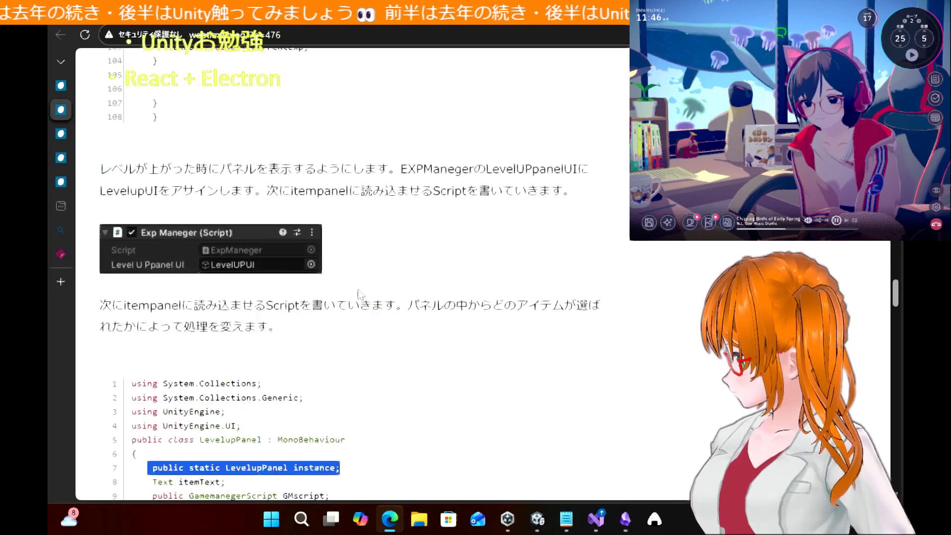
{"action": "scroll", "coordinate": [360, 294], "scroll_direction": "up", "scroll_amount": 10}
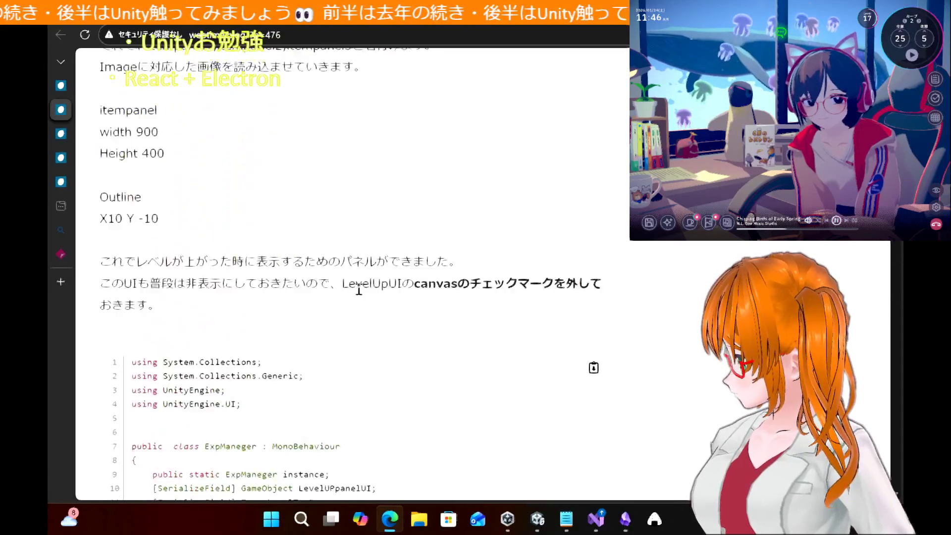
{"action": "scroll", "coordinate": [361, 294], "scroll_direction": "down", "scroll_amount": 20}
{"action": "scroll", "coordinate": [360, 295], "scroll_direction": "down", "scroll_amount": 10}
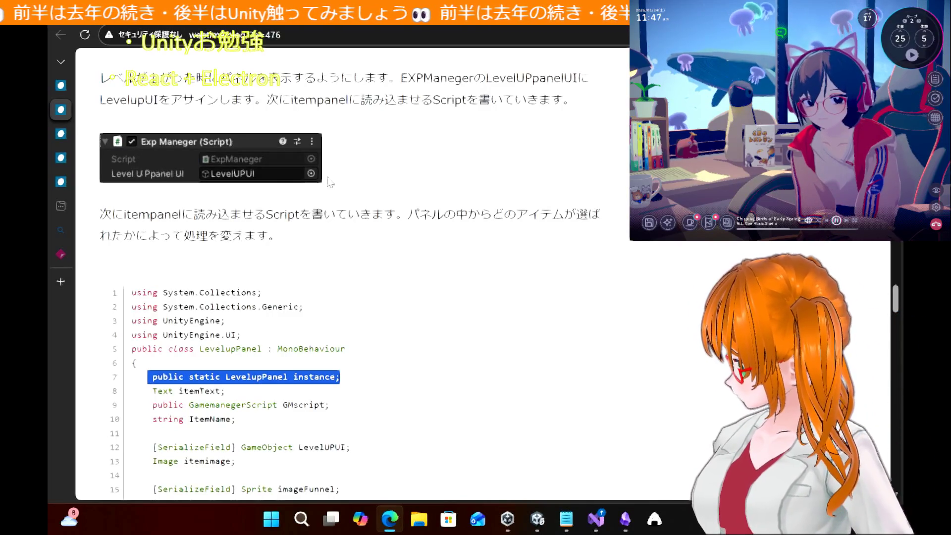
{"action": "double_click", "coordinate": [132, 214]}
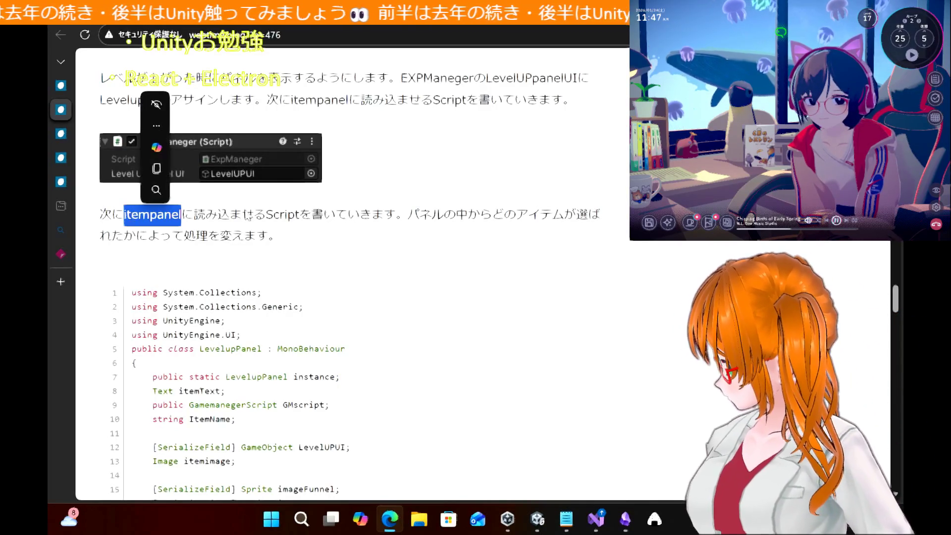
{"action": "left_click_drag", "start_coordinate": [272, 218], "coordinate": [278, 220]}
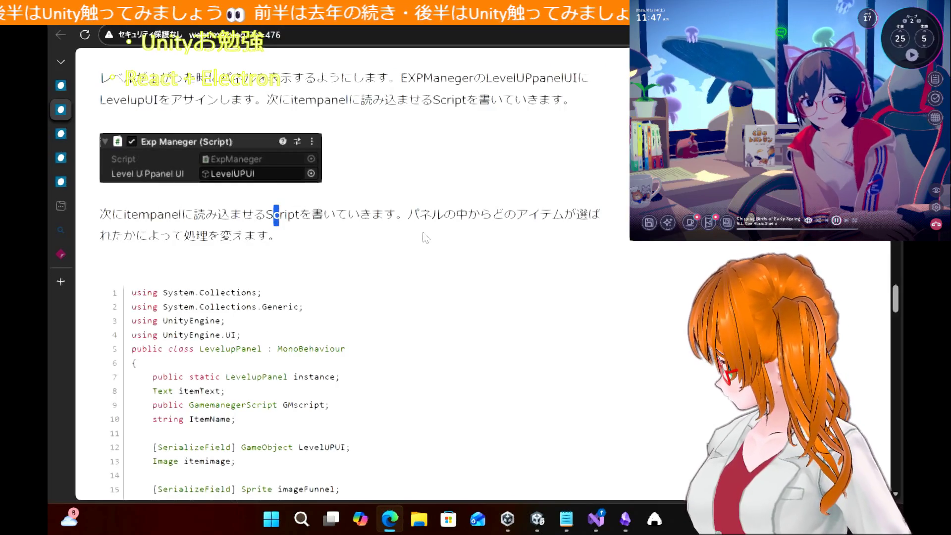
{"action": "scroll", "coordinate": [426, 238], "scroll_direction": "down", "scroll_amount": 20}
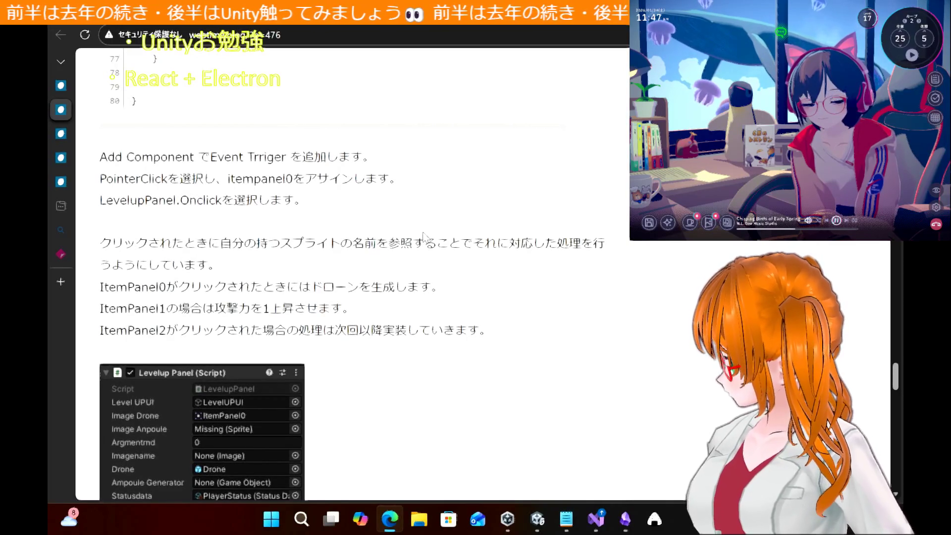
{"action": "mouse_move", "coordinate": [424, 237]}
{"action": "left_mouse_down"}
{"action": "mouse_move", "coordinate": [182, 200]}
{"action": "mouse_move", "coordinate": [99, 179]}
{"action": "mouse_move", "coordinate": [99, 157]}
{"action": "left_mouse_up"}
{"action": "left_click", "coordinate": [569, 273]}
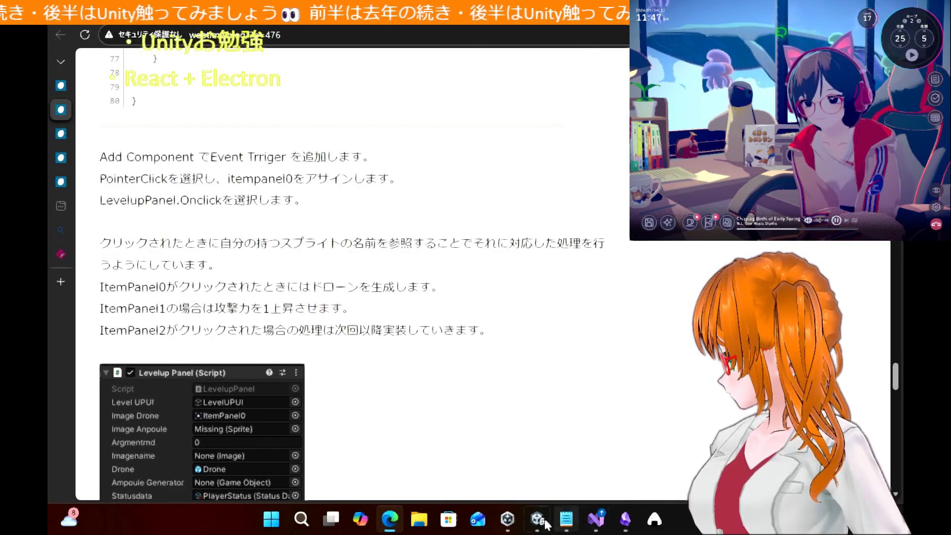
{"action": "left_click", "coordinate": [538, 519]}
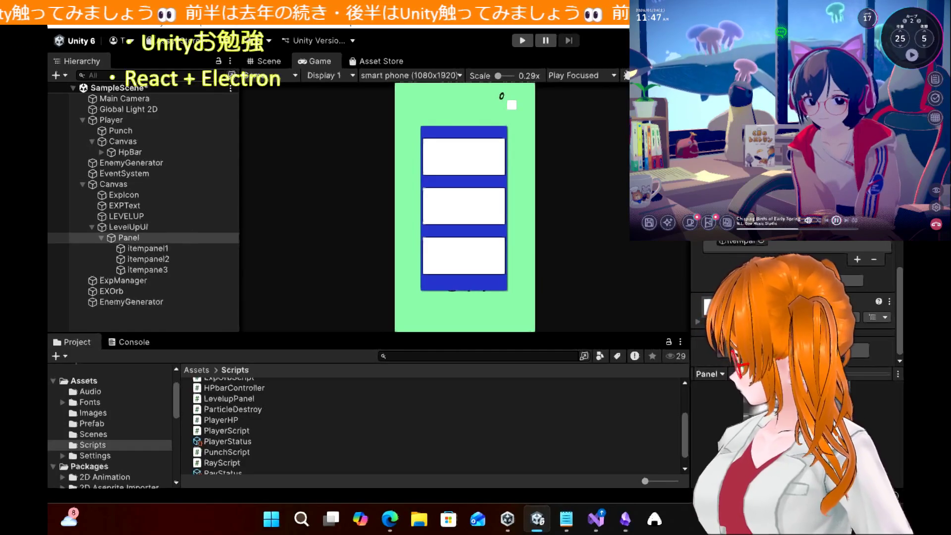
Drag the LevelupPanel script from the Project window onto itempanel3
{"action": "scroll", "coordinate": [793, 297], "scroll_direction": "down", "scroll_amount": 1}
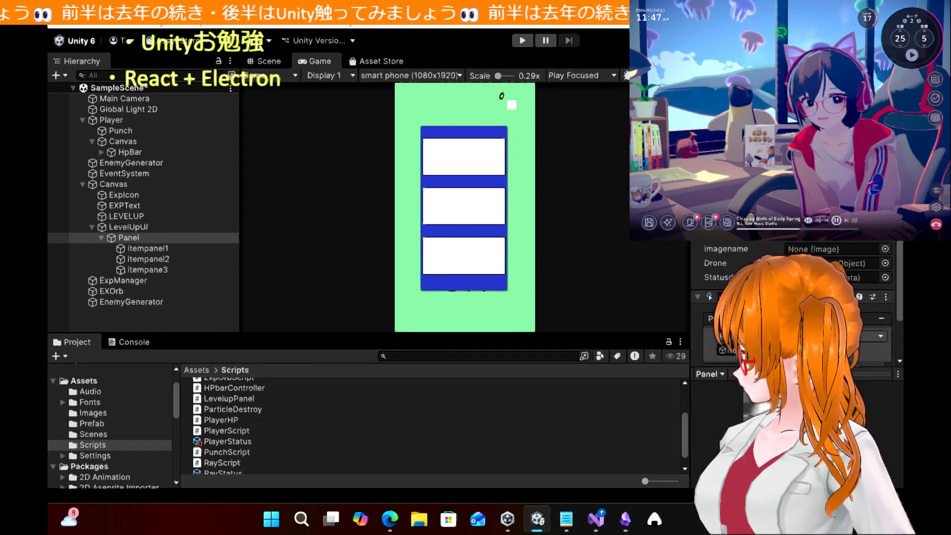
{"action": "left_click", "coordinate": [887, 296]}
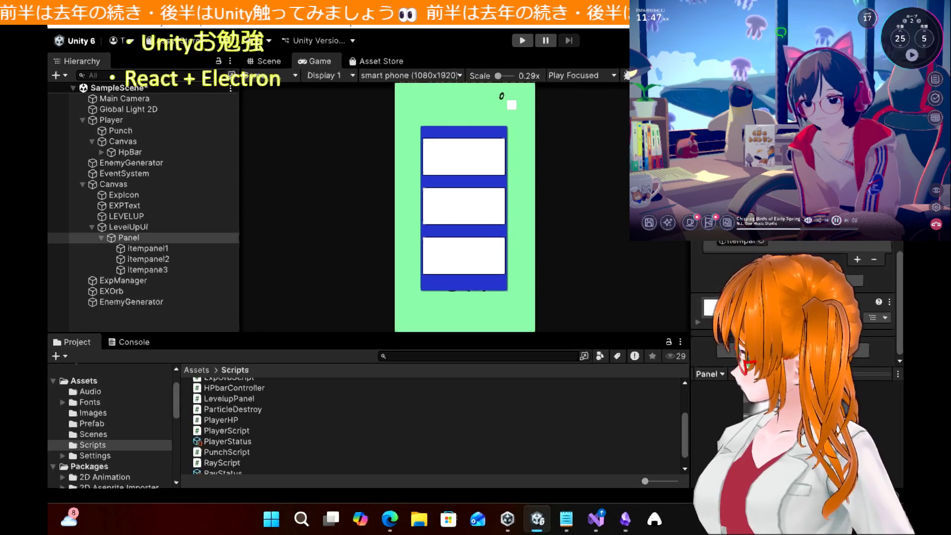
{"action": "left_click", "coordinate": [168, 248]}
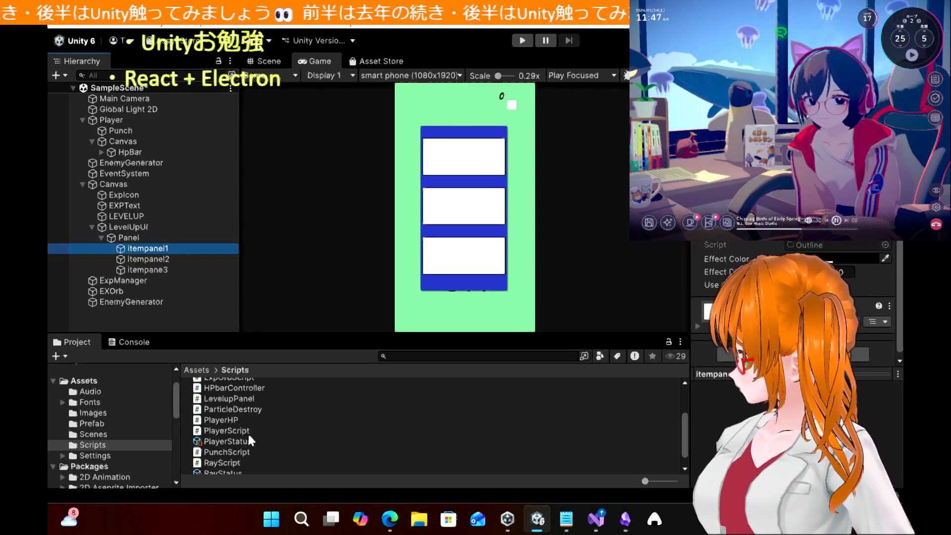
{"action": "mouse_move", "coordinate": [233, 399]}
{"action": "left_mouse_down"}
{"action": "mouse_move", "coordinate": [466, 387]}
{"action": "mouse_move", "coordinate": [792, 327]}
{"action": "left_mouse_up"}
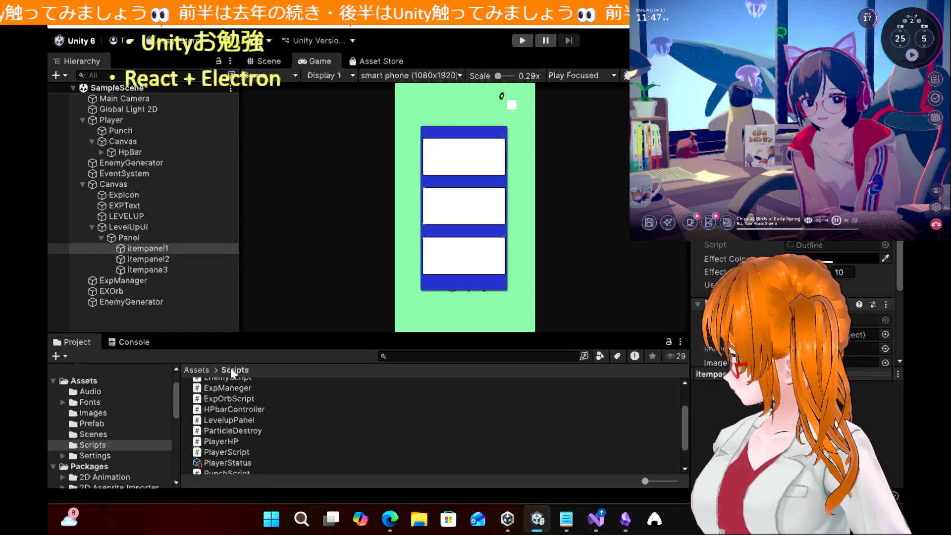
{"action": "mouse_move", "coordinate": [233, 420]}
{"action": "left_mouse_down"}
{"action": "mouse_move", "coordinate": [179, 272]}
{"action": "mouse_move", "coordinate": [164, 259]}
{"action": "left_mouse_up"}
{"action": "left_click_drag", "start_coordinate": [230, 417], "coordinate": [162, 271]}
Check the LevelupPanel functions in Panel's click-event dropdown, then go back to the tutorial
{"action": "left_click", "coordinate": [148, 238]}
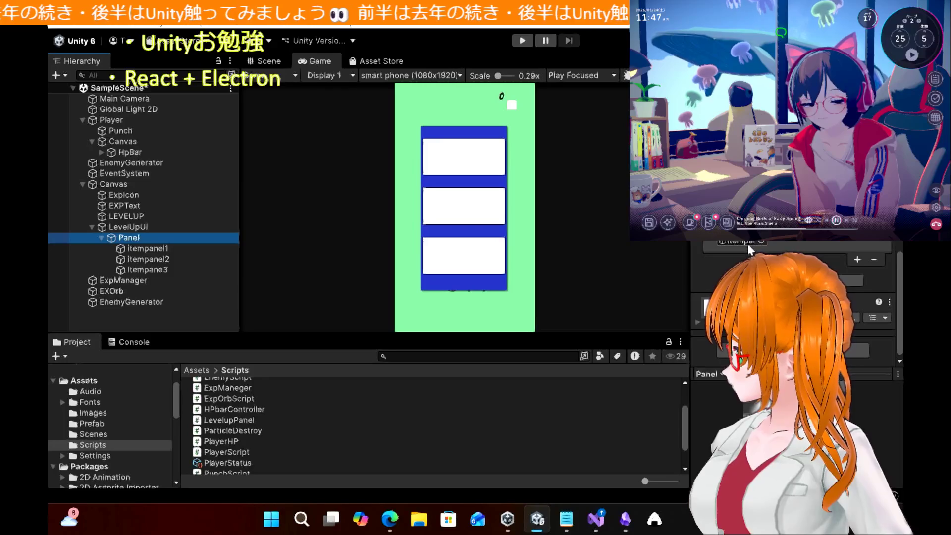
{"action": "left_click", "coordinate": [759, 241]}
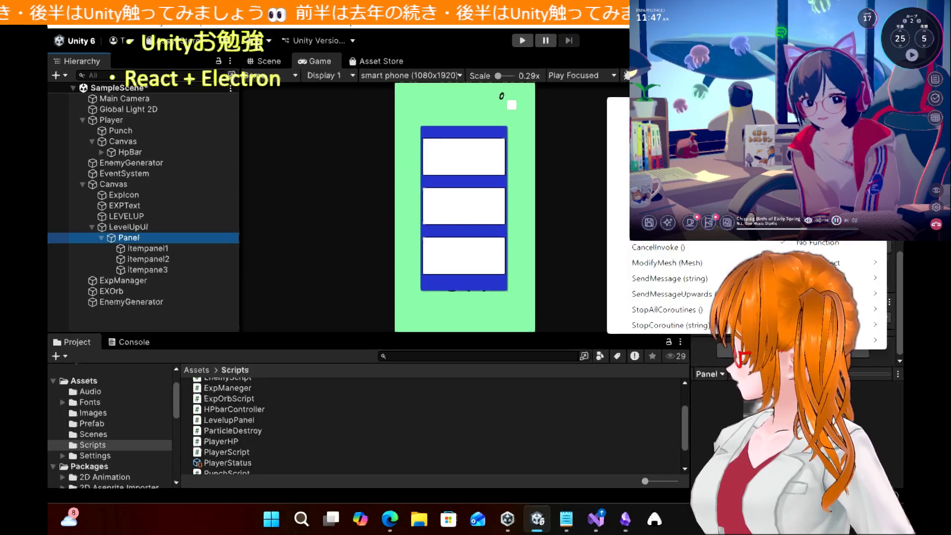
{"action": "mouse_move", "coordinate": [842, 325]}
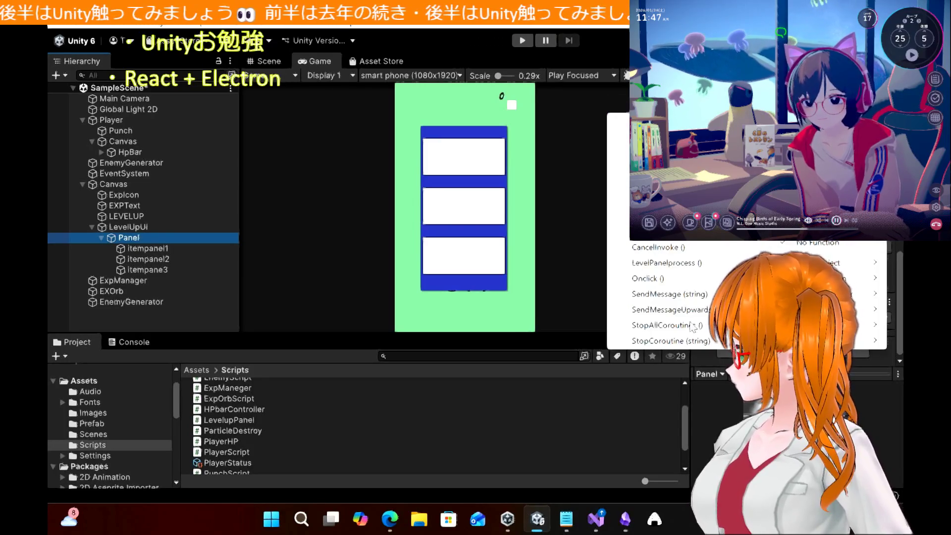
{"action": "left_click", "coordinate": [673, 279]}
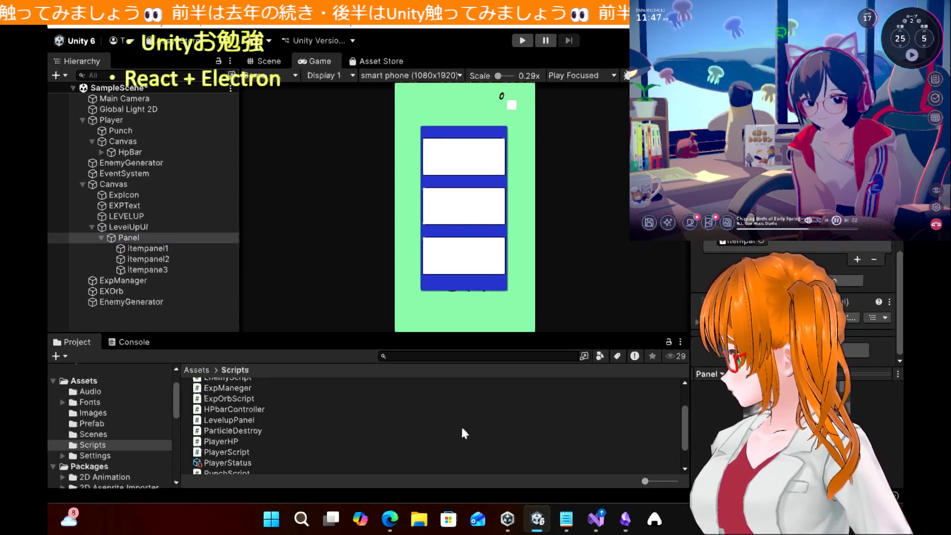
{"action": "left_click", "coordinate": [390, 520]}
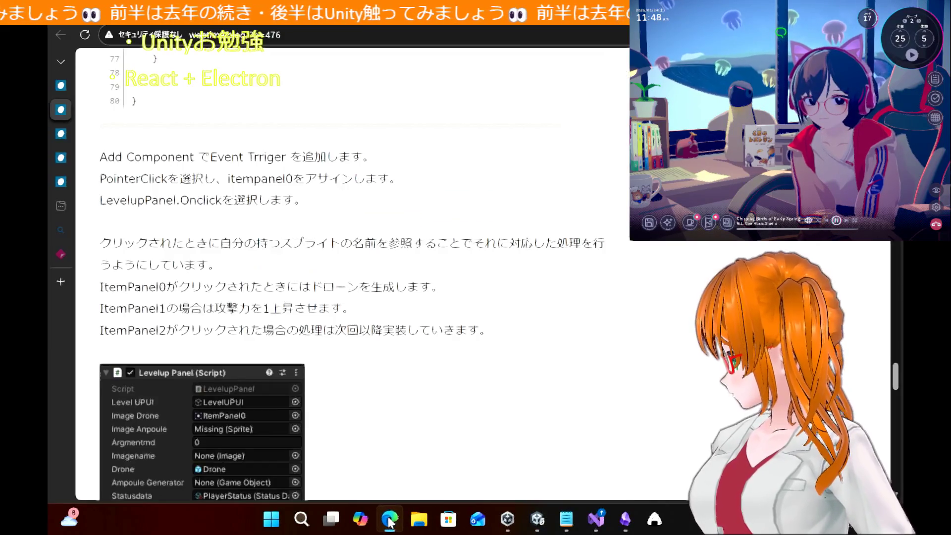
Highlight the tutorial's LevelupPanel.Onclick step, then return to the Unity editor
{"action": "scroll", "coordinate": [276, 271], "scroll_direction": "down", "scroll_amount": 3}
{"action": "scroll", "coordinate": [276, 270], "scroll_direction": "up", "scroll_amount": 2}
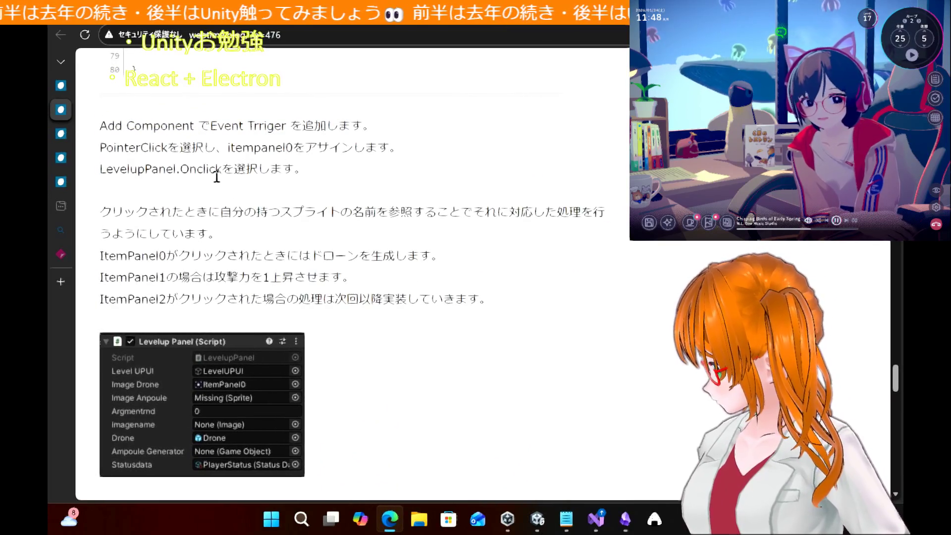
{"action": "left_click_drag", "start_coordinate": [104, 163], "coordinate": [227, 161]}
{"action": "left_click", "coordinate": [436, 273]}
{"action": "scroll", "coordinate": [436, 274], "scroll_direction": "down", "scroll_amount": 3}
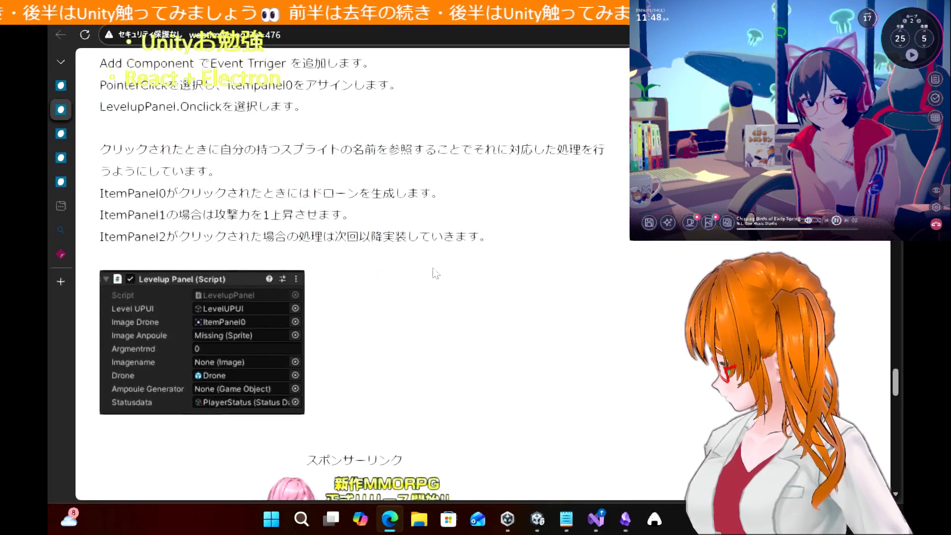
{"action": "scroll", "coordinate": [436, 274], "scroll_direction": "up", "scroll_amount": 1}
{"action": "scroll", "coordinate": [436, 273], "scroll_direction": "down", "scroll_amount": 7}
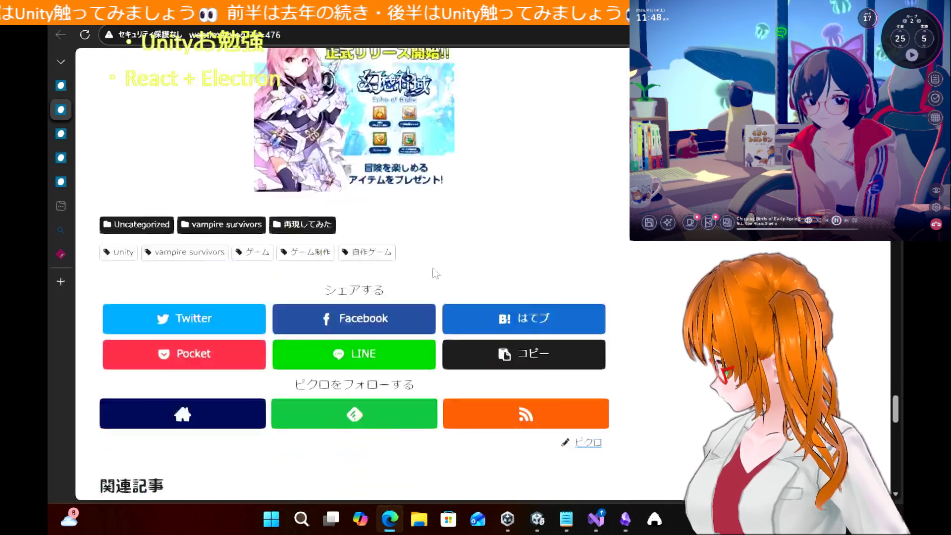
{"action": "scroll", "coordinate": [436, 272], "scroll_direction": "up", "scroll_amount": 8}
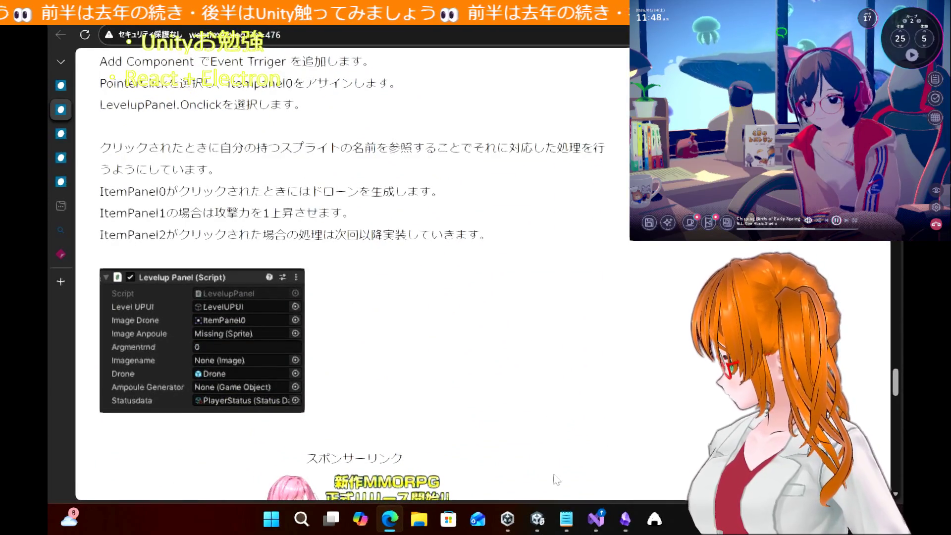
{"action": "left_click", "coordinate": [543, 526]}
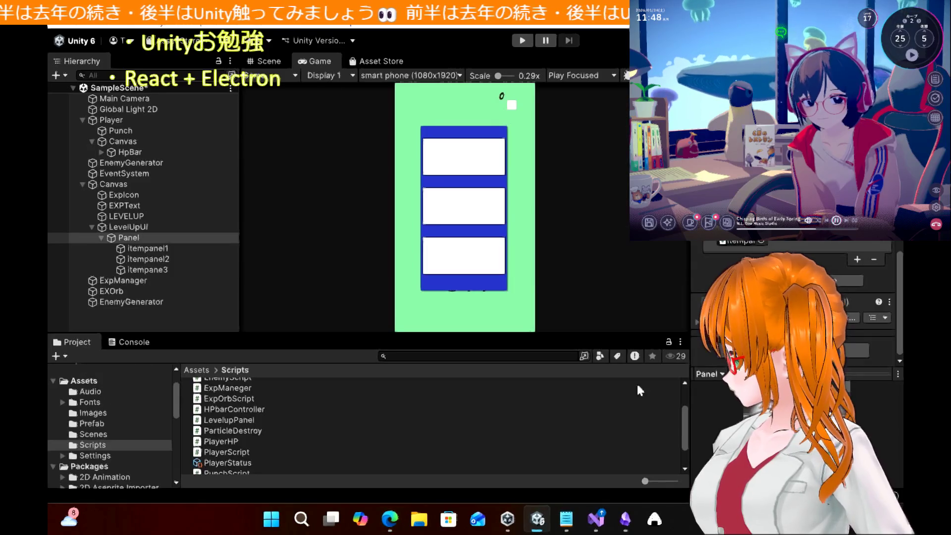
Add a PointerClick action targeting itempanel3 and set its function to LevelupPanel.Onclick
{"action": "left_click", "coordinate": [858, 262]}
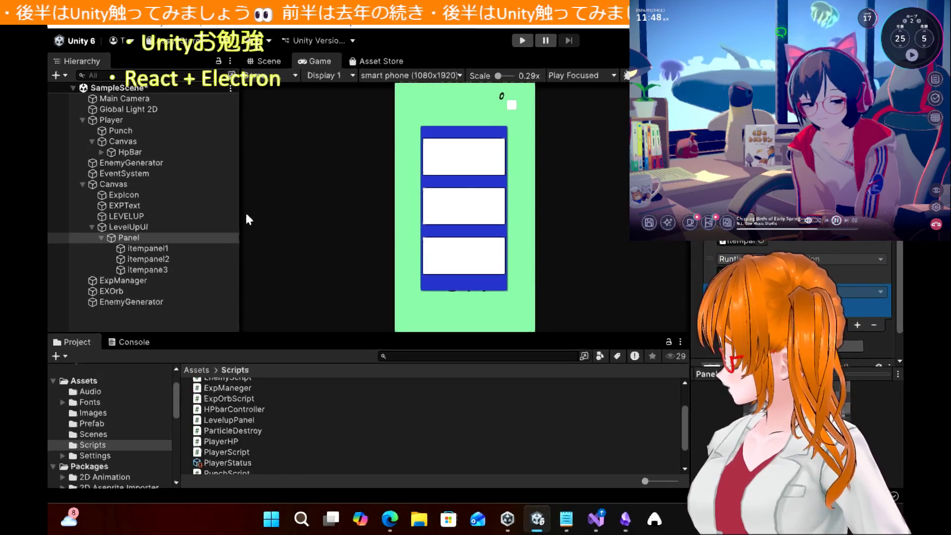
{"action": "mouse_move", "coordinate": [146, 242]}
{"action": "left_mouse_down"}
{"action": "mouse_move", "coordinate": [150, 255]}
{"action": "mouse_move", "coordinate": [689, 252]}
{"action": "mouse_move", "coordinate": [753, 298]}
{"action": "left_mouse_up"}
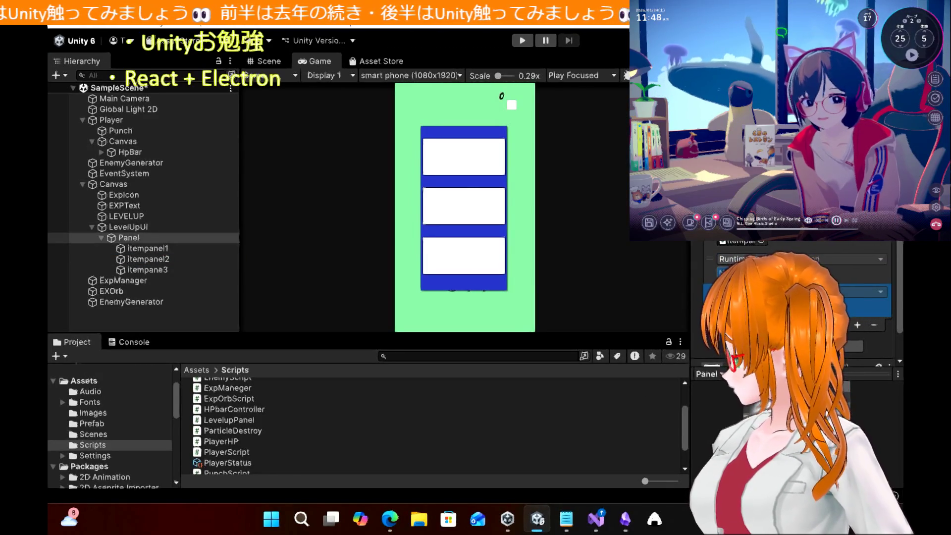
{"action": "mouse_move", "coordinate": [155, 272]}
{"action": "left_mouse_down"}
{"action": "mouse_move", "coordinate": [347, 282]}
{"action": "mouse_move", "coordinate": [594, 268]}
{"action": "mouse_move", "coordinate": [743, 273]}
{"action": "left_mouse_up"}
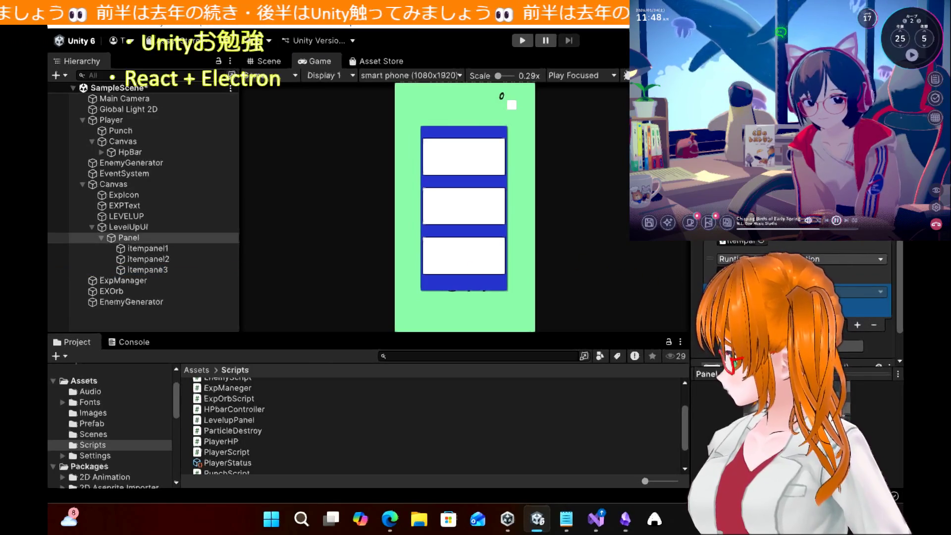
{"action": "left_click", "coordinate": [837, 257]}
{"action": "mouse_move", "coordinate": [838, 373]}
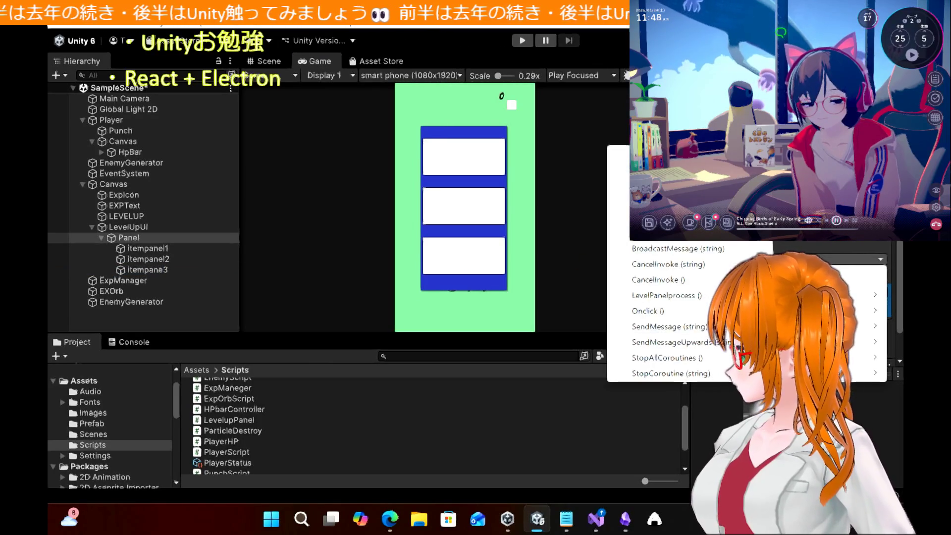
{"action": "left_click", "coordinate": [644, 310]}
Set the second click action's function to LevelupPanel.Onclick as well
{"action": "left_click", "coordinate": [843, 292]}
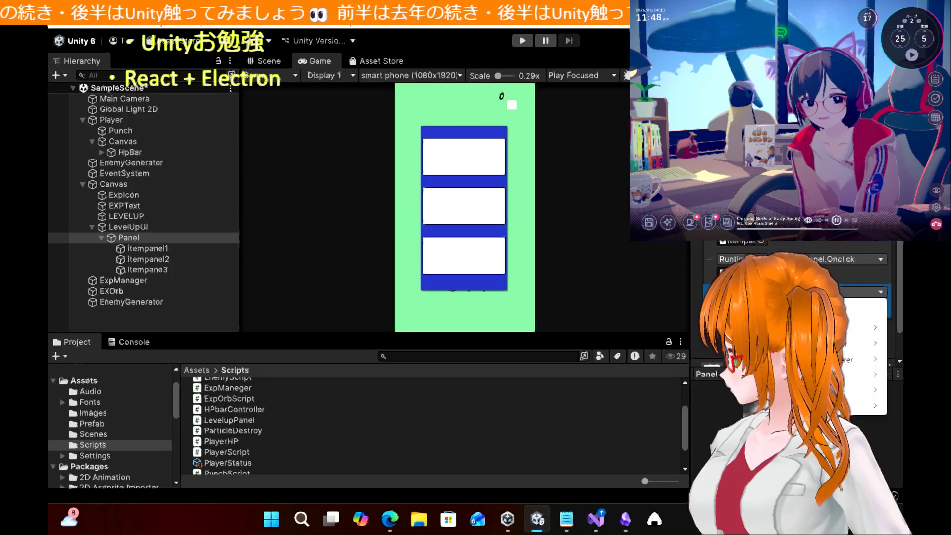
{"action": "mouse_move", "coordinate": [843, 390]}
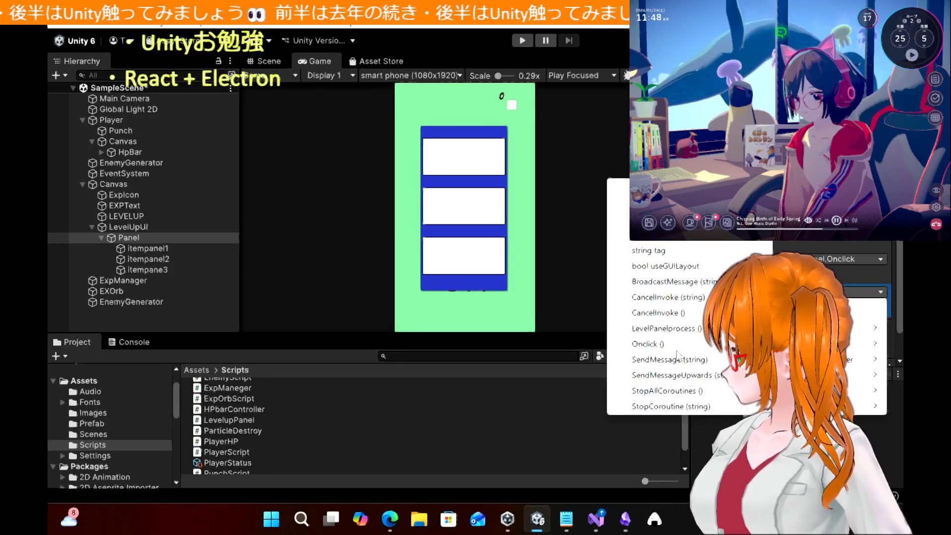
{"action": "left_click", "coordinate": [648, 344]}
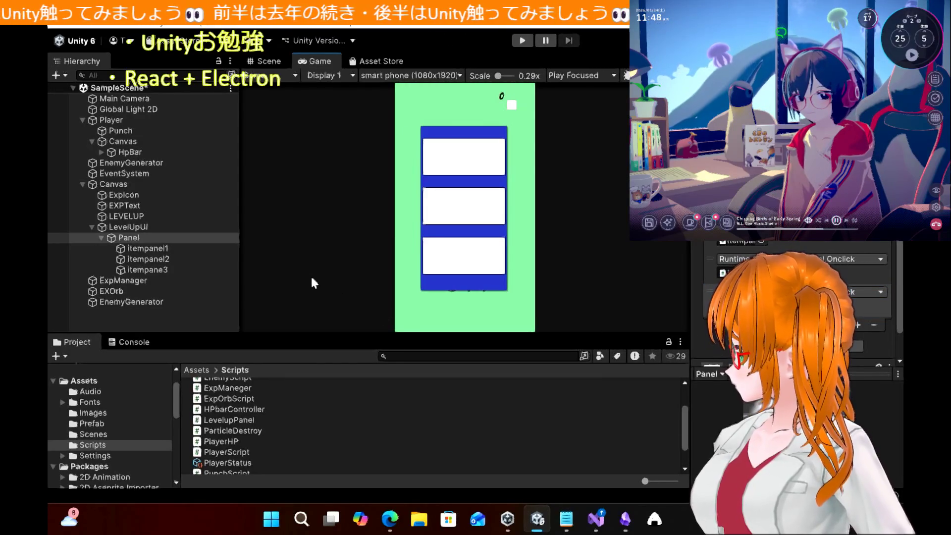
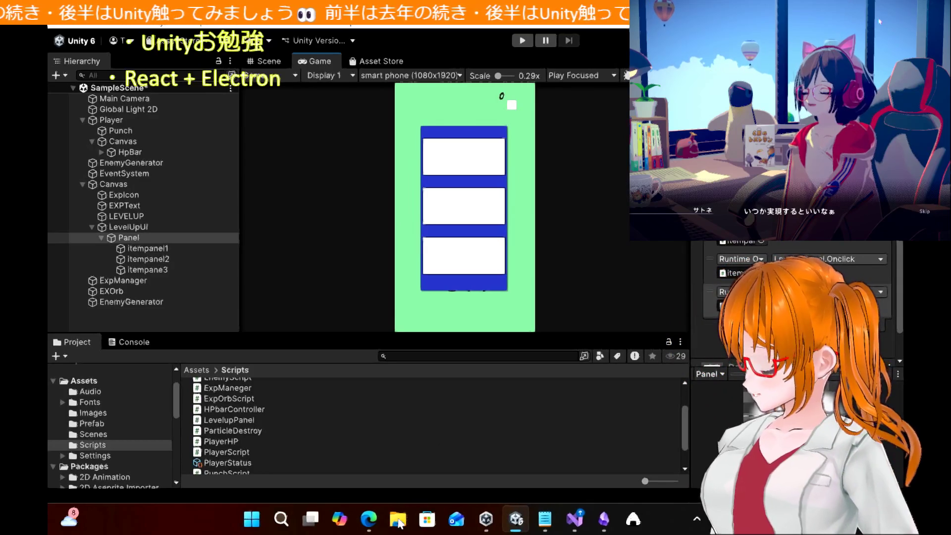
Search Bing for '気球 1日貸し切り' in a new Edge tab
{"action": "left_click", "coordinate": [369, 520]}
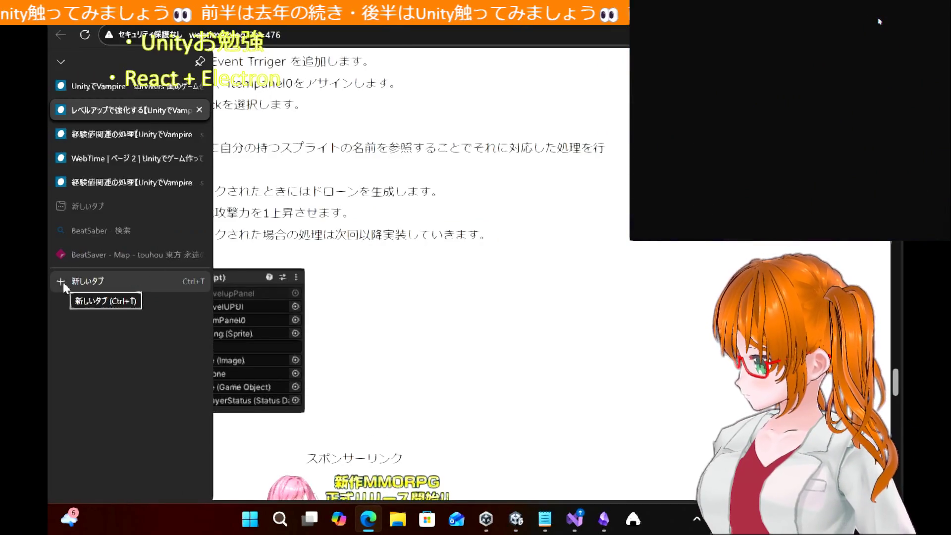
{"action": "left_click", "coordinate": [64, 282]}
{"action": "type", "text": "きk"}
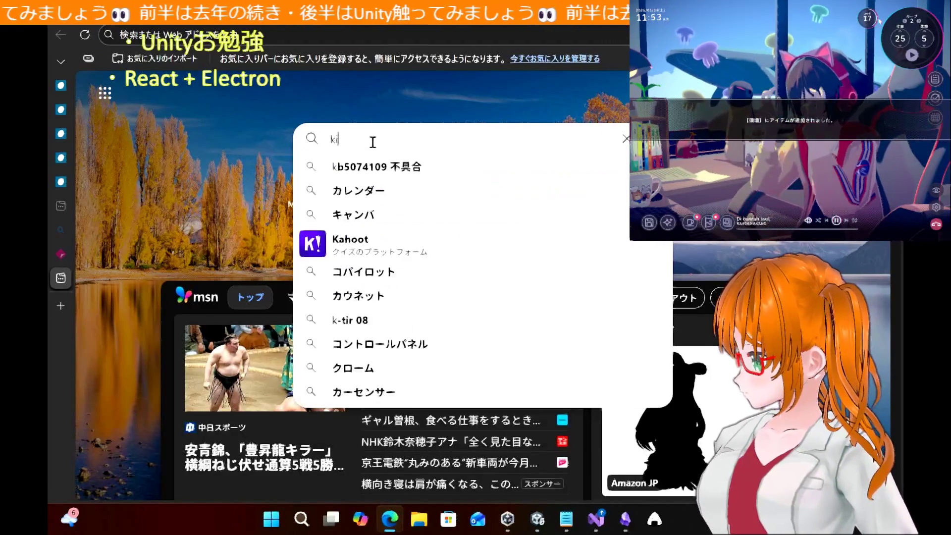
{"action": "type", "text": "yuu"}
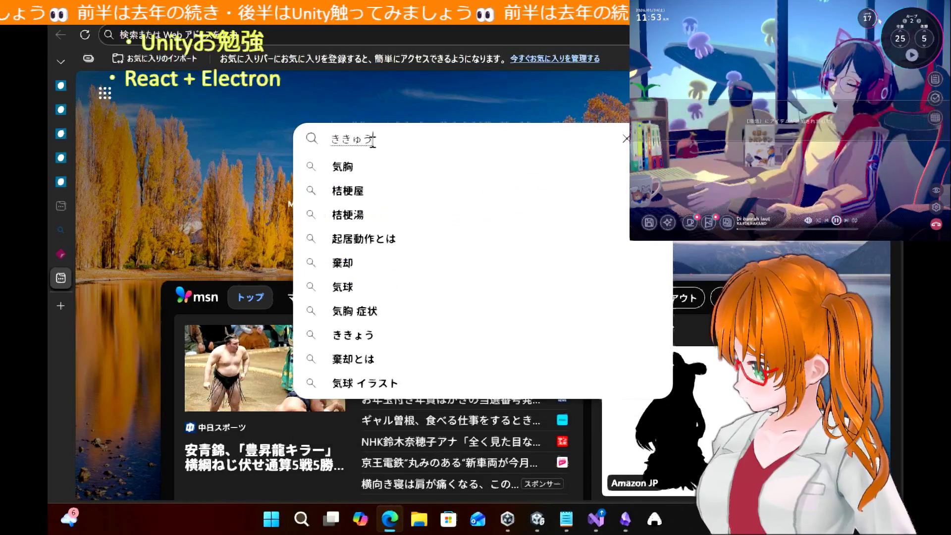
{"action": "key", "text": "space"}
{"action": "type", "text": "1"}
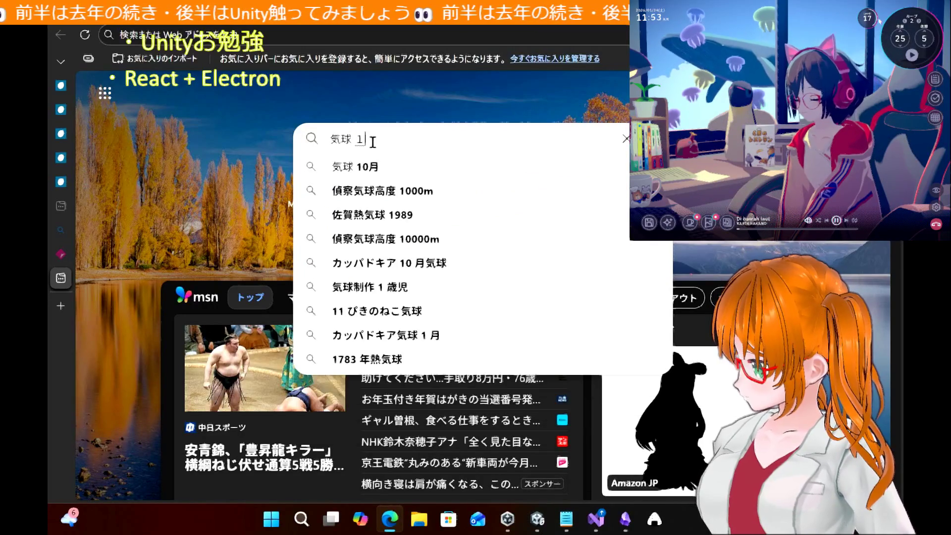
{"action": "type", "text": "niti"}
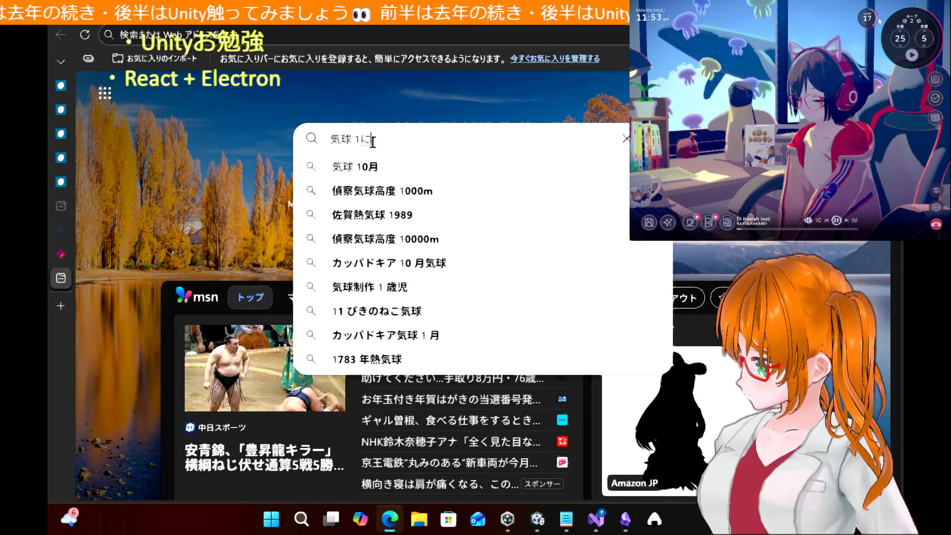
{"action": "key", "text": "space"}
{"action": "type", "text": "kasikiri"}
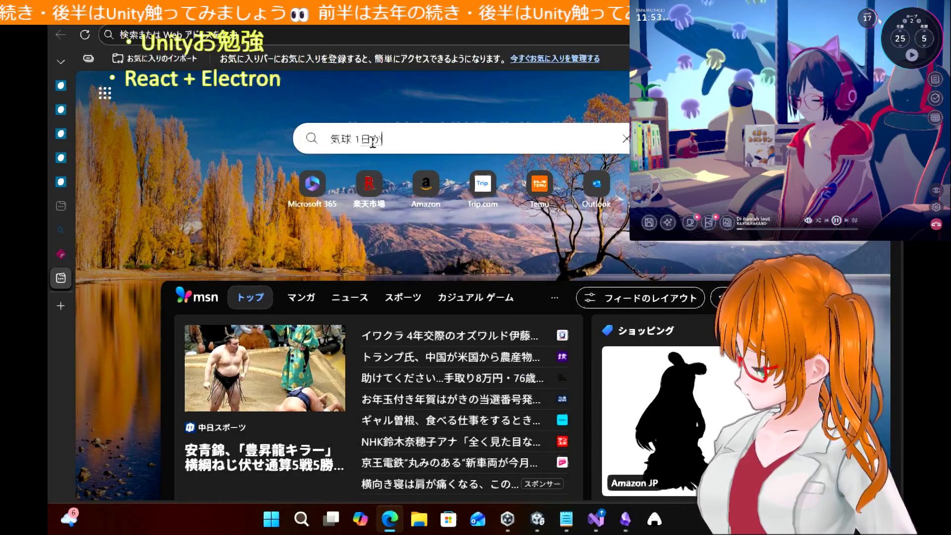
{"action": "key", "text": "space"}
{"action": "key", "text": "Return"}
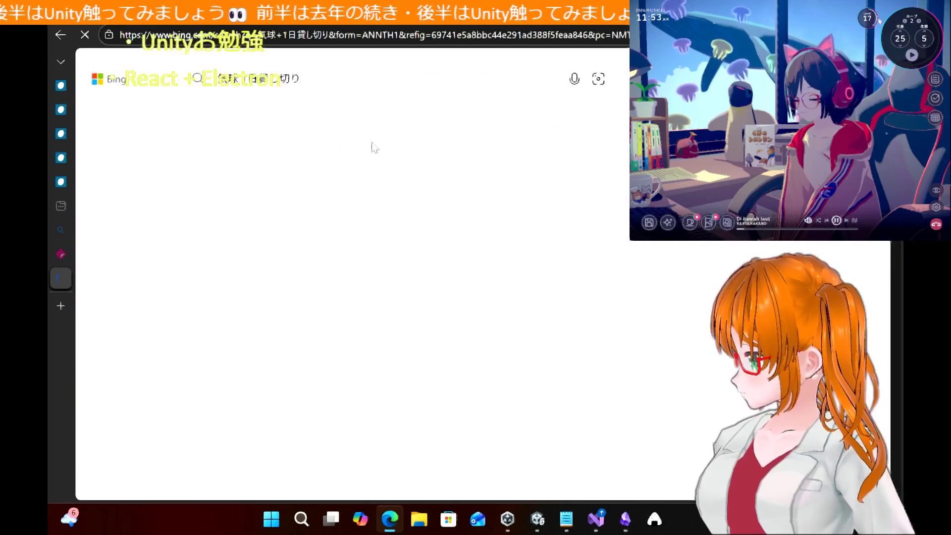
Refine the query to '気球 1日貸し切り 値段' and rerun the search
{"action": "left_click", "coordinate": [384, 75]}
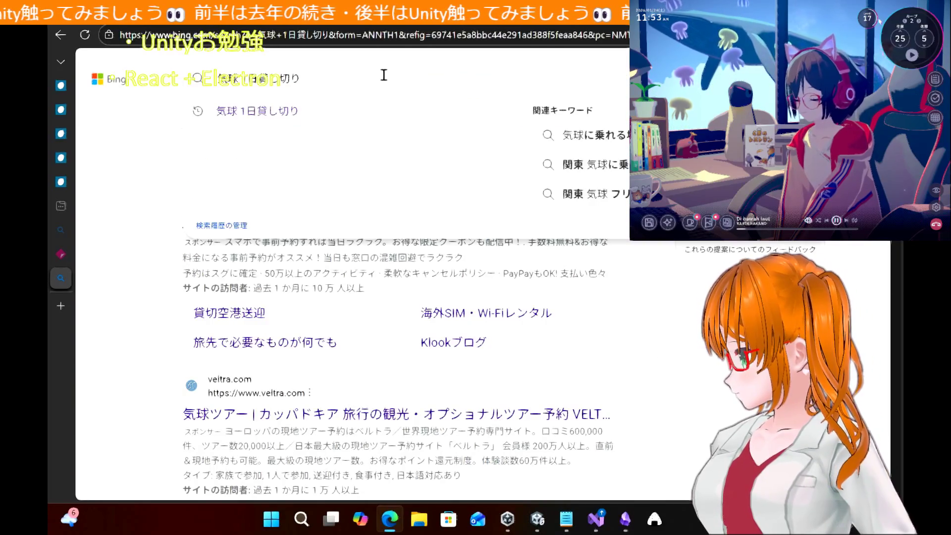
{"action": "type", "text": "nedan"}
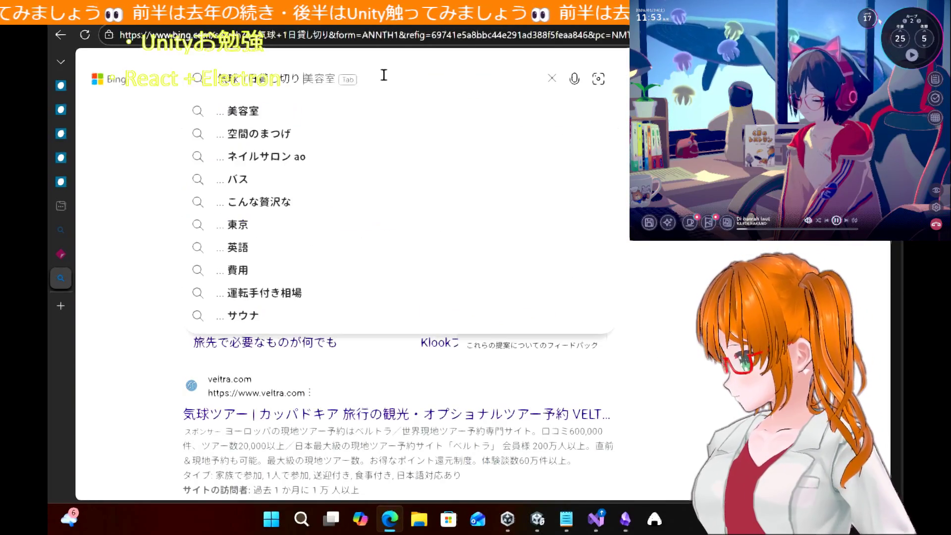
{"action": "key", "text": "space"}
{"action": "key", "text": "Return"}
{"action": "key", "text": "Return"}
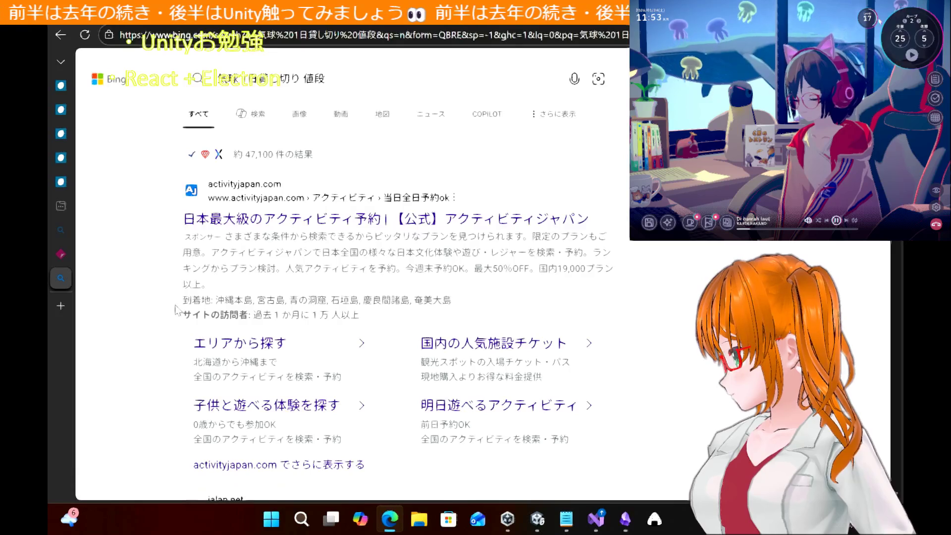
Scroll the Bing results down to the 100,000円から150,000円 one-day charter price answer
{"action": "scroll", "coordinate": [181, 305], "scroll_direction": "down", "scroll_amount": 5}
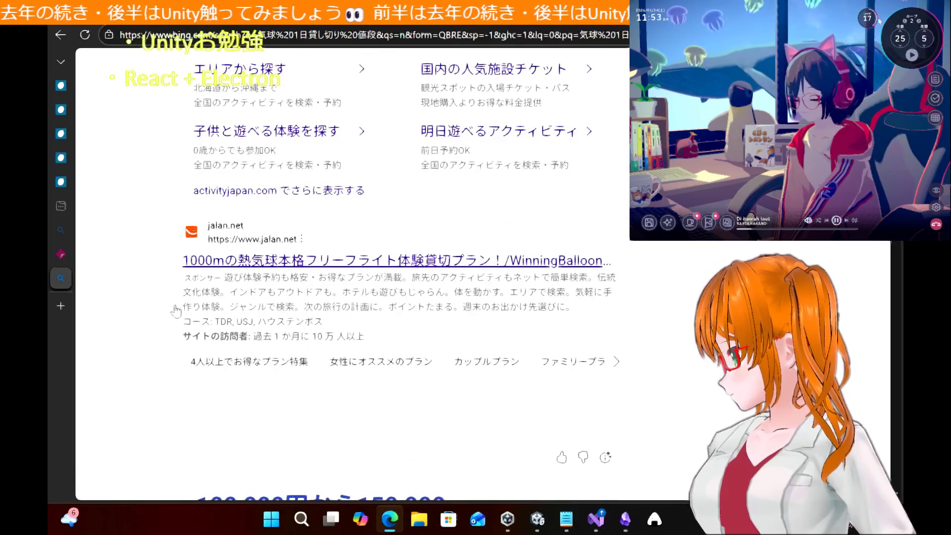
{"action": "scroll", "coordinate": [176, 311], "scroll_direction": "down", "scroll_amount": 5}
{"action": "scroll", "coordinate": [178, 310], "scroll_direction": "down", "scroll_amount": 1}
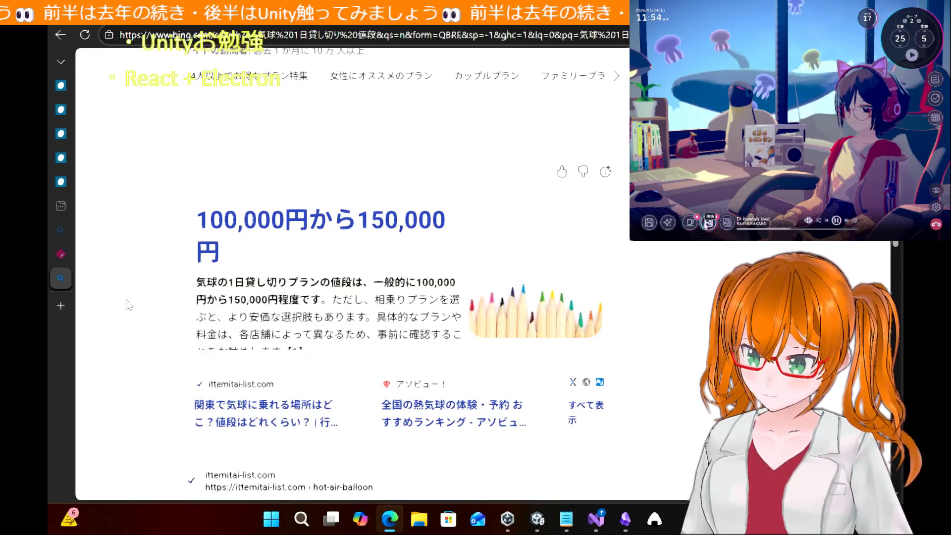
{"action": "left_click", "coordinate": [690, 222]}
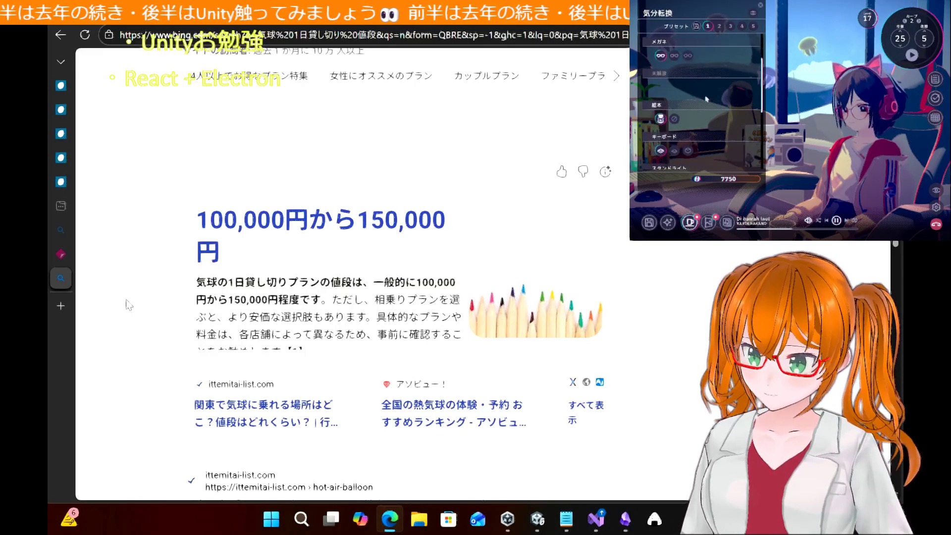
{"action": "scroll", "coordinate": [699, 102], "scroll_direction": "down", "scroll_amount": 3}
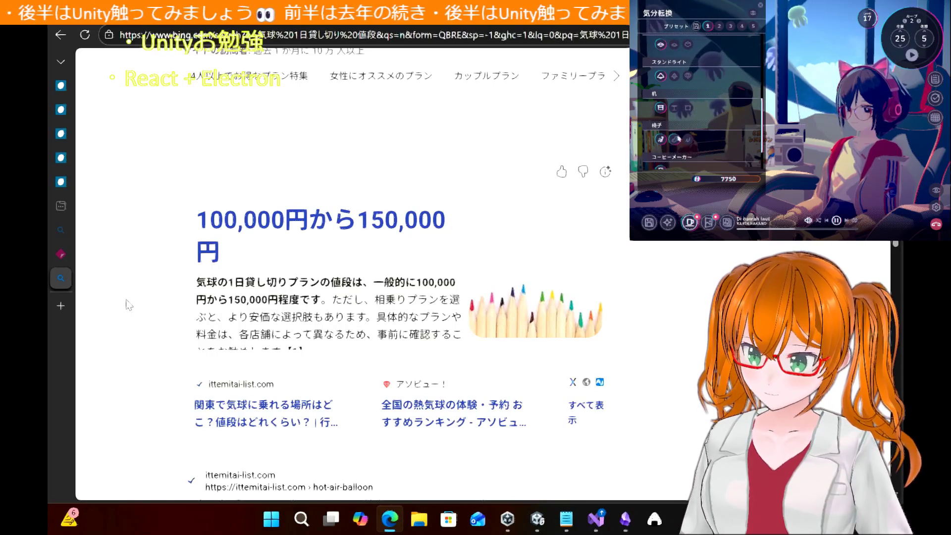
{"action": "left_click", "coordinate": [674, 139]}
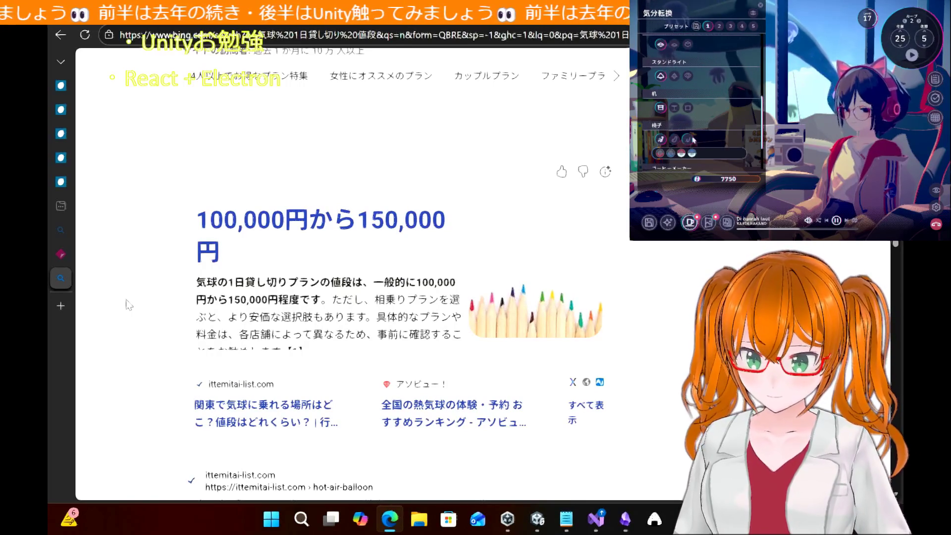
{"action": "scroll", "coordinate": [706, 141], "scroll_direction": "down", "scroll_amount": 1}
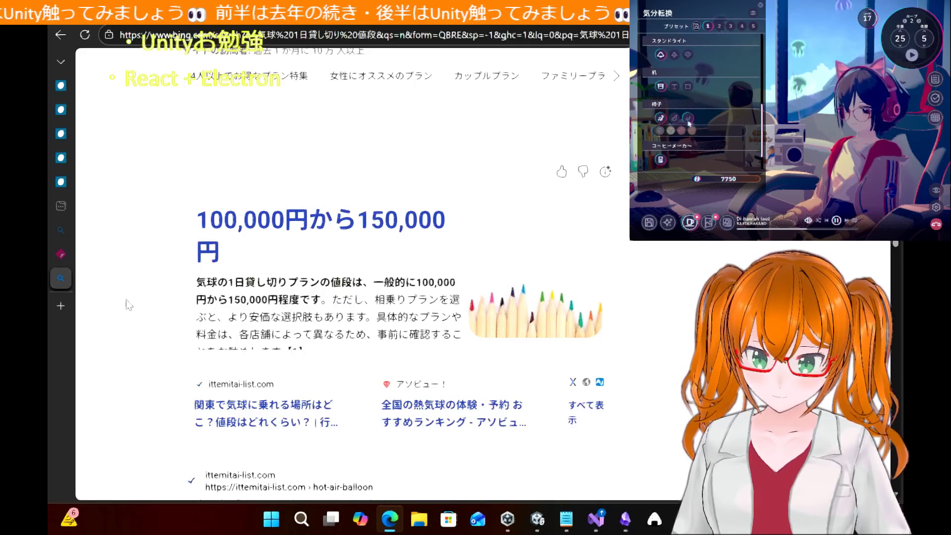
{"action": "scroll", "coordinate": [694, 118], "scroll_direction": "down", "scroll_amount": 1}
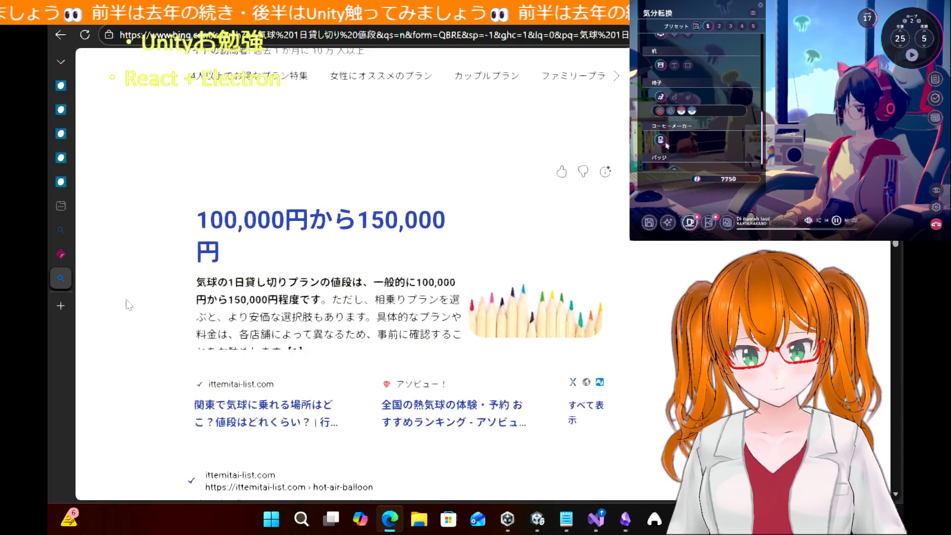
{"action": "scroll", "coordinate": [677, 144], "scroll_direction": "down", "scroll_amount": 1}
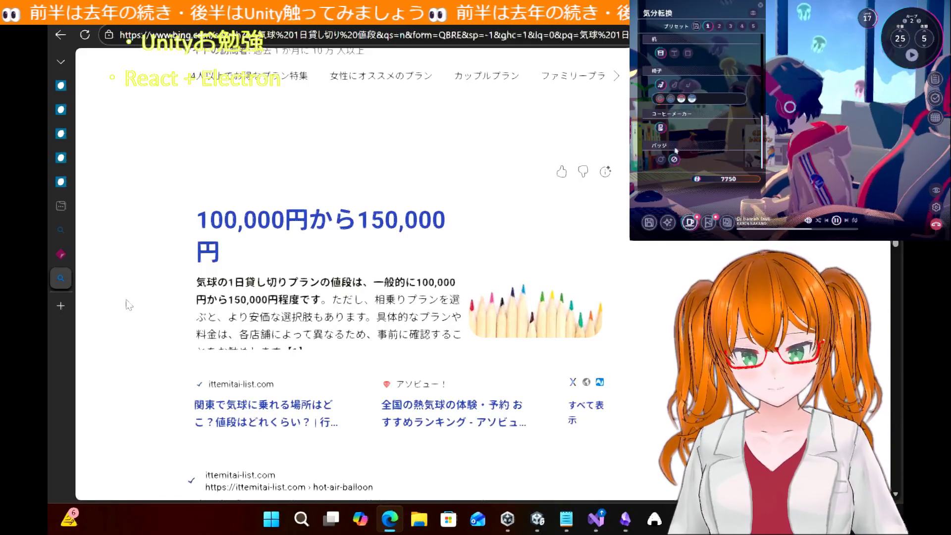
{"action": "left_click", "coordinate": [661, 159]}
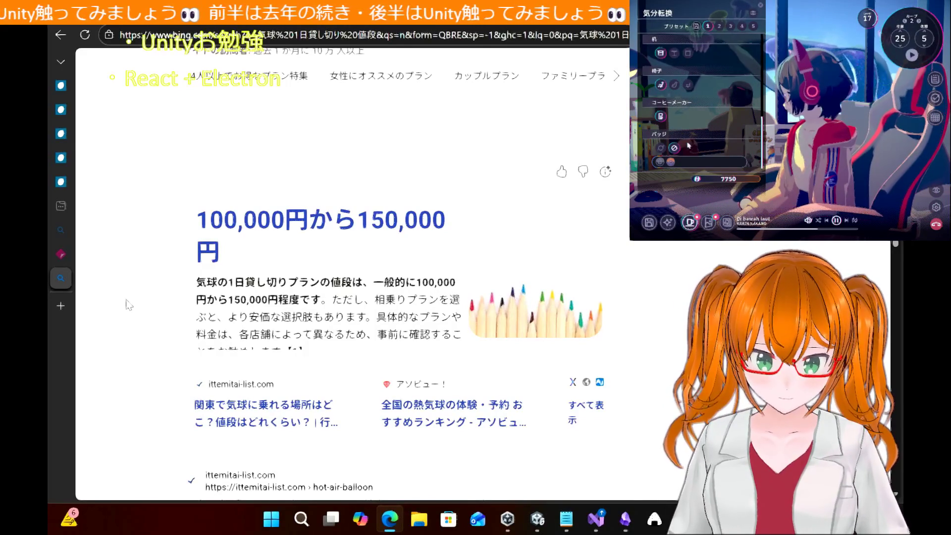
{"action": "scroll", "coordinate": [688, 145], "scroll_direction": "up", "scroll_amount": 5}
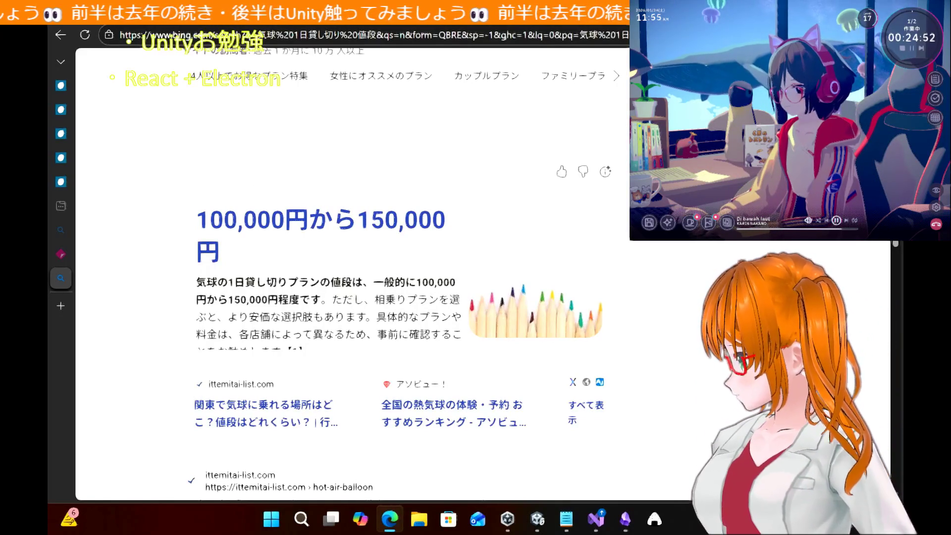
{"action": "key", "text": "alt+Tab"}
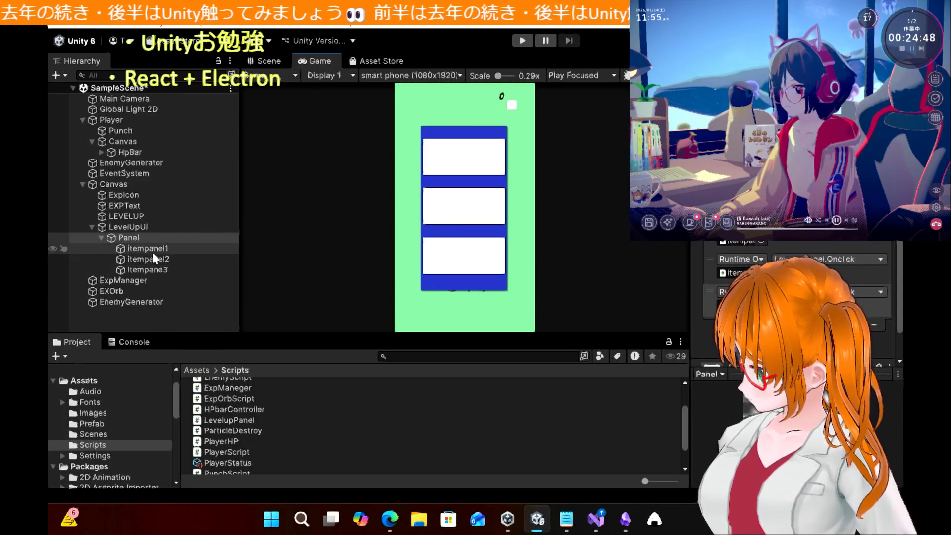
Close the Bing balloon price tab and scroll the WebTime article to the LevelupPanel section
{"action": "left_click", "coordinate": [390, 518]}
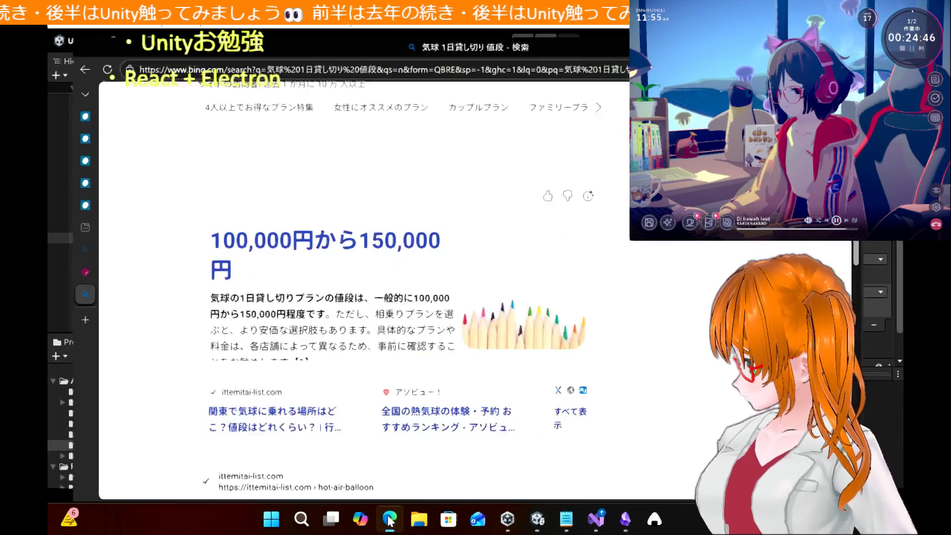
{"action": "mouse_move", "coordinate": [66, 277]}
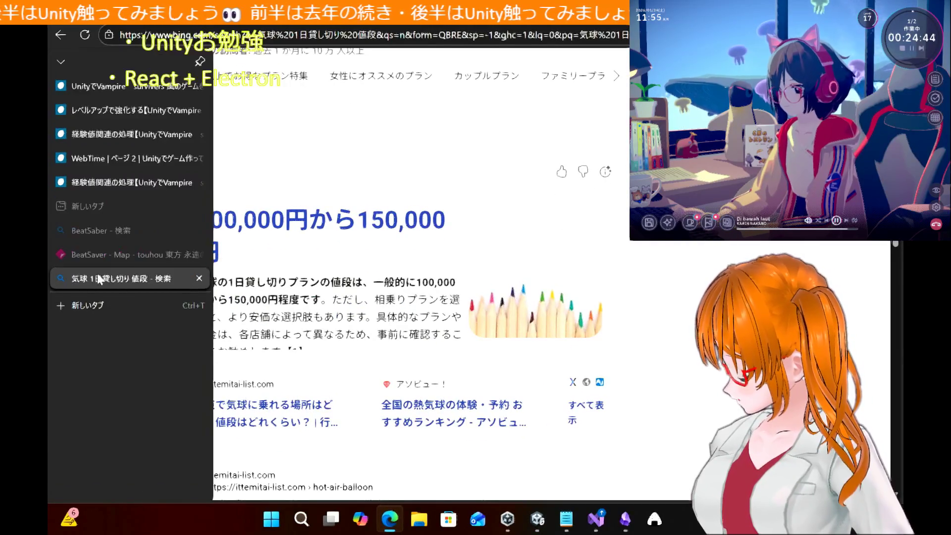
{"action": "left_click", "coordinate": [198, 276]}
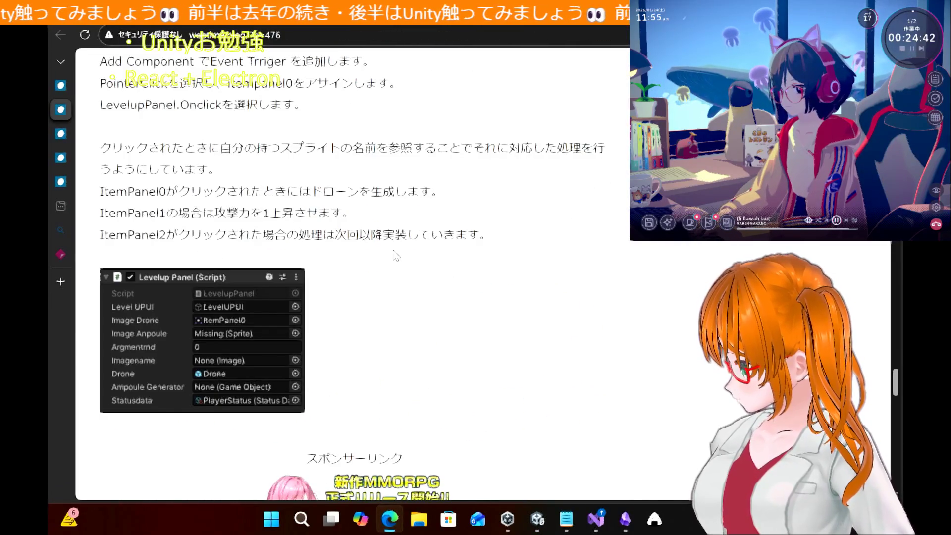
{"action": "scroll", "coordinate": [396, 255], "scroll_direction": "down", "scroll_amount": 7}
{"action": "scroll", "coordinate": [396, 255], "scroll_direction": "up", "scroll_amount": 7}
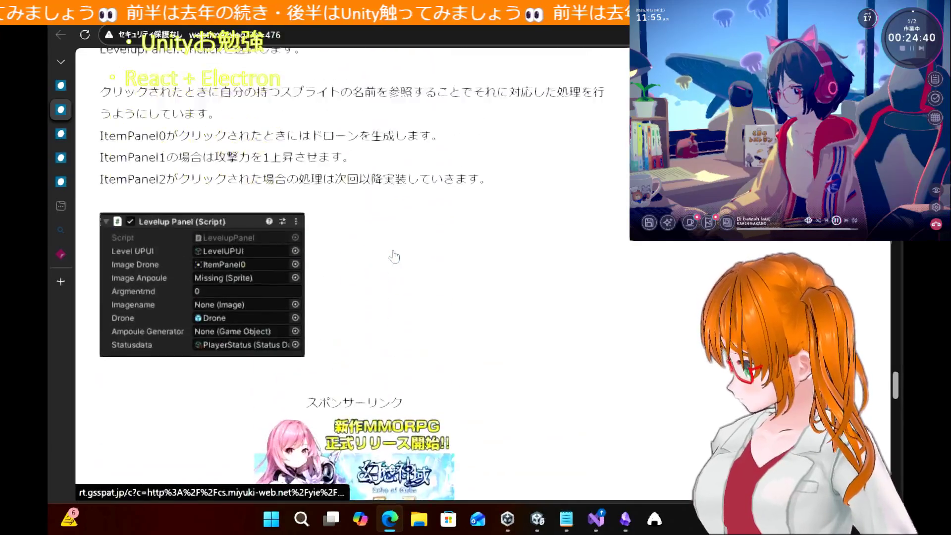
{"action": "scroll", "coordinate": [396, 256], "scroll_direction": "down", "scroll_amount": 1}
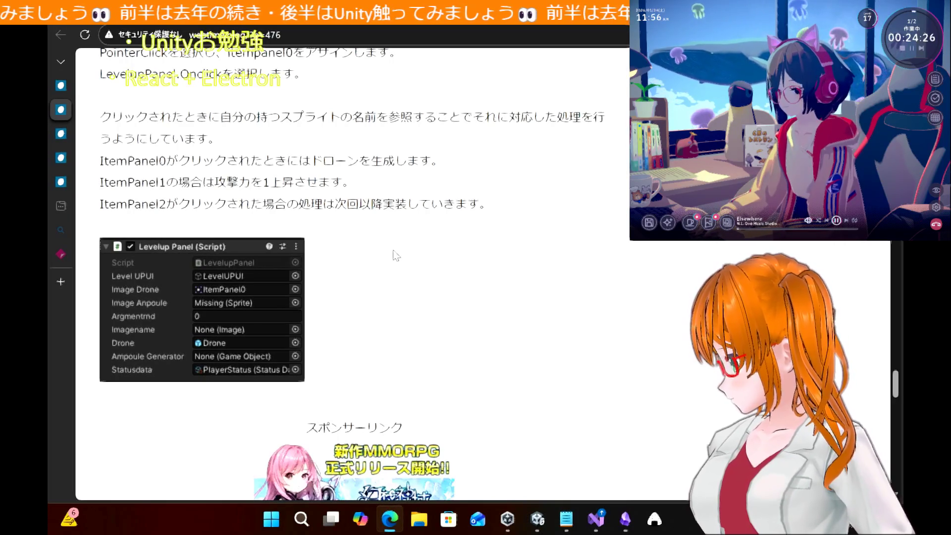
Capture the Levelup Panel screenshot with Rapture, then read the ボーナスアイテムの追加 article's holy water section
{"action": "left_click", "coordinate": [655, 520]}
{"action": "mouse_move", "coordinate": [94, 226]}
{"action": "left_mouse_down"}
{"action": "mouse_move", "coordinate": [263, 367]}
{"action": "mouse_move", "coordinate": [325, 396]}
{"action": "left_mouse_up"}
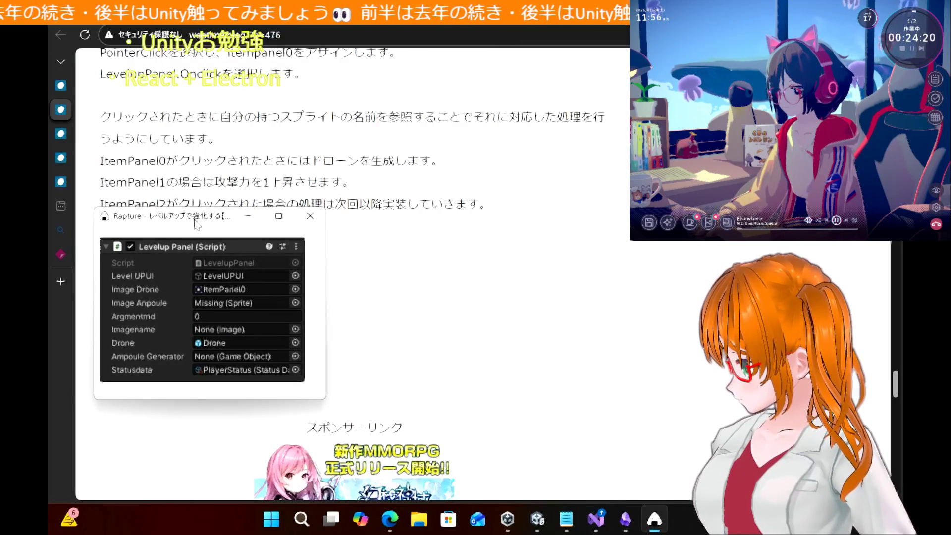
{"action": "left_click", "coordinate": [61, 85]}
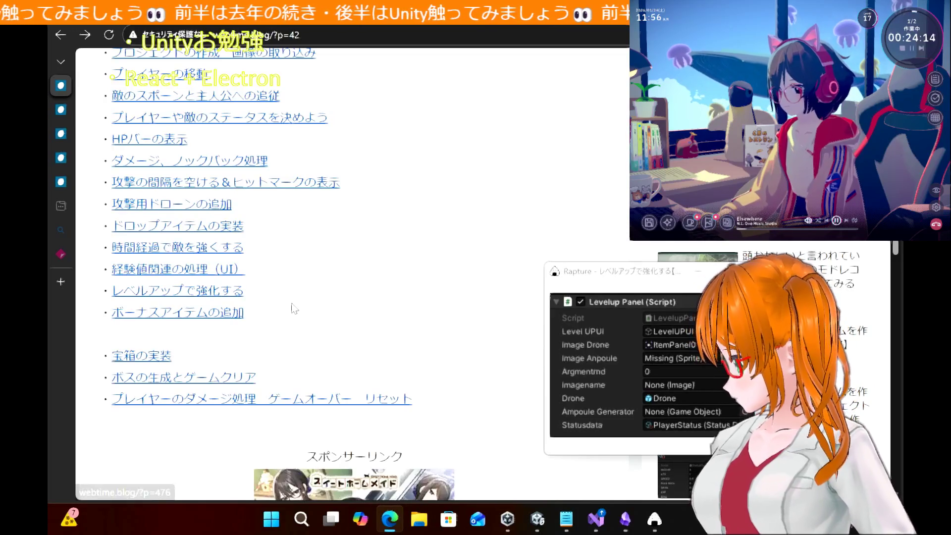
{"action": "scroll", "coordinate": [278, 297], "scroll_direction": "down", "scroll_amount": 2}
{"action": "left_click", "coordinate": [203, 242]}
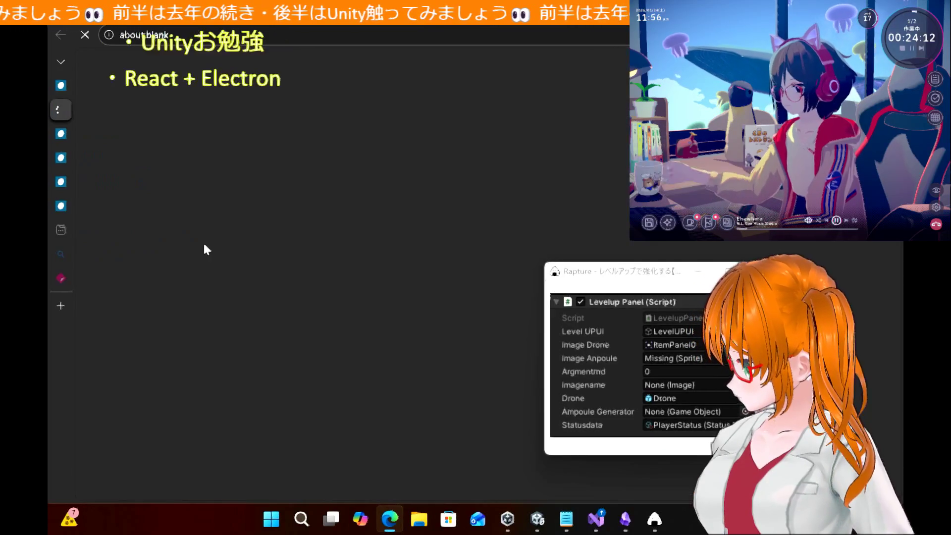
{"action": "left_click_drag", "start_coordinate": [598, 278], "coordinate": [650, 291]}
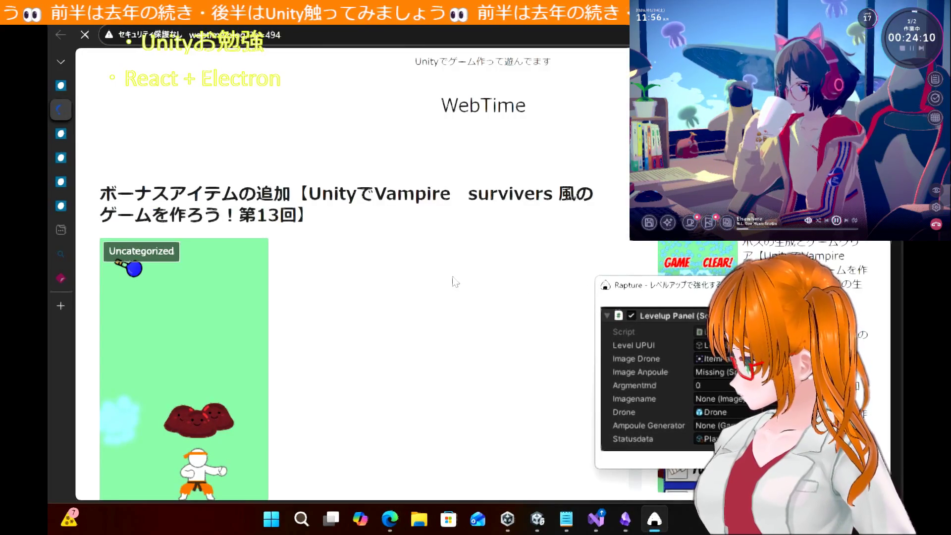
{"action": "scroll", "coordinate": [452, 278], "scroll_direction": "down", "scroll_amount": 2}
{"action": "scroll", "coordinate": [453, 284], "scroll_direction": "down", "scroll_amount": 10}
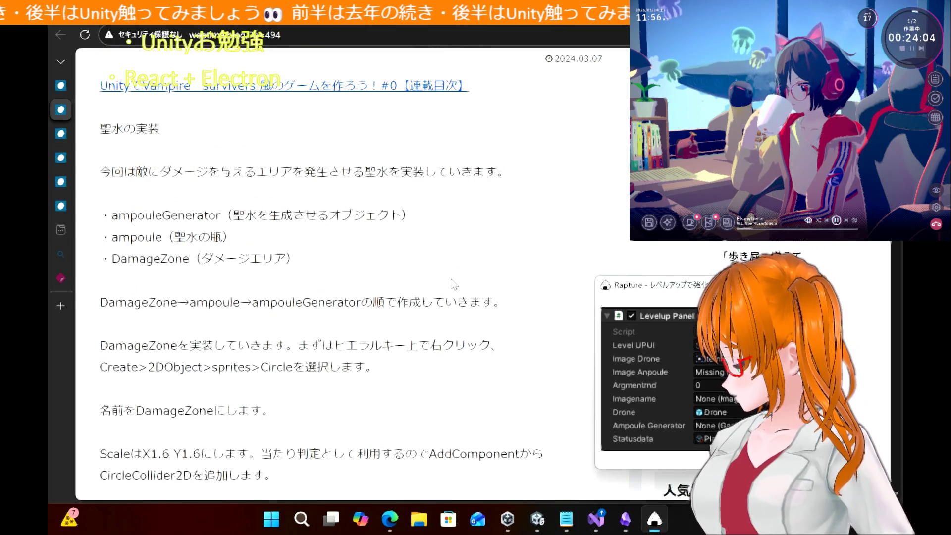
Open the レベルアップで強化する article from the series index and skim it
{"action": "left_click", "coordinate": [75, 88]}
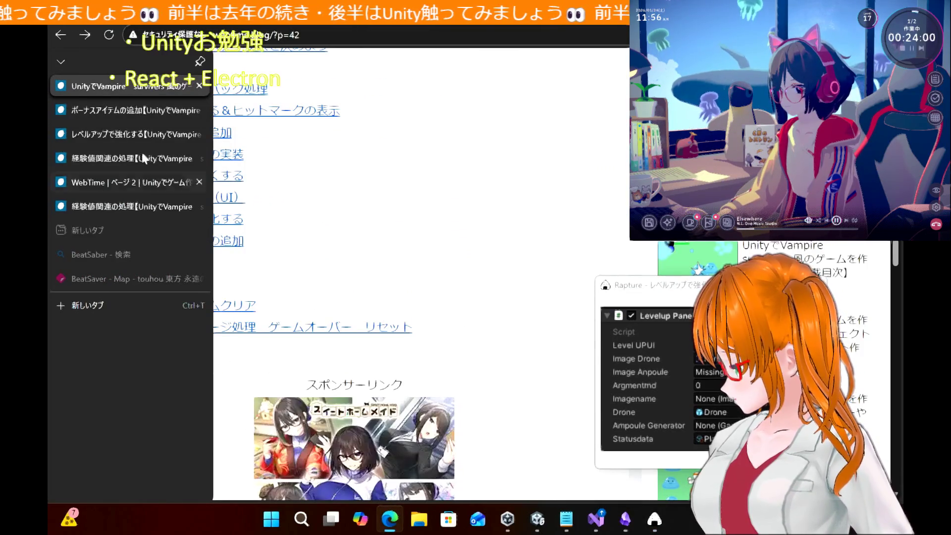
{"action": "left_click", "coordinate": [222, 223]}
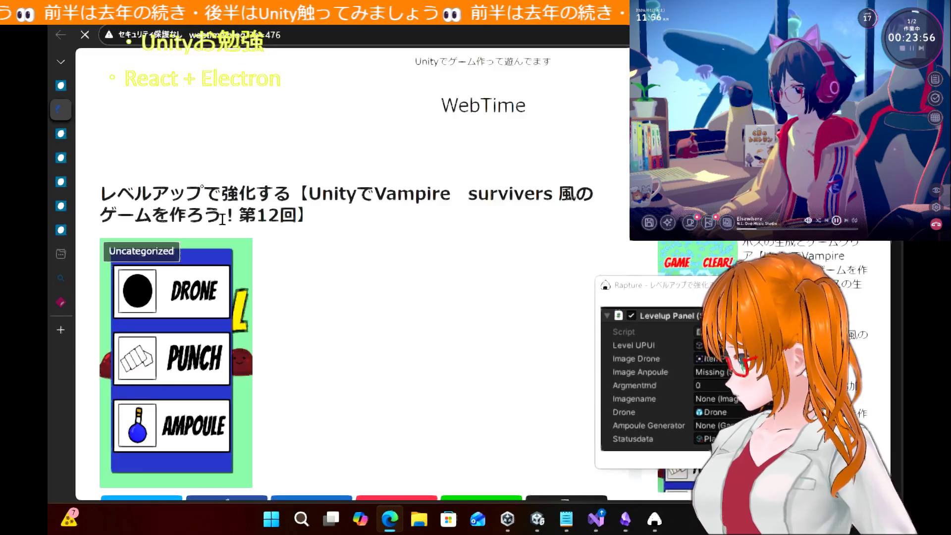
{"action": "scroll", "coordinate": [334, 355], "scroll_direction": "down", "scroll_amount": 10}
{"action": "scroll", "coordinate": [333, 356], "scroll_direction": "down", "scroll_amount": 20}
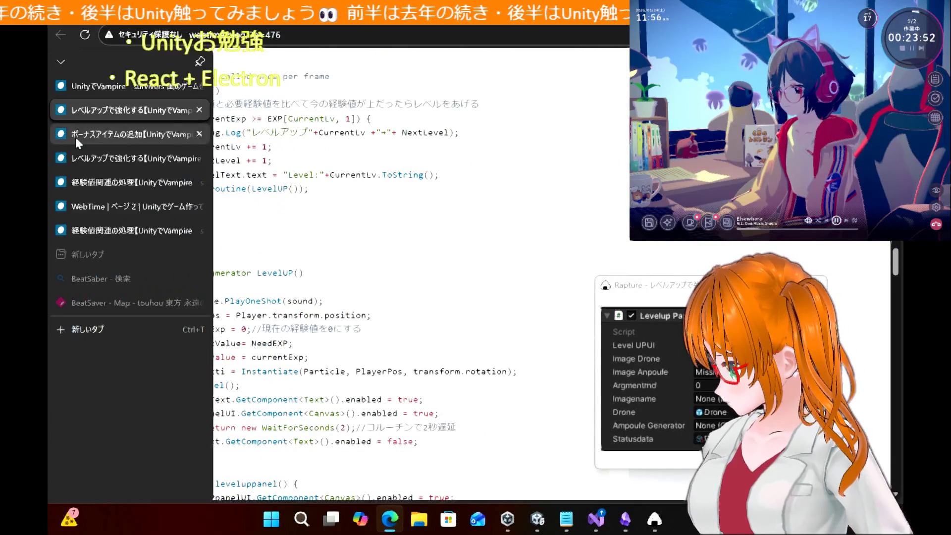
Read through the 聖水の実装 holy water article, then return to the 連載目次 index
{"action": "left_click", "coordinate": [75, 138]}
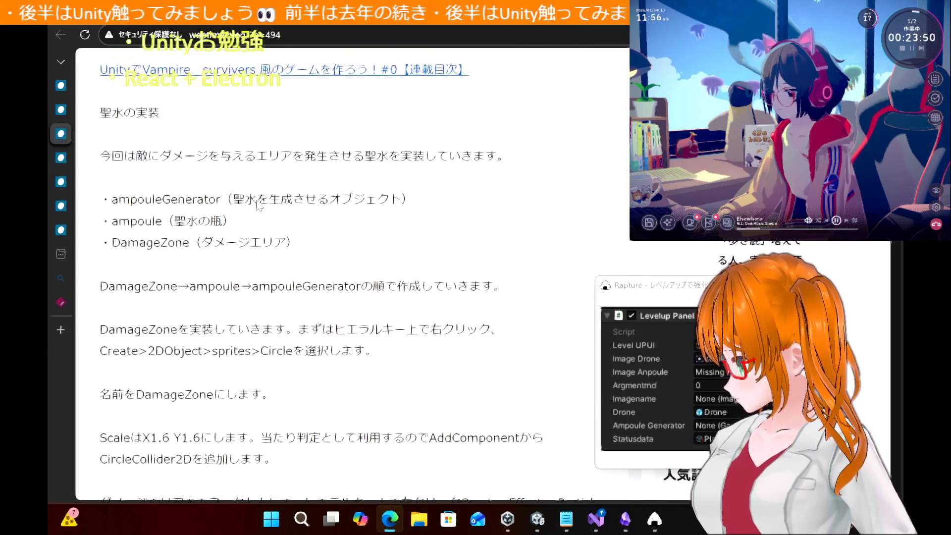
{"action": "scroll", "coordinate": [257, 202], "scroll_direction": "down", "scroll_amount": 1}
{"action": "scroll", "coordinate": [257, 201], "scroll_direction": "down", "scroll_amount": 2}
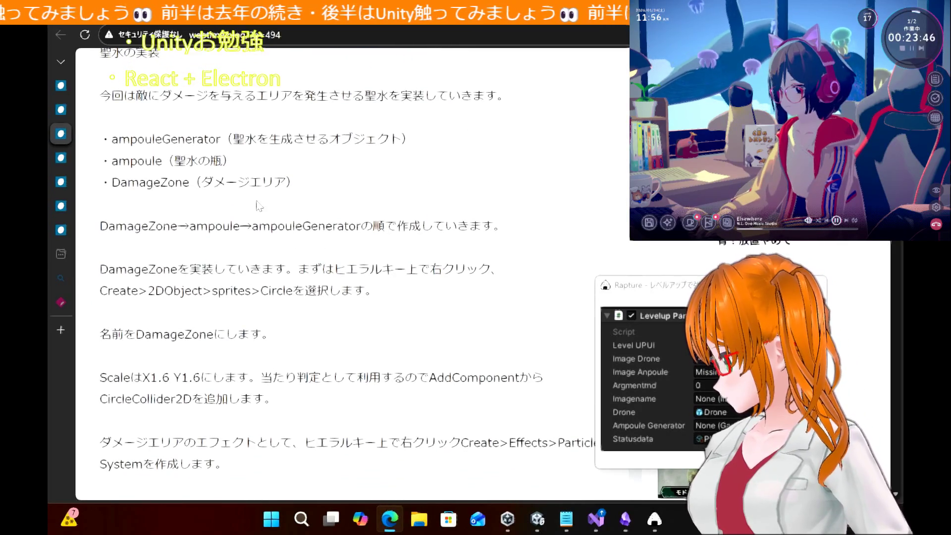
{"action": "scroll", "coordinate": [258, 206], "scroll_direction": "down", "scroll_amount": 1}
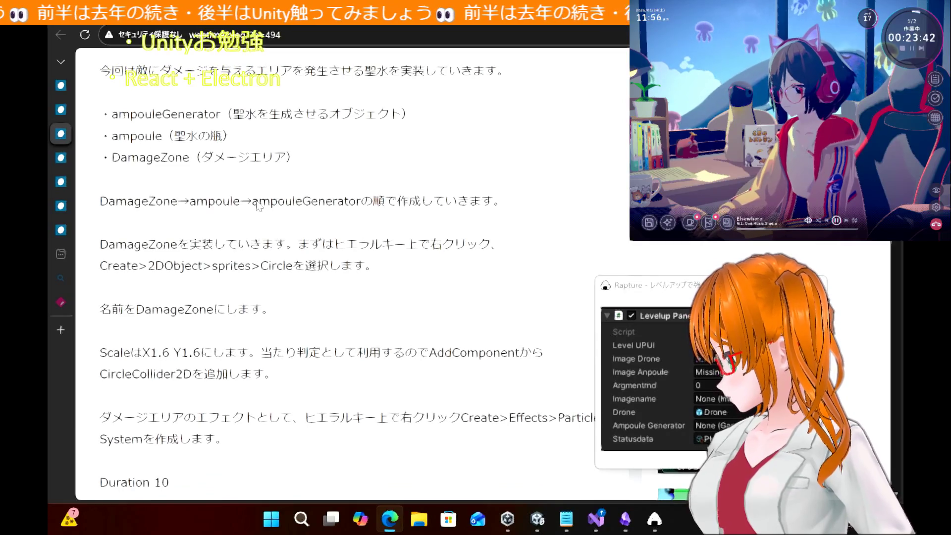
{"action": "scroll", "coordinate": [257, 203], "scroll_direction": "down", "scroll_amount": 15}
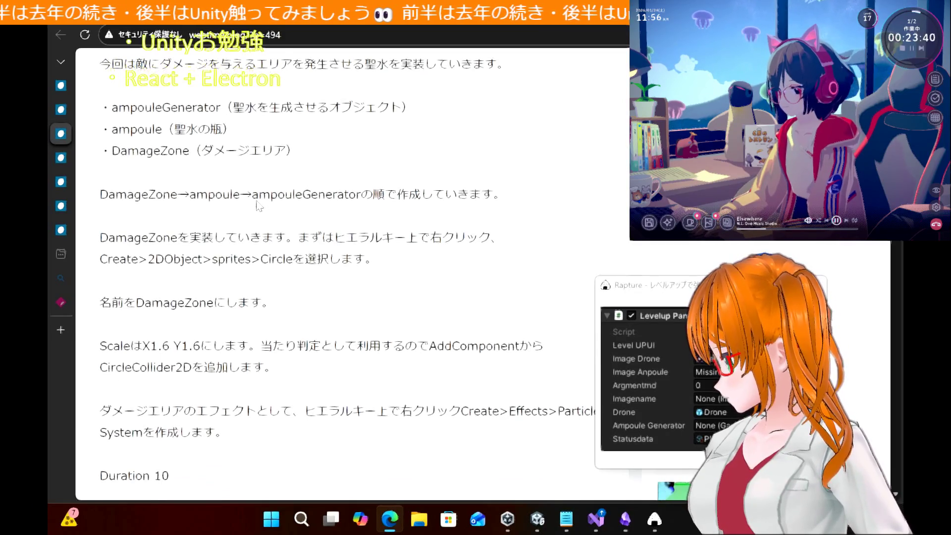
{"action": "scroll", "coordinate": [257, 204], "scroll_direction": "down", "scroll_amount": 20}
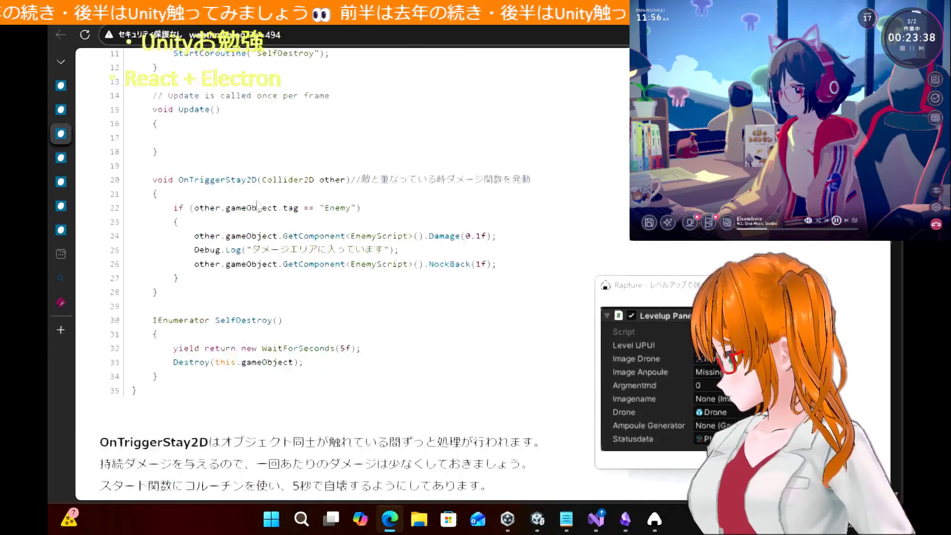
{"action": "scroll", "coordinate": [257, 203], "scroll_direction": "down", "scroll_amount": 20}
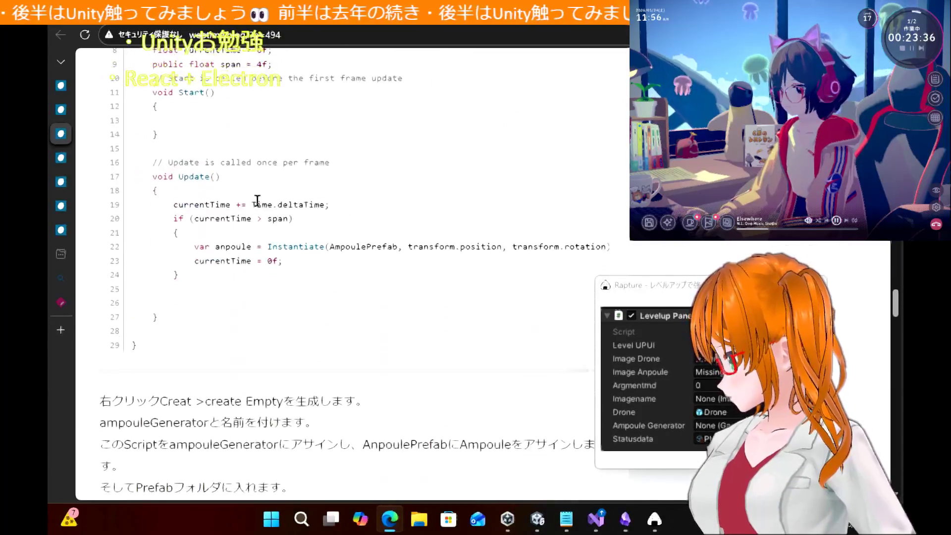
{"action": "scroll", "coordinate": [257, 203], "scroll_direction": "down", "scroll_amount": 5}
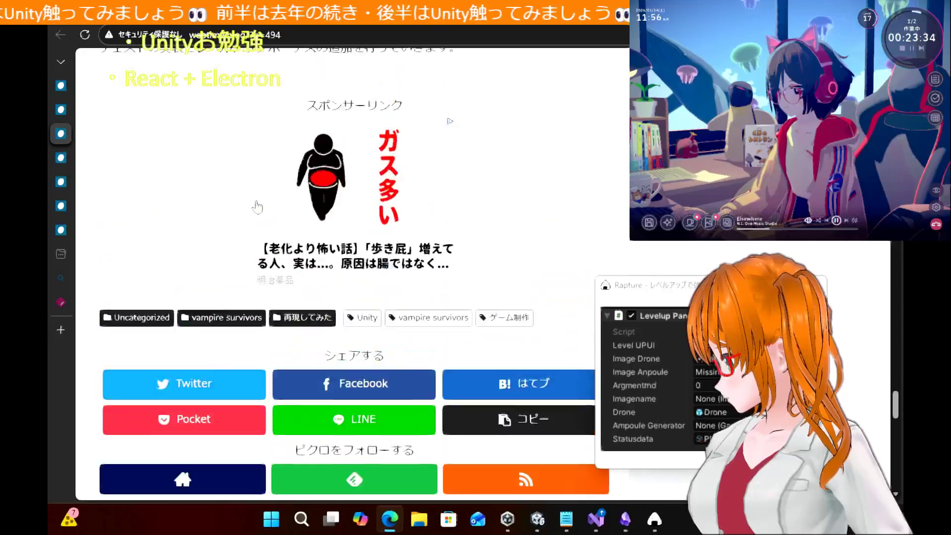
{"action": "scroll", "coordinate": [257, 203], "scroll_direction": "up", "scroll_amount": 4}
{"action": "scroll", "coordinate": [257, 203], "scroll_direction": "up", "scroll_amount": 20}
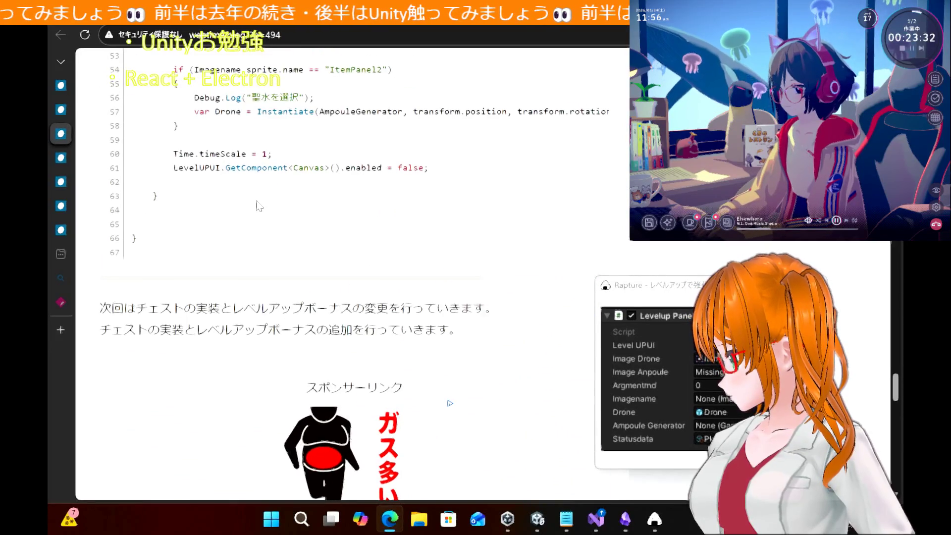
{"action": "scroll", "coordinate": [257, 201], "scroll_direction": "up", "scroll_amount": 15}
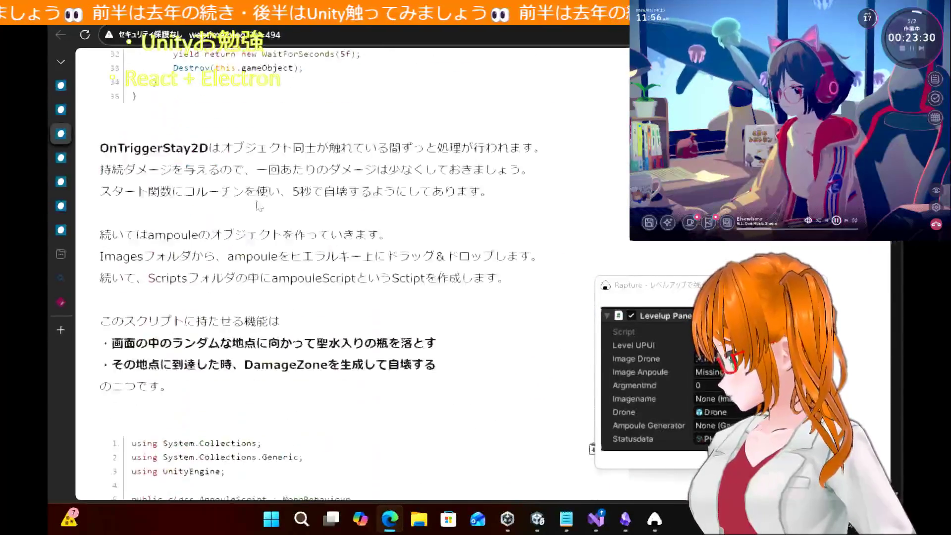
{"action": "scroll", "coordinate": [257, 205], "scroll_direction": "up", "scroll_amount": 15}
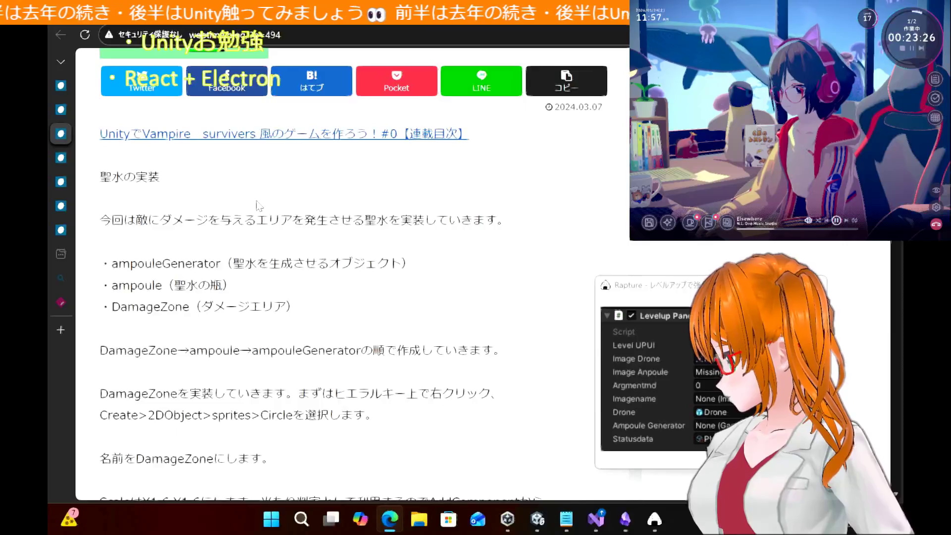
{"action": "scroll", "coordinate": [257, 205], "scroll_direction": "down", "scroll_amount": 1}
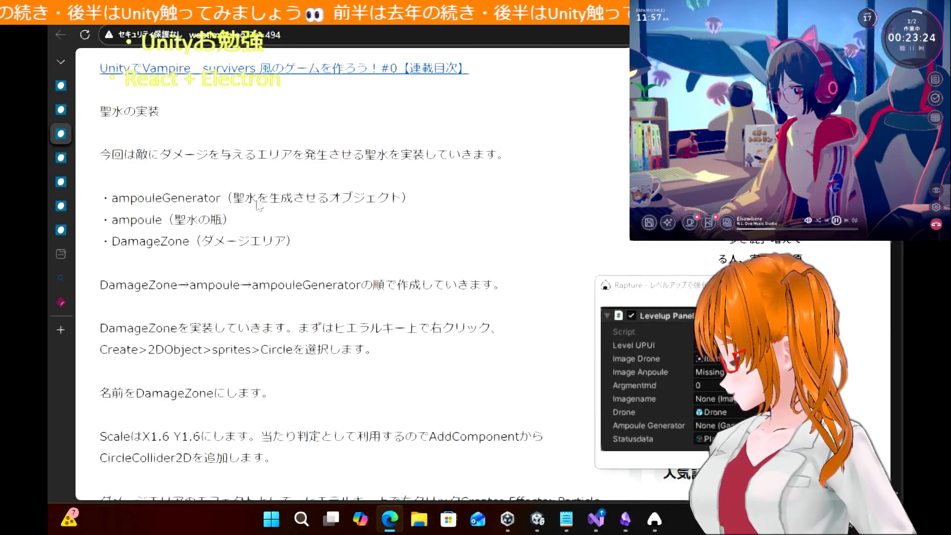
{"action": "scroll", "coordinate": [257, 203], "scroll_direction": "down", "scroll_amount": 1}
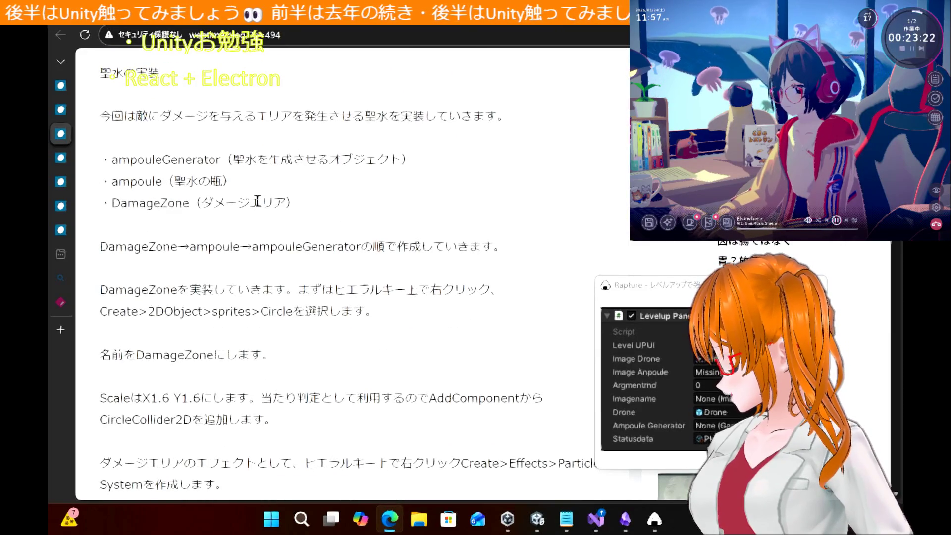
{"action": "mouse_move", "coordinate": [64, 229]}
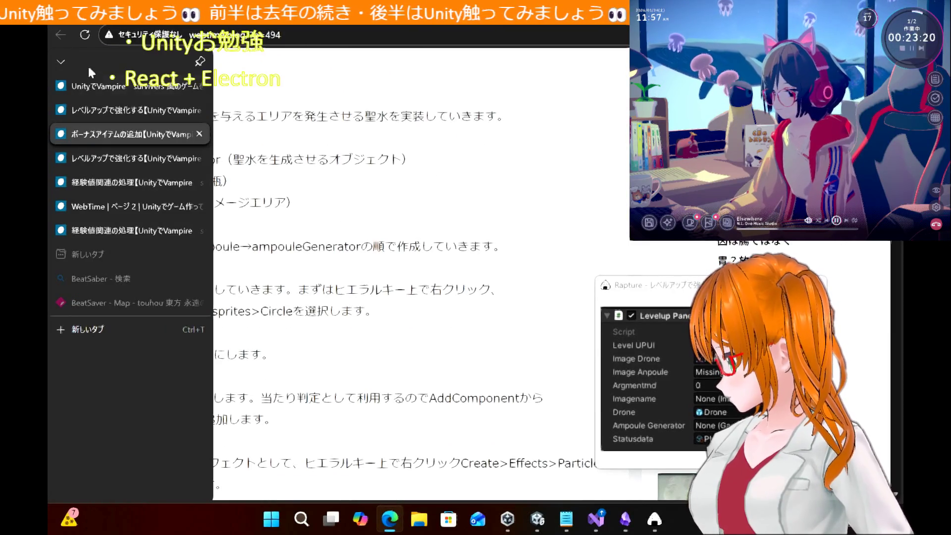
{"action": "left_click", "coordinate": [94, 85]}
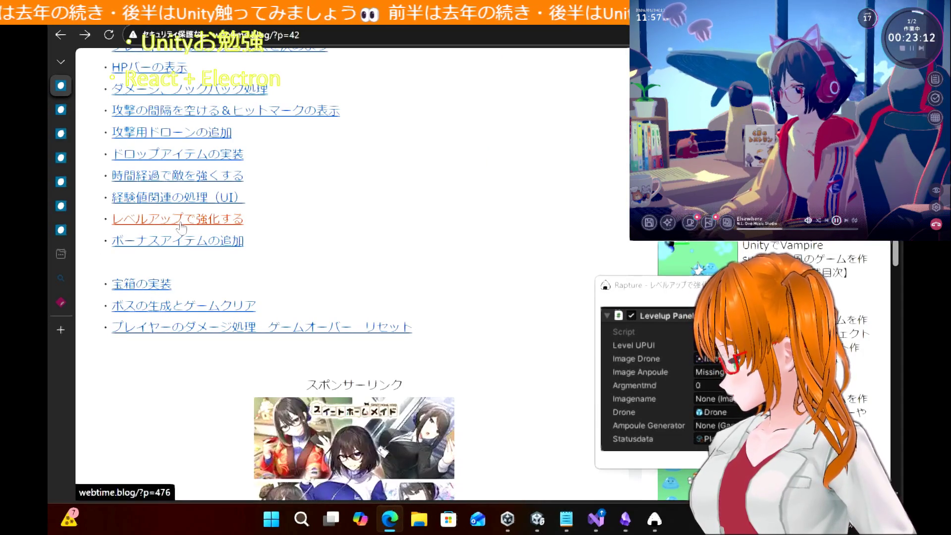
Scroll the レベルアップで強化する article to the LevelupPanel Onclick code, then return to Unity
{"action": "left_click", "coordinate": [181, 227]}
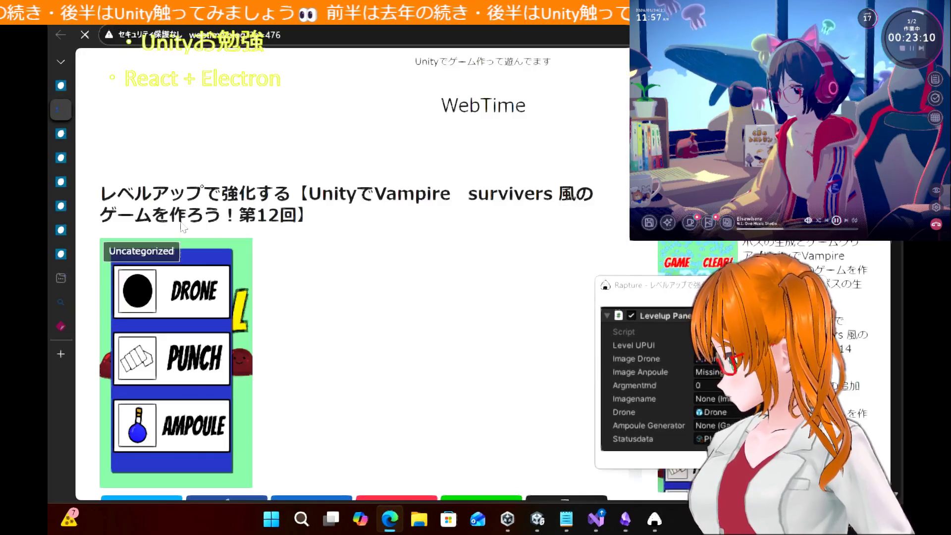
{"action": "scroll", "coordinate": [342, 356], "scroll_direction": "down", "scroll_amount": 15}
{"action": "scroll", "coordinate": [341, 356], "scroll_direction": "down", "scroll_amount": 15}
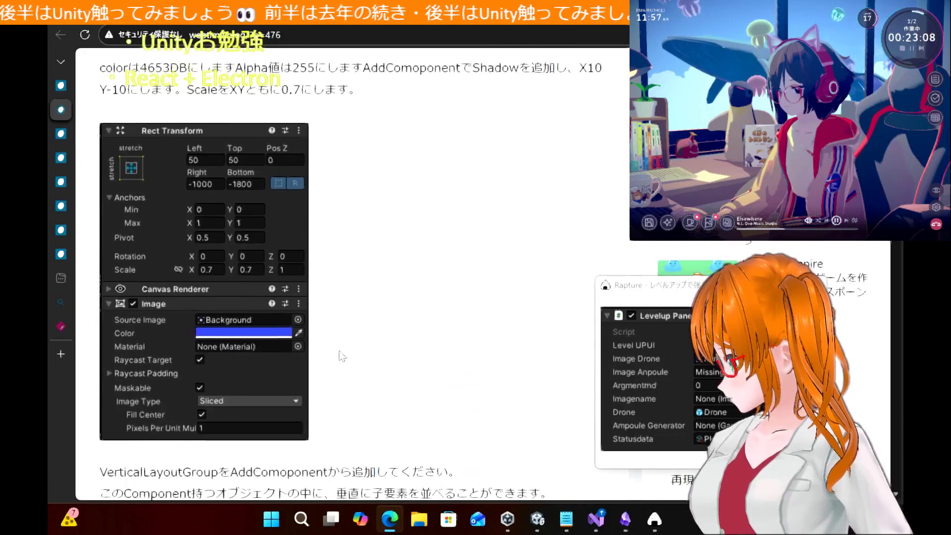
{"action": "scroll", "coordinate": [342, 356], "scroll_direction": "down", "scroll_amount": 12}
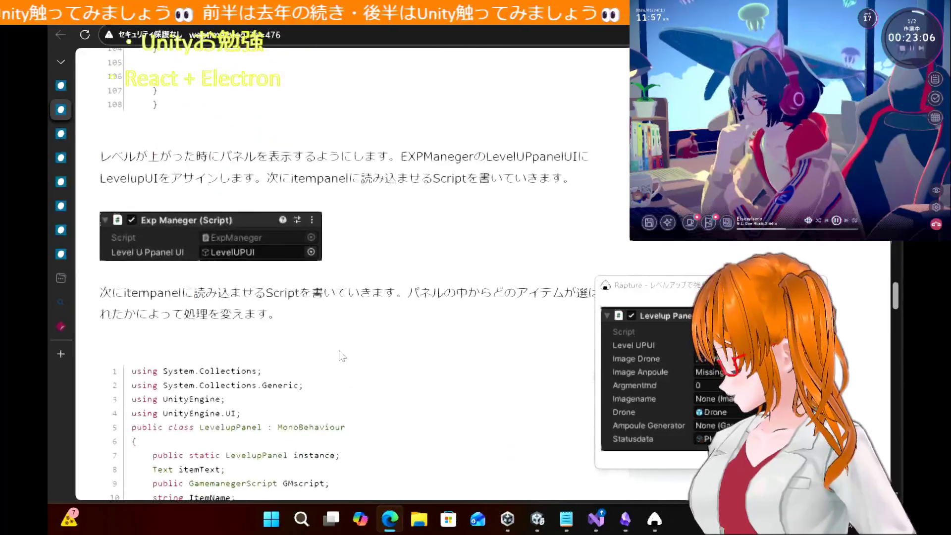
{"action": "scroll", "coordinate": [342, 356], "scroll_direction": "up", "scroll_amount": 5}
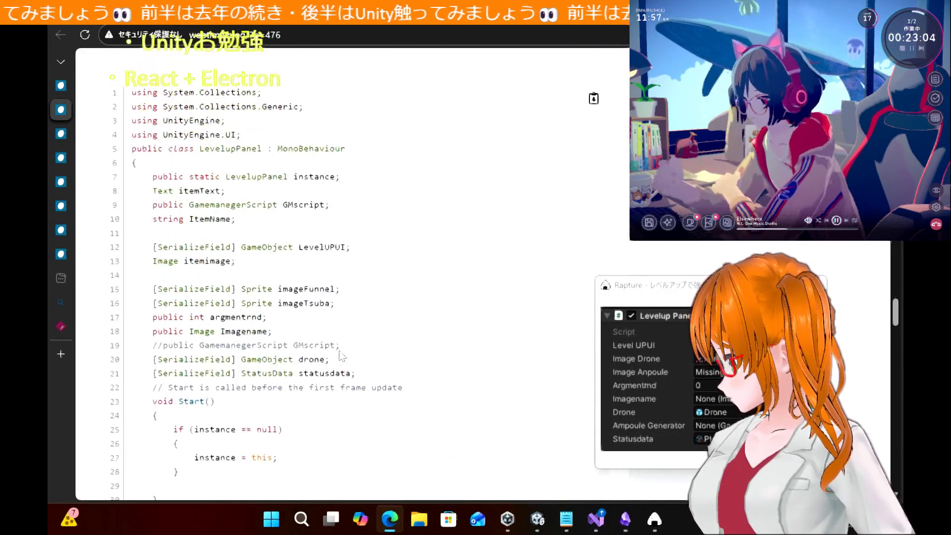
{"action": "scroll", "coordinate": [341, 356], "scroll_direction": "down", "scroll_amount": 9}
{"action": "scroll", "coordinate": [341, 355], "scroll_direction": "down", "scroll_amount": 9}
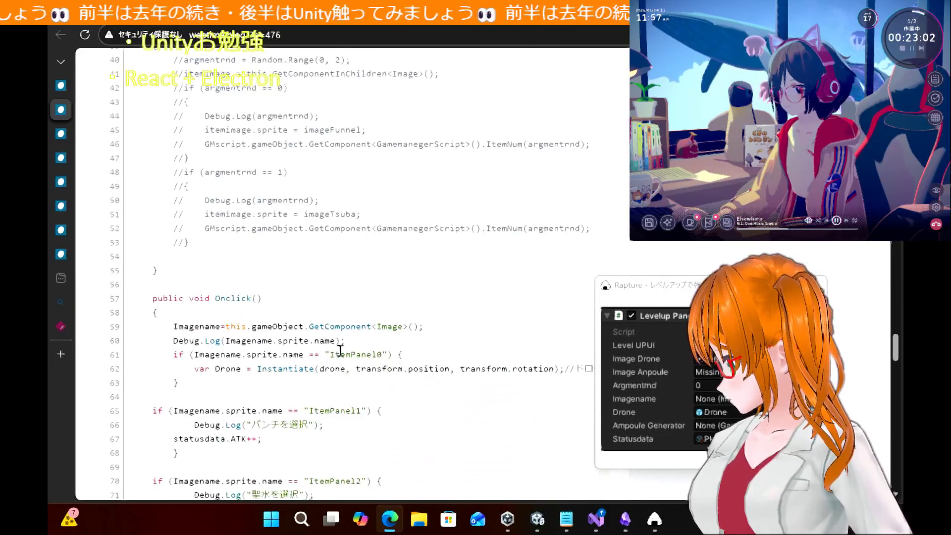
{"action": "scroll", "coordinate": [342, 356], "scroll_direction": "up", "scroll_amount": 3}
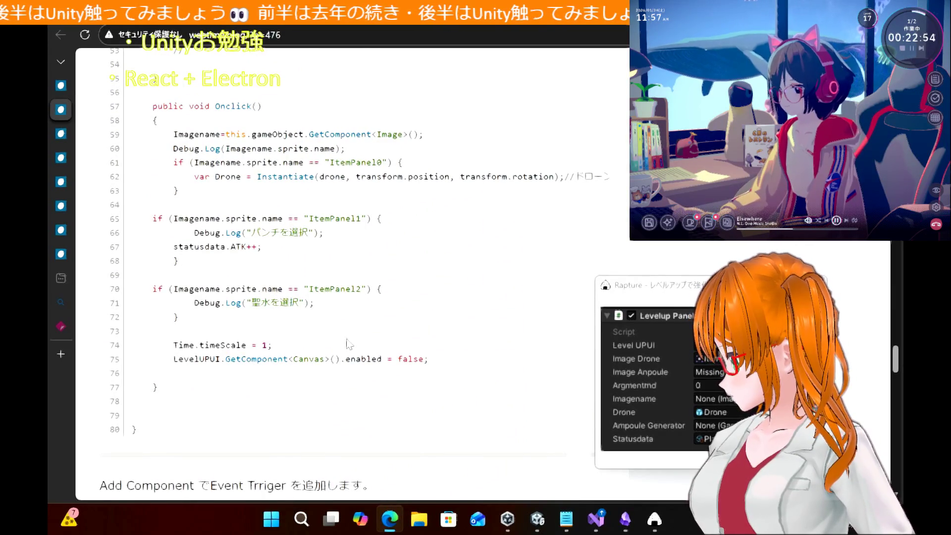
{"action": "key", "text": "alt+Tab"}
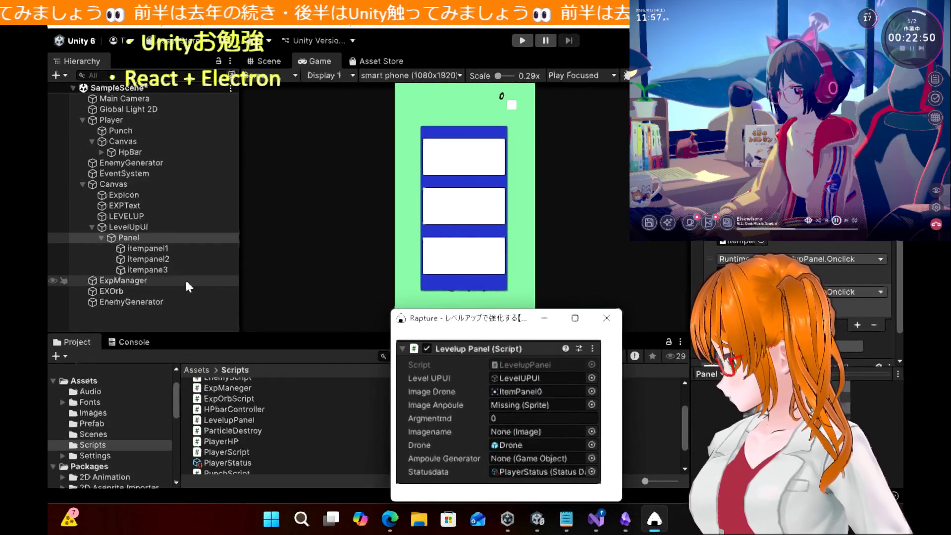
Select itempanel3, move the capture aside, and review LevelupPanel.cs's Onclick branches in Visual Studio
{"action": "left_click", "coordinate": [161, 269]}
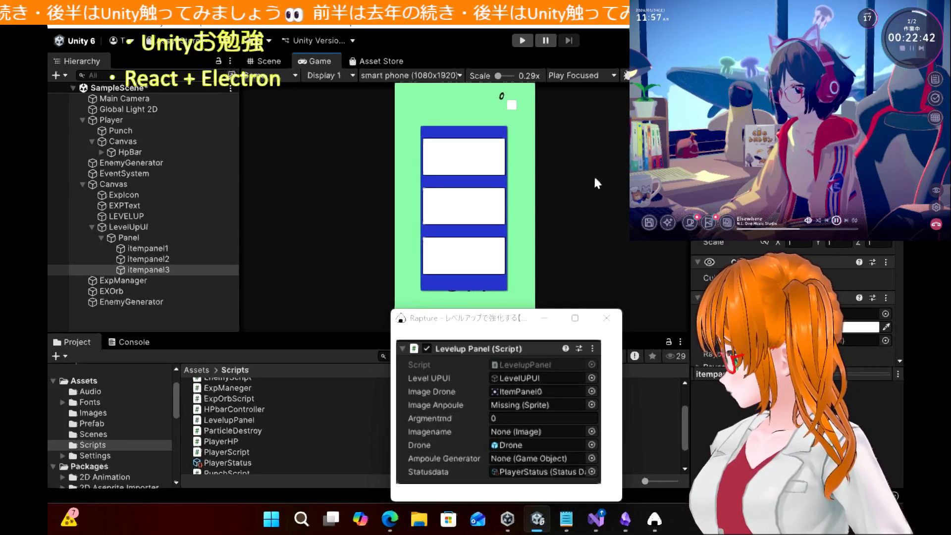
{"action": "left_click_drag", "start_coordinate": [461, 327], "coordinate": [695, 216]}
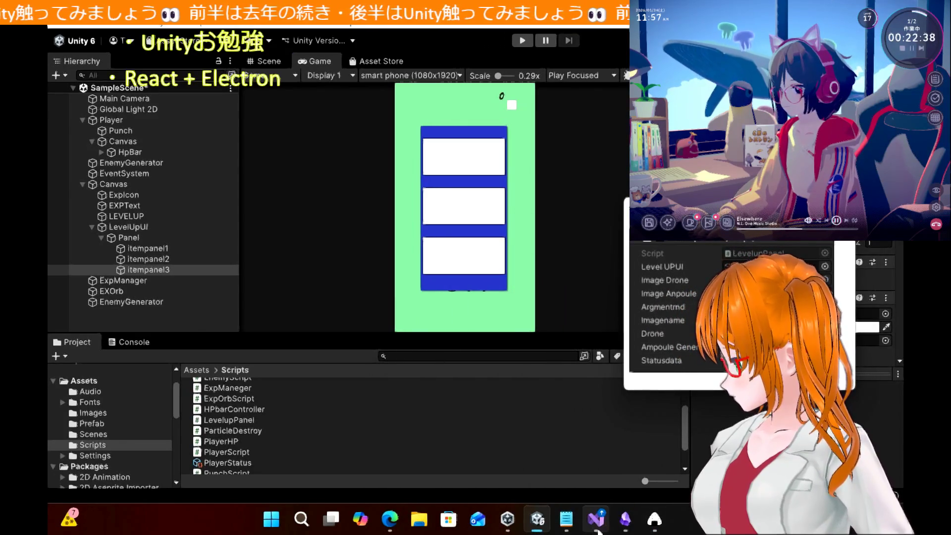
{"action": "left_click", "coordinate": [596, 519]}
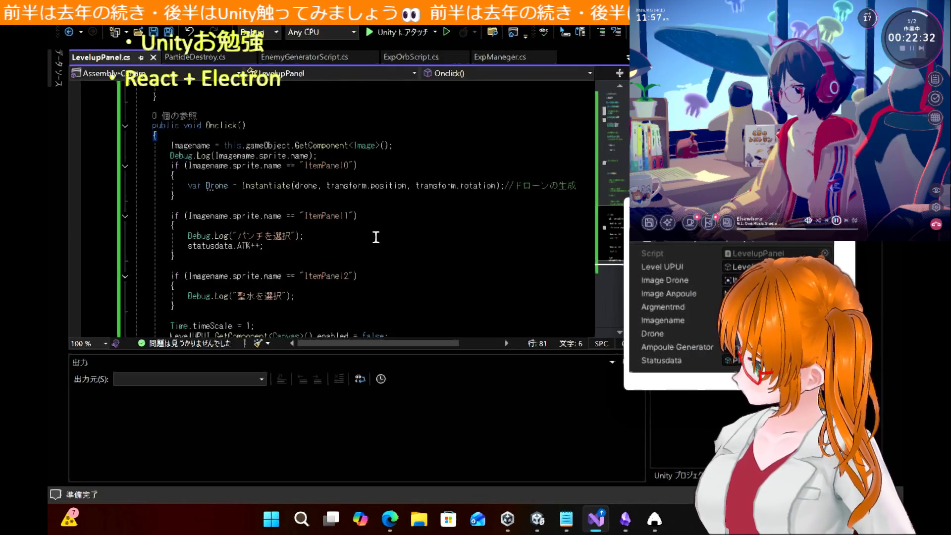
{"action": "scroll", "coordinate": [376, 237], "scroll_direction": "down", "scroll_amount": 1}
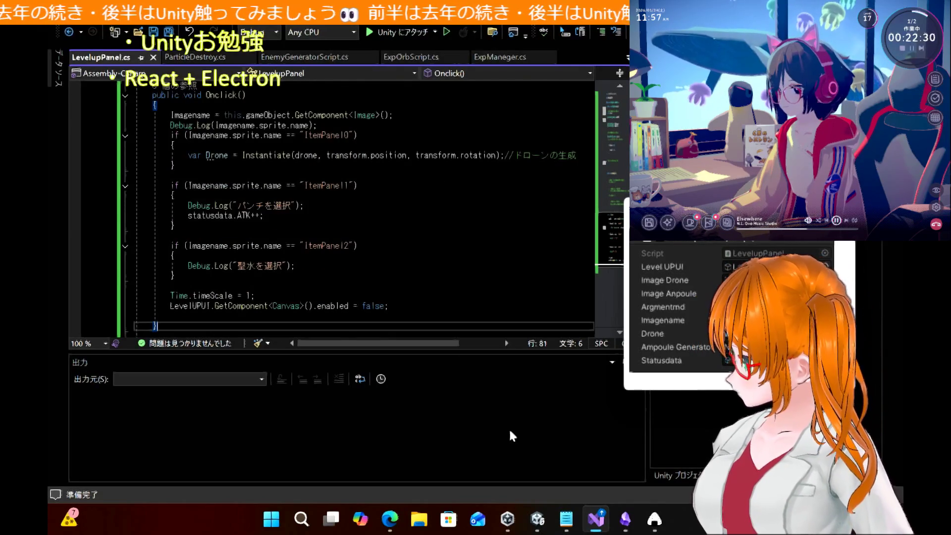
{"action": "mouse_move", "coordinate": [537, 519]}
{"action": "left_click", "coordinate": [535, 481]}
{"action": "left_click", "coordinate": [535, 481]}
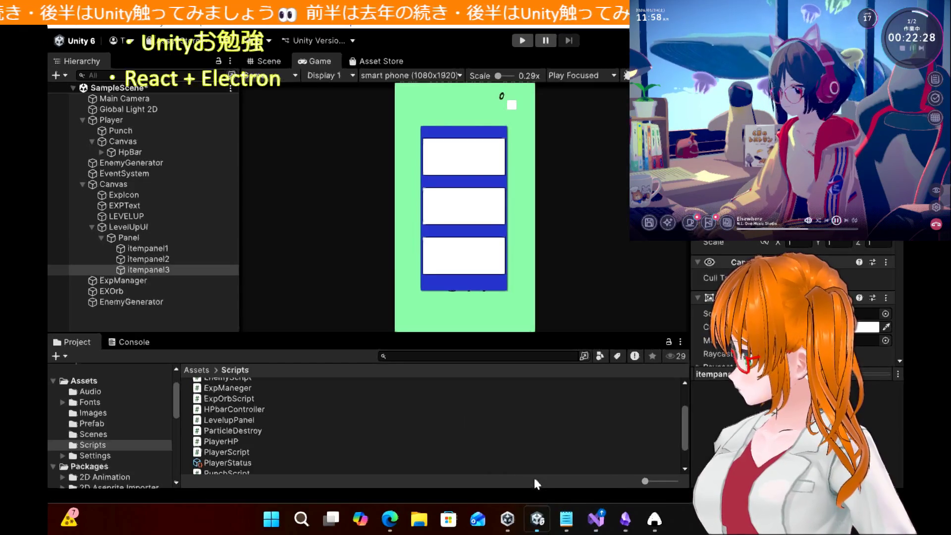
Place the Levelup Panel capture over the game view and select itempanel1
{"action": "left_click_drag", "start_coordinate": [739, 210], "coordinate": [503, 294]}
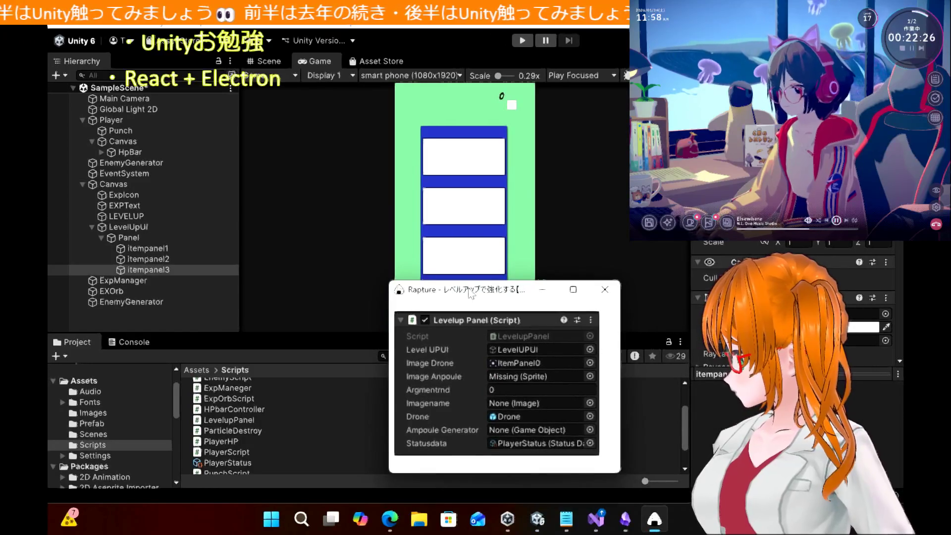
{"action": "left_click", "coordinate": [176, 248]}
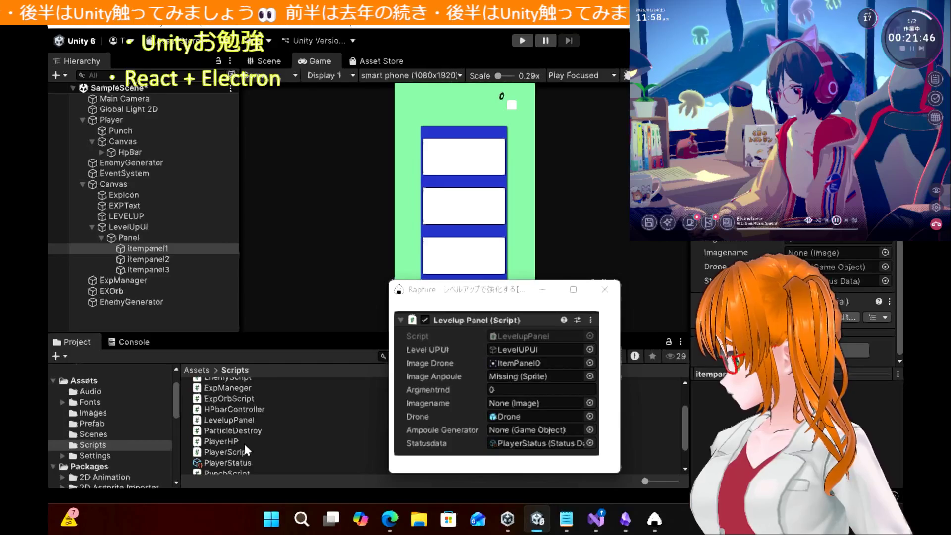
{"action": "left_click_drag", "start_coordinate": [244, 463], "coordinate": [329, 444]}
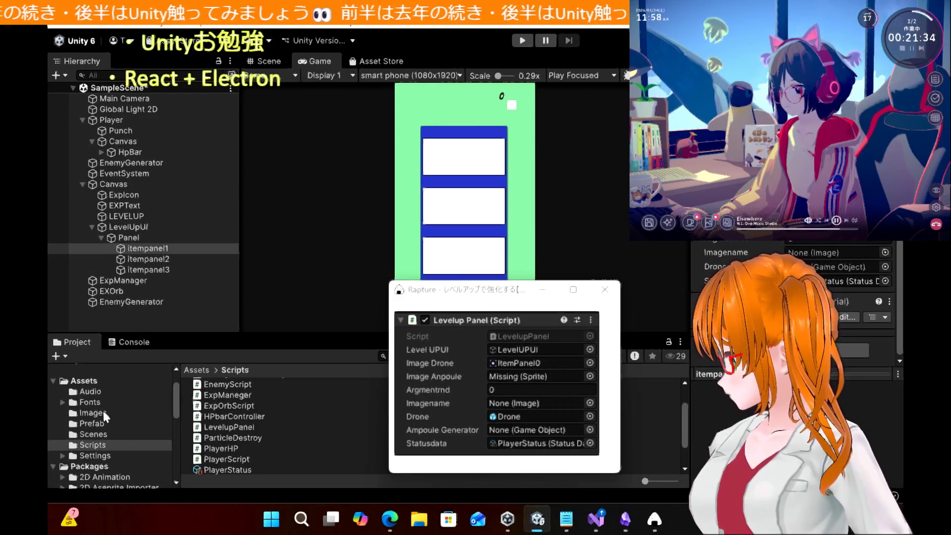
Browse the Prefab folder's Drone prefab and the Images folder, then return to the article
{"action": "left_click", "coordinate": [94, 425]}
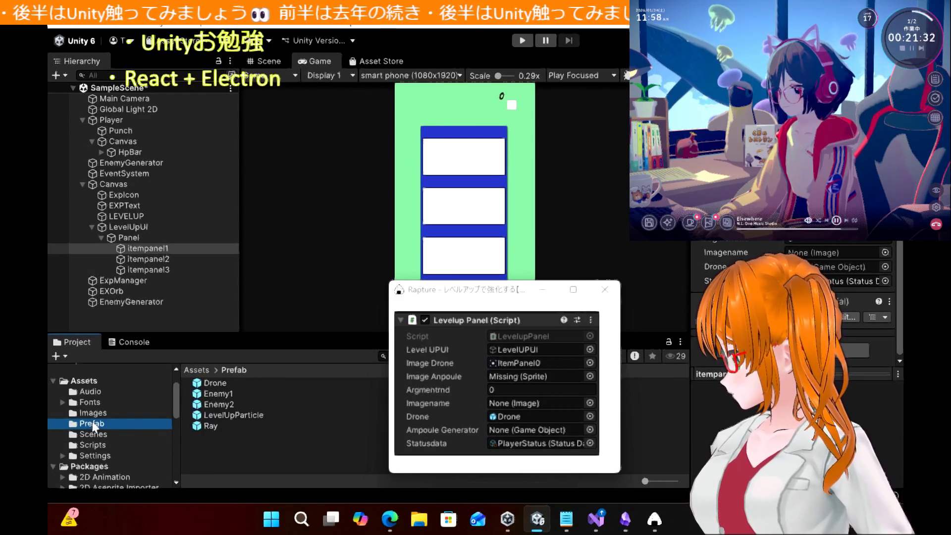
{"action": "left_click", "coordinate": [220, 387]}
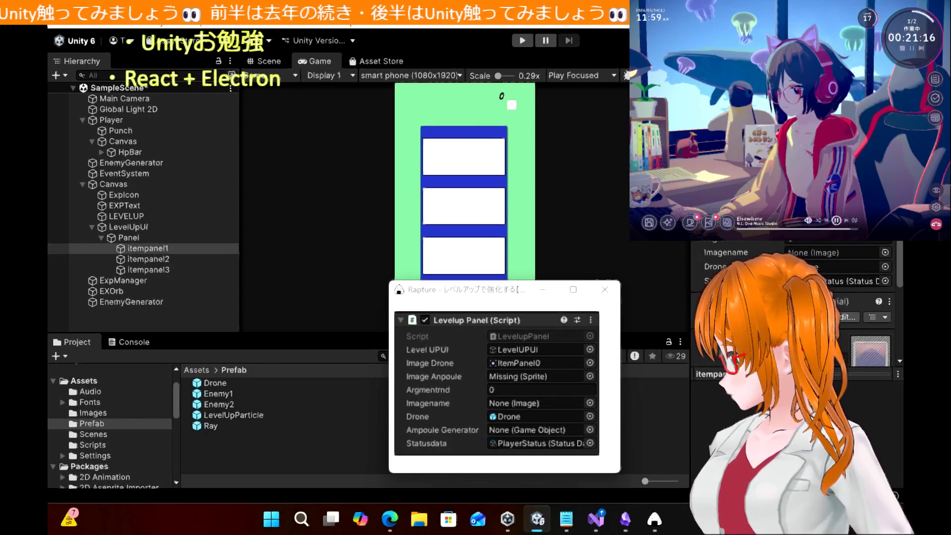
{"action": "left_click", "coordinate": [118, 414]}
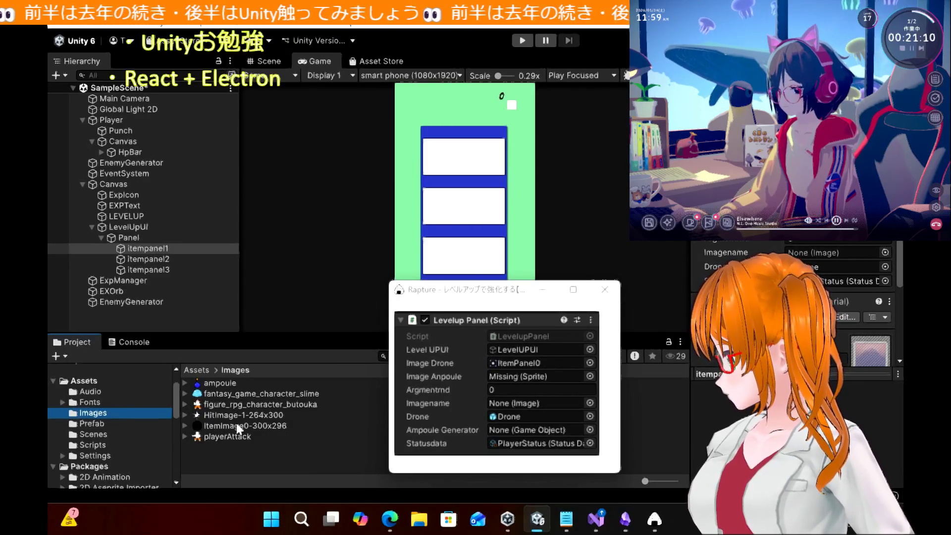
{"action": "left_click", "coordinate": [390, 519]}
{"action": "scroll", "coordinate": [258, 313], "scroll_direction": "up", "scroll_amount": 10}
Clip the article's top DRONE, PUNCH, AMPOULE image into a Rapture window and hide Edge
{"action": "scroll", "coordinate": [257, 313], "scroll_direction": "up", "scroll_amount": 20}
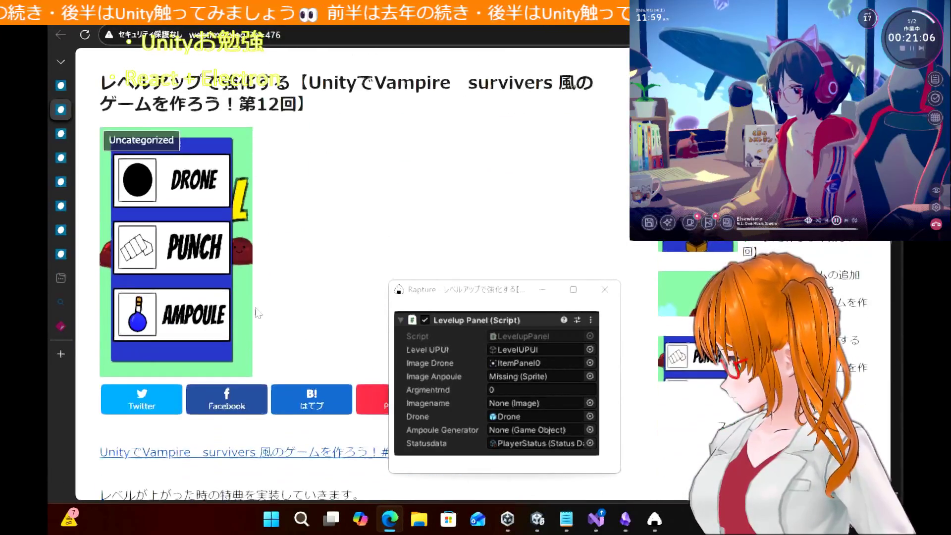
{"action": "scroll", "coordinate": [256, 312], "scroll_direction": "up", "scroll_amount": 1}
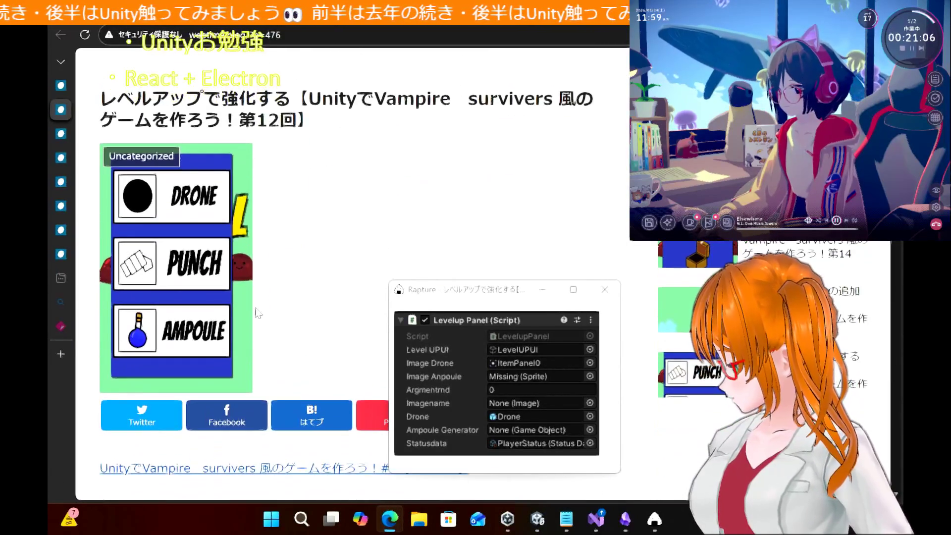
{"action": "right_click", "coordinate": [660, 530]}
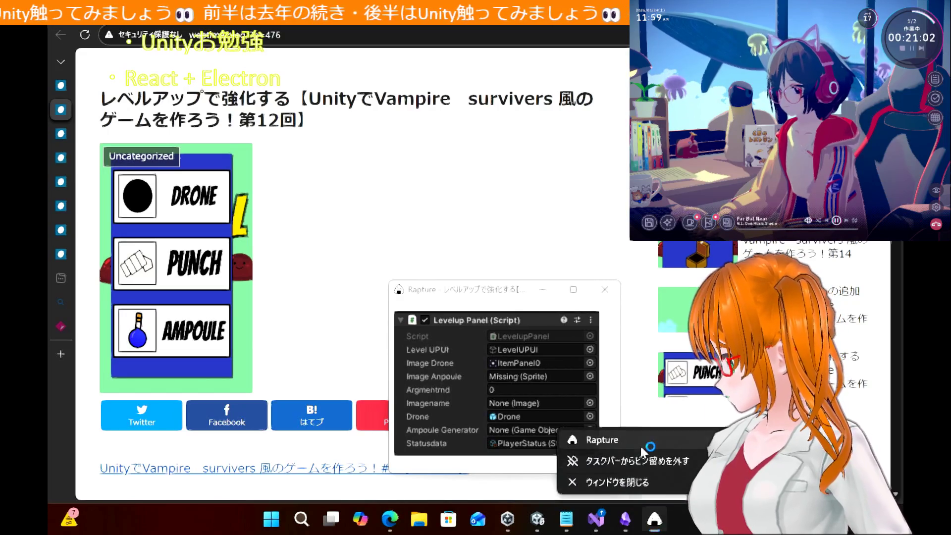
{"action": "left_click", "coordinate": [291, 302]}
{"action": "left_click_drag", "start_coordinate": [87, 124], "coordinate": [293, 394]}
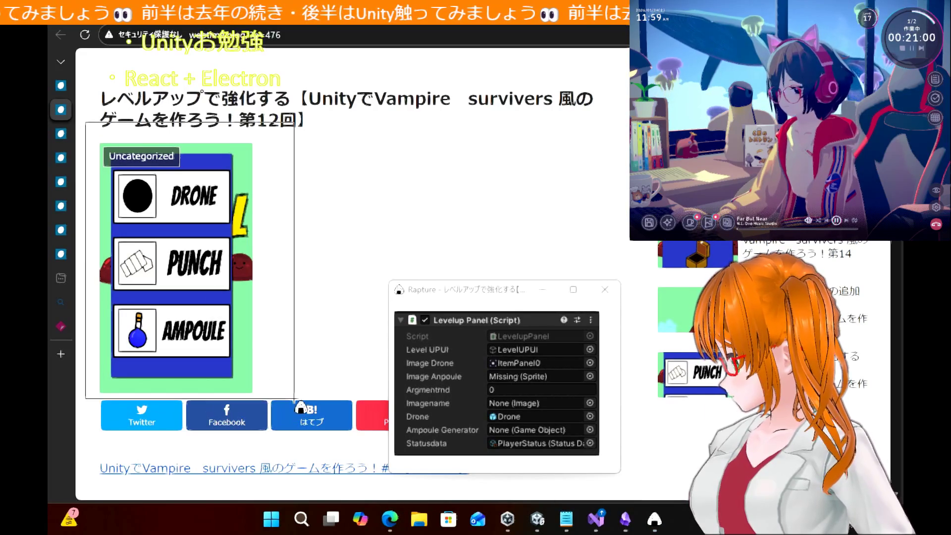
{"action": "mouse_move", "coordinate": [154, 130]}
{"action": "left_mouse_down"}
{"action": "mouse_move", "coordinate": [578, 187]}
{"action": "mouse_move", "coordinate": [742, 228]}
{"action": "mouse_move", "coordinate": [450, 205]}
{"action": "left_mouse_up"}
{"action": "left_click", "coordinate": [390, 520]}
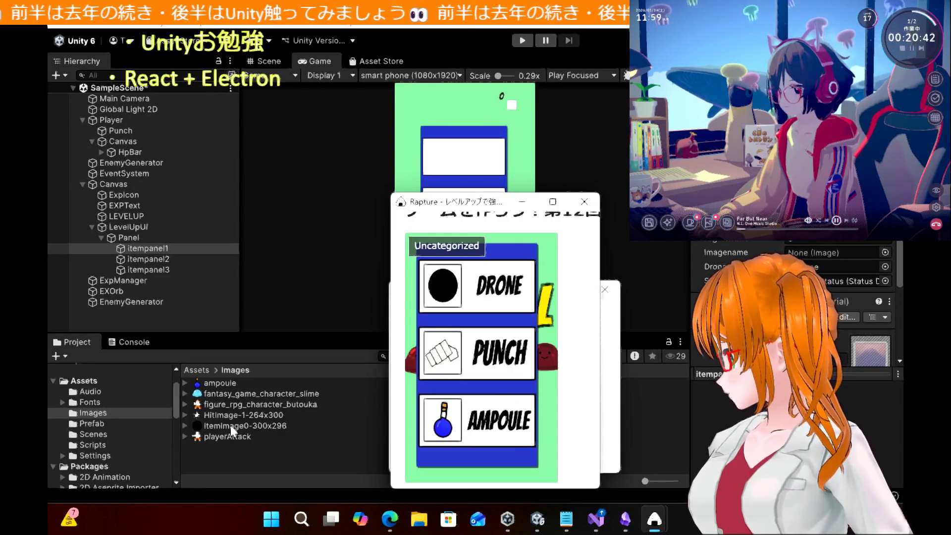
Assign the ItemImage0-300x296_0 sprite to itempanel1's Image field
{"action": "left_click_drag", "start_coordinate": [453, 204], "coordinate": [222, 200]}
{"action": "mouse_move", "coordinate": [222, 200]}
{"action": "left_mouse_down"}
{"action": "mouse_move", "coordinate": [448, 195]}
{"action": "mouse_move", "coordinate": [394, 194]}
{"action": "left_mouse_up"}
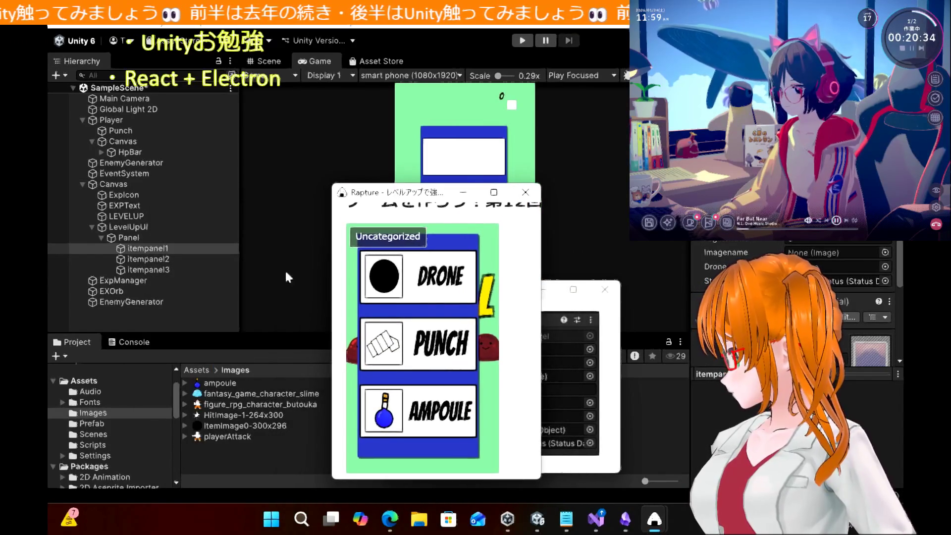
{"action": "left_click", "coordinate": [184, 427]}
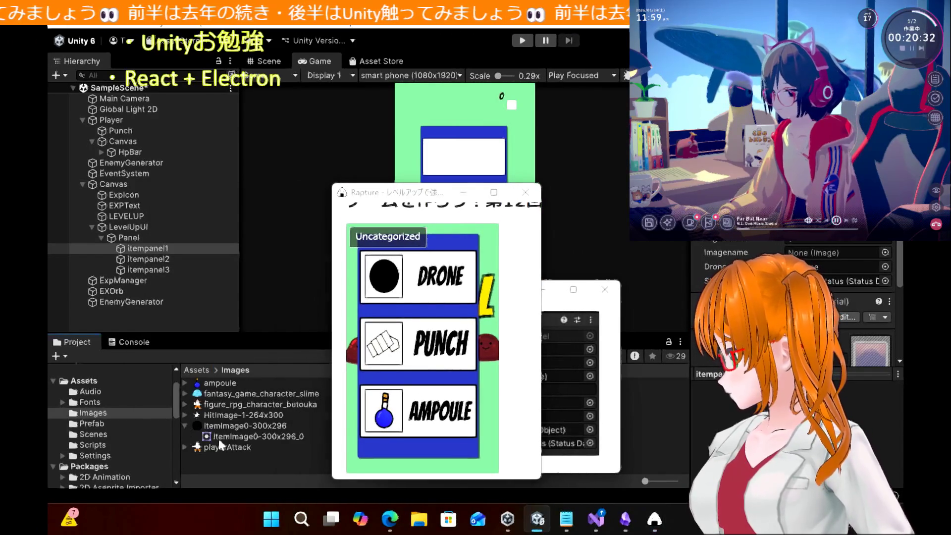
{"action": "left_click", "coordinate": [228, 438]}
{"action": "left_click_drag", "start_coordinate": [229, 438], "coordinate": [837, 252]}
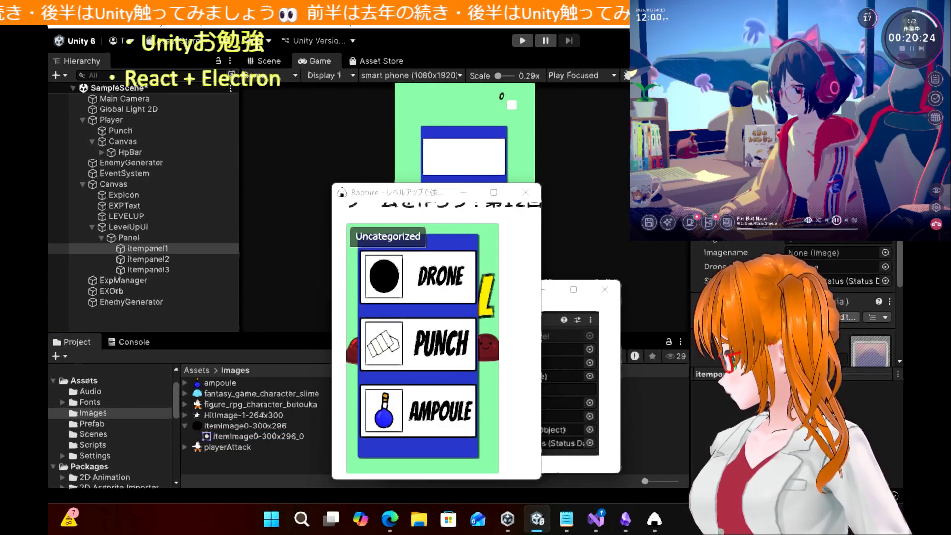
Check the sprite list without choosing, and compare itempanel1 and itempanel2 in the Hierarchy
{"action": "left_click", "coordinate": [577, 365]}
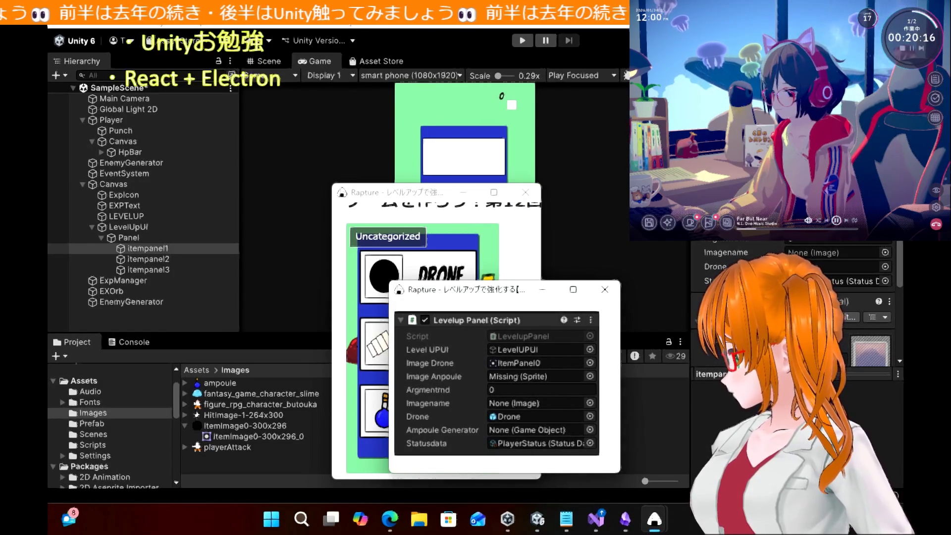
{"action": "left_click", "coordinate": [885, 224]}
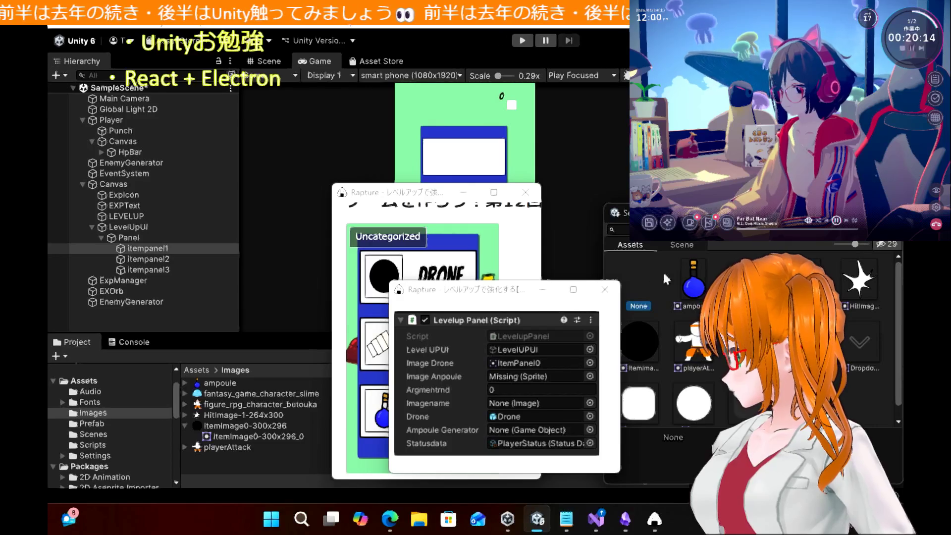
{"action": "key", "text": "Escape"}
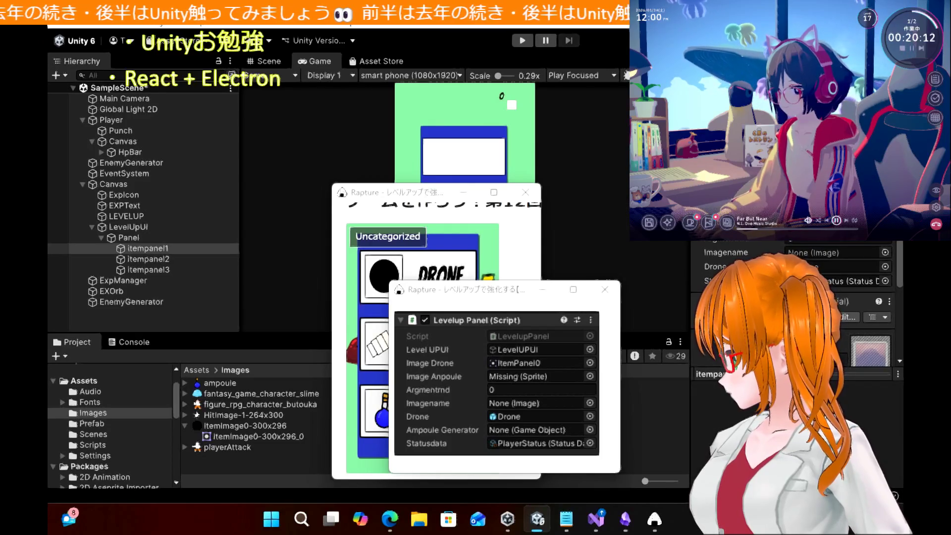
{"action": "left_click", "coordinate": [164, 259]}
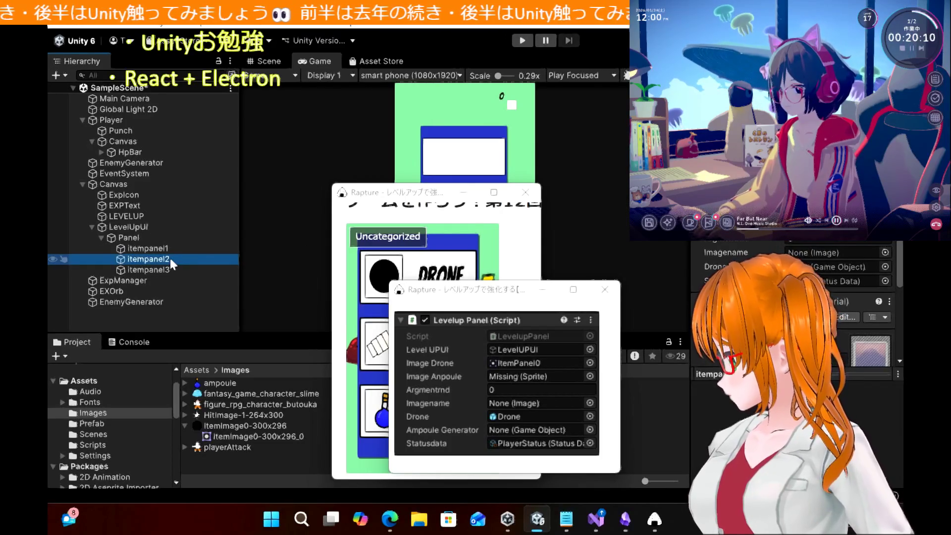
{"action": "left_click", "coordinate": [169, 260]}
{"action": "left_click", "coordinate": [167, 249]}
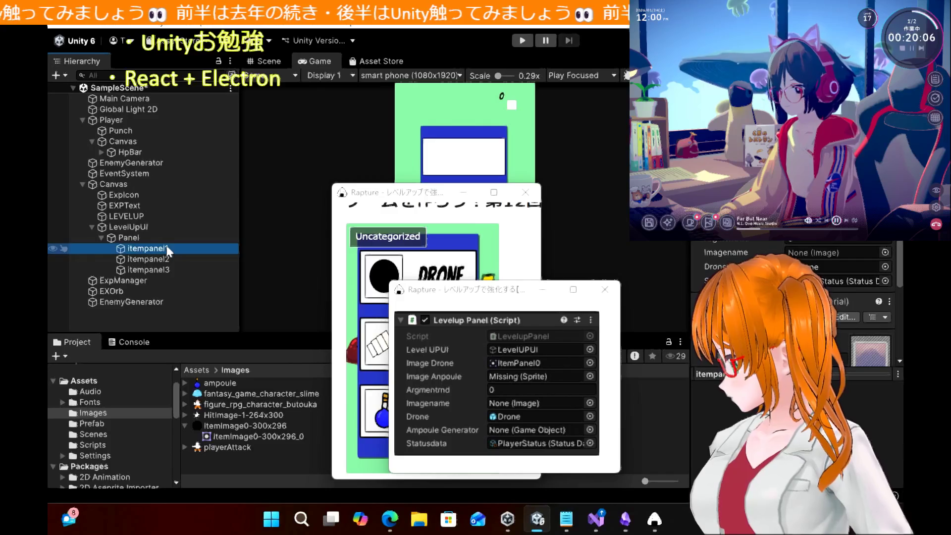
{"action": "left_click", "coordinate": [168, 259]}
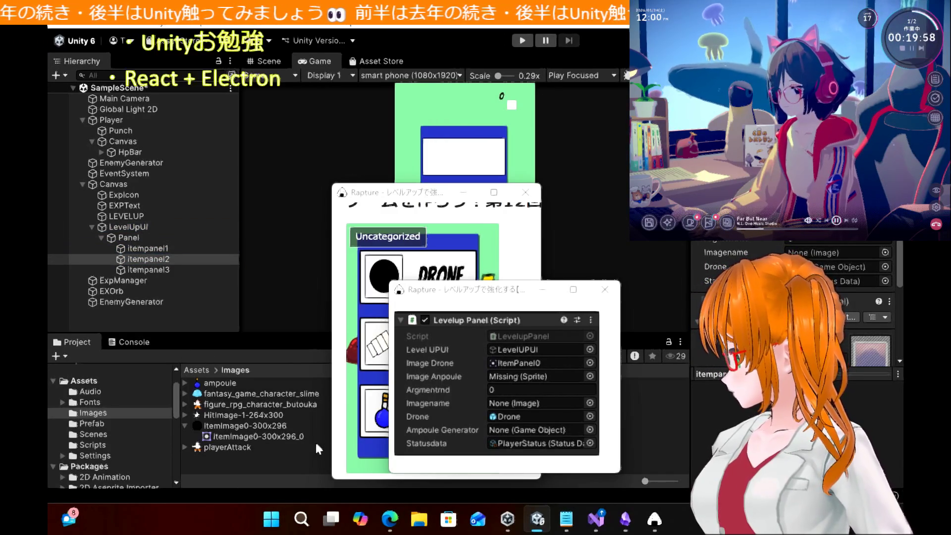
Link the Drone prefab to itempanel1's Drone field
{"action": "left_click", "coordinate": [101, 445]}
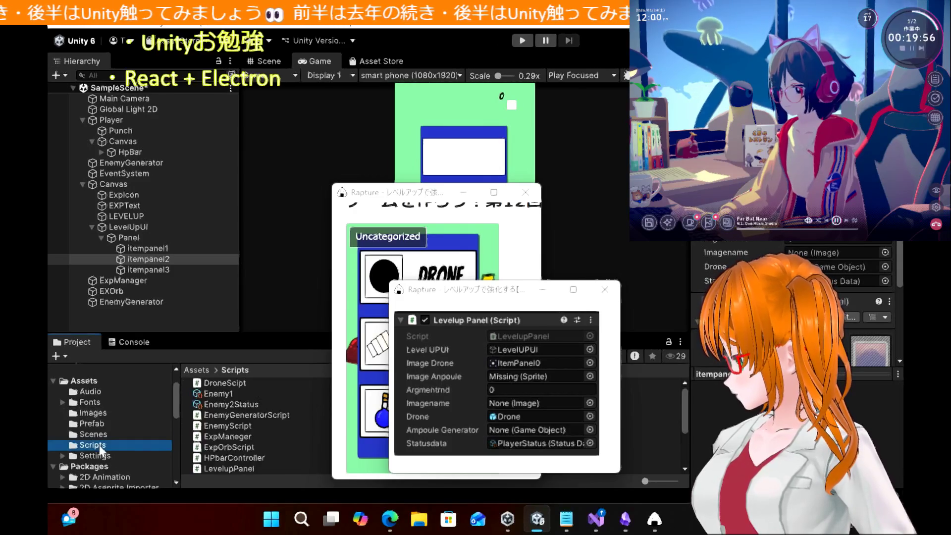
{"action": "scroll", "coordinate": [232, 436], "scroll_direction": "down", "scroll_amount": 3}
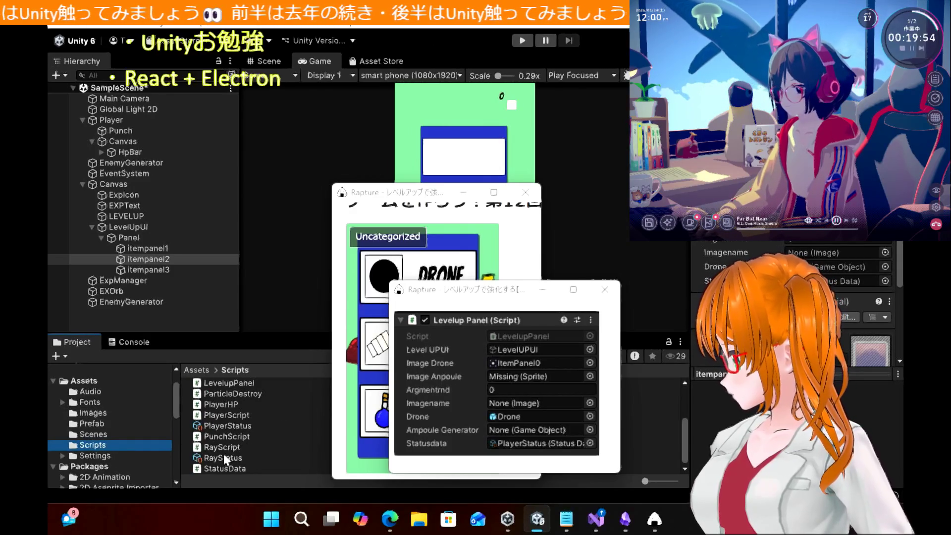
{"action": "left_click", "coordinate": [230, 427]}
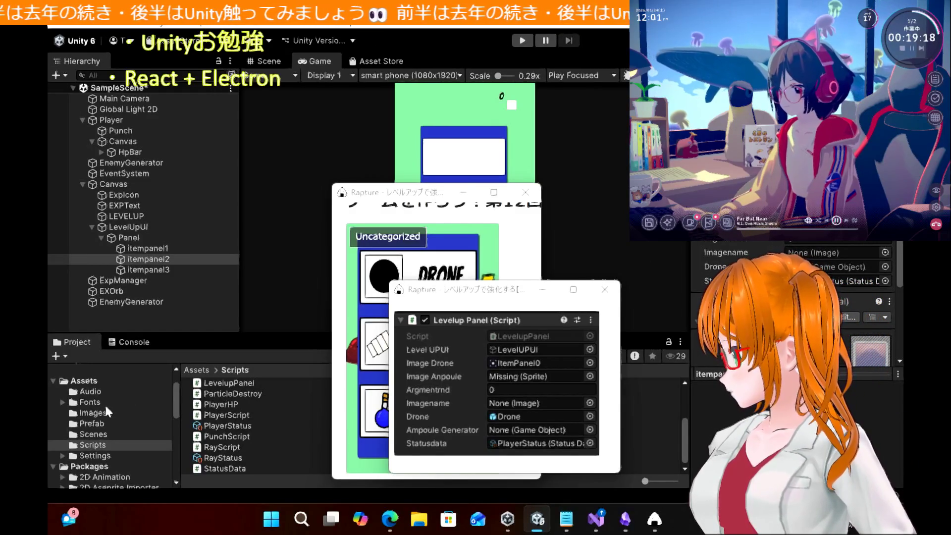
{"action": "left_click", "coordinate": [94, 413]}
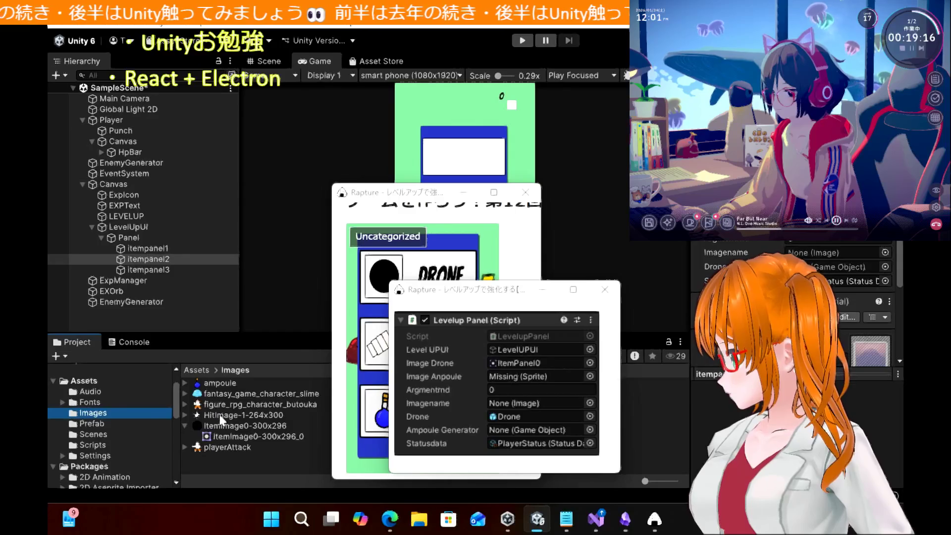
{"action": "left_click", "coordinate": [97, 425]}
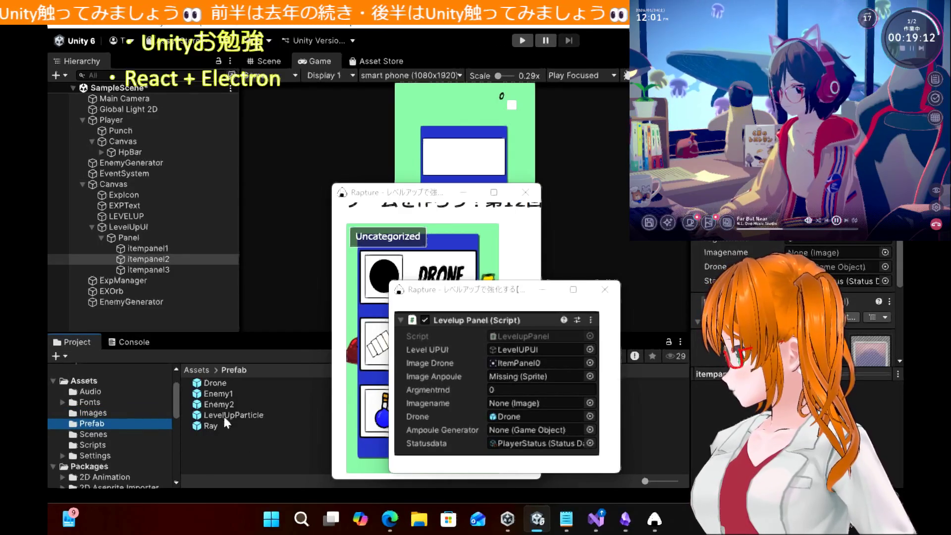
{"action": "mouse_move", "coordinate": [216, 384]}
{"action": "left_mouse_down"}
{"action": "mouse_move", "coordinate": [545, 337]}
{"action": "mouse_move", "coordinate": [841, 275]}
{"action": "left_mouse_up"}
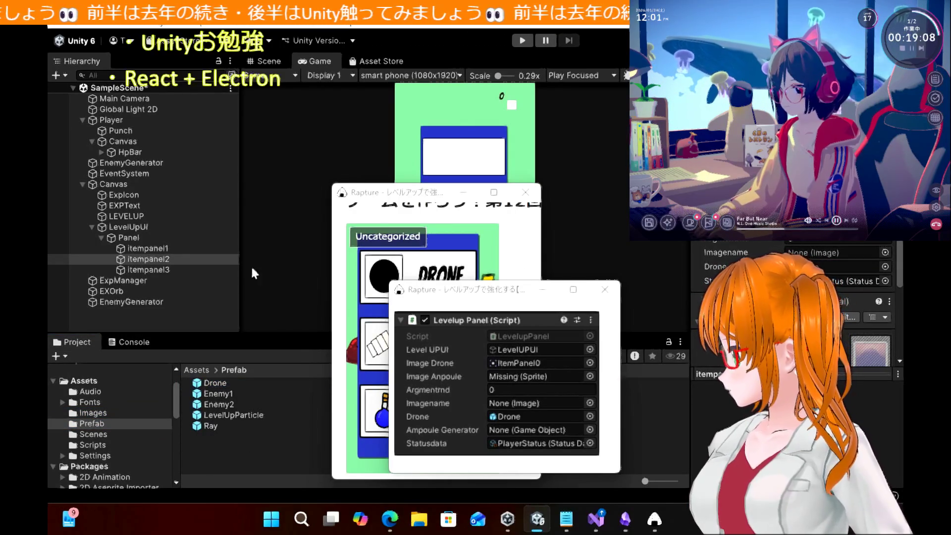
Select itempanel3 and bring up LevelupPanel.cs's Onclick code in Visual Studio
{"action": "left_click", "coordinate": [181, 271]}
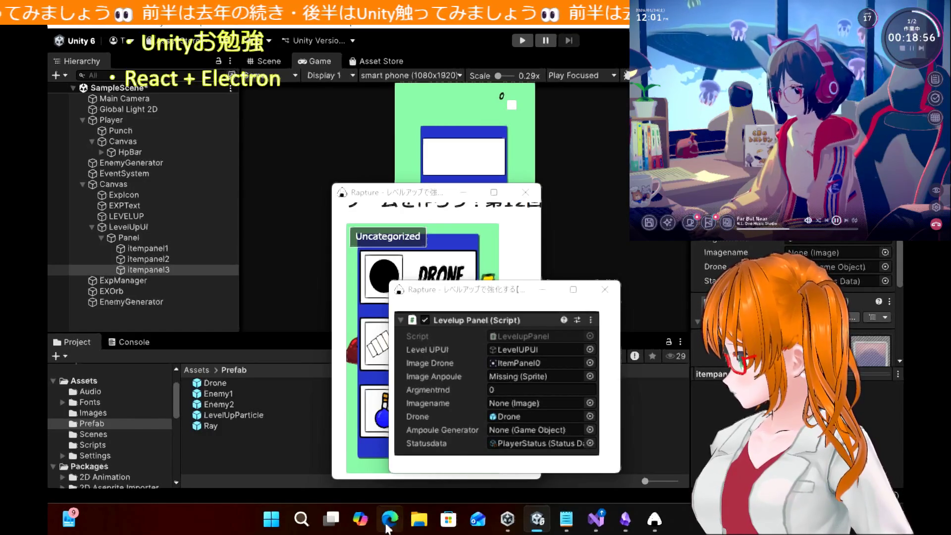
{"action": "mouse_move", "coordinate": [392, 523]}
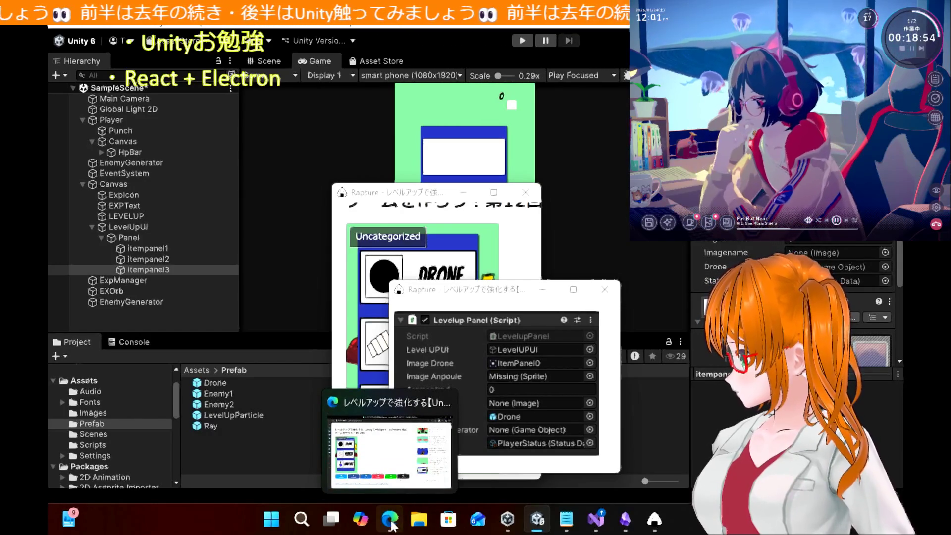
{"action": "mouse_move", "coordinate": [596, 519]}
{"action": "left_click", "coordinate": [603, 466]}
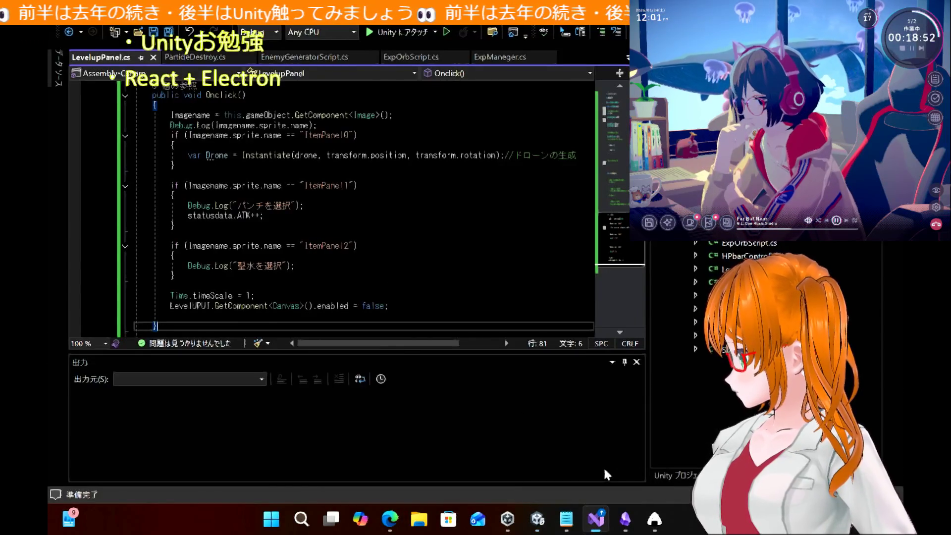
{"action": "scroll", "coordinate": [287, 160], "scroll_direction": "up", "scroll_amount": 1}
{"action": "scroll", "coordinate": [287, 160], "scroll_direction": "up", "scroll_amount": 10}
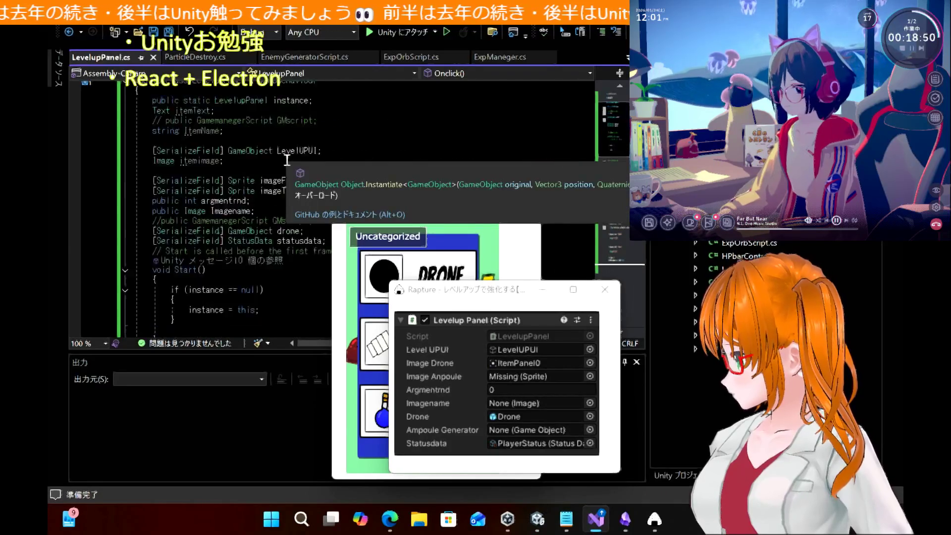
{"action": "scroll", "coordinate": [194, 194], "scroll_direction": "down", "scroll_amount": 2}
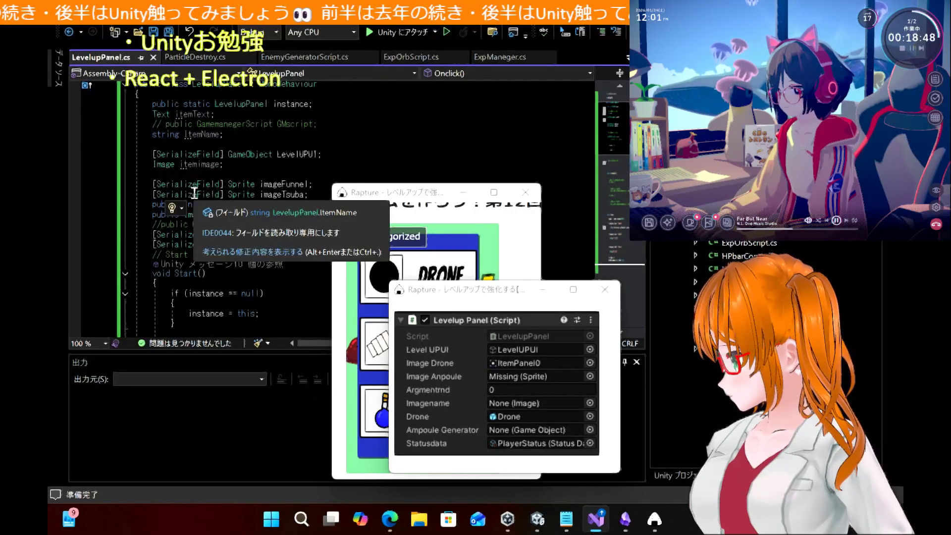
{"action": "triple_click", "coordinate": [294, 184]}
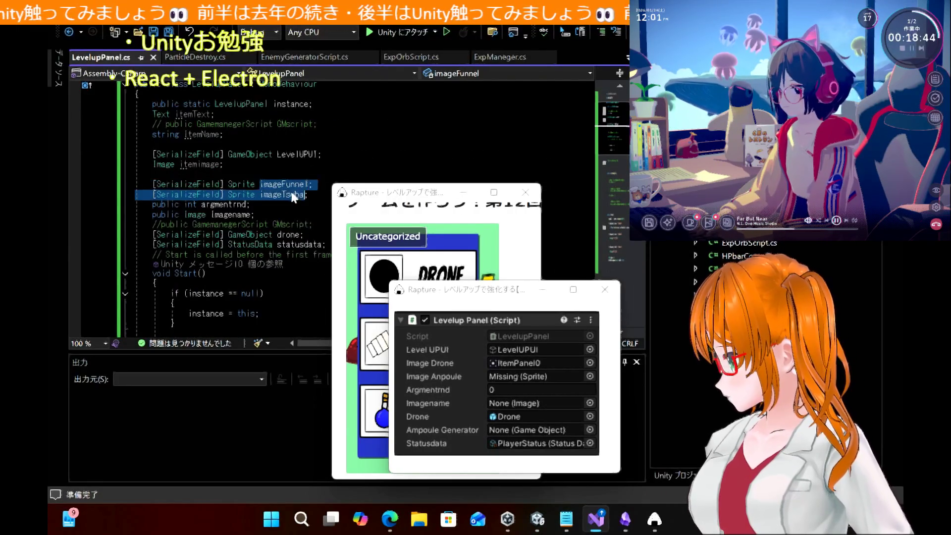
{"action": "double_click", "coordinate": [281, 195]}
{"action": "scroll", "coordinate": [280, 195], "scroll_direction": "down", "scroll_amount": 1}
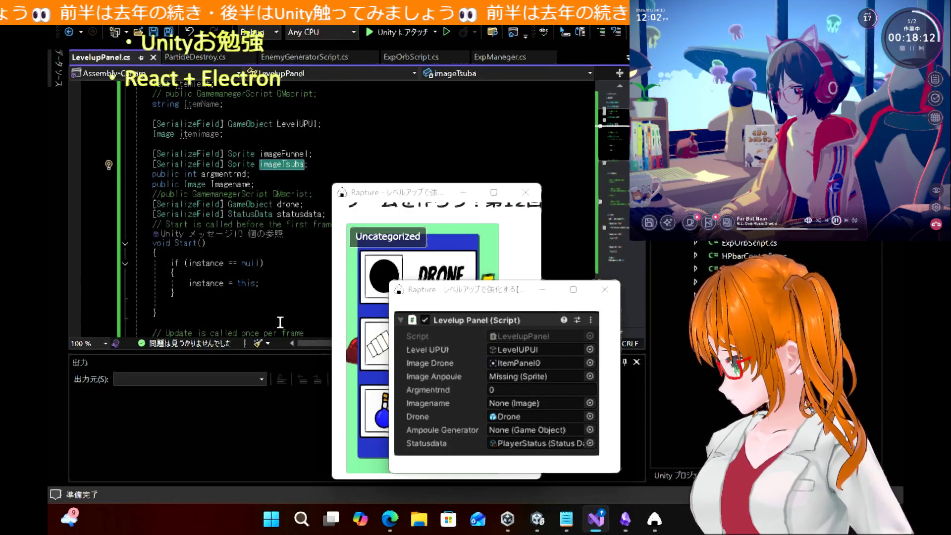
{"action": "left_click", "coordinate": [300, 204]}
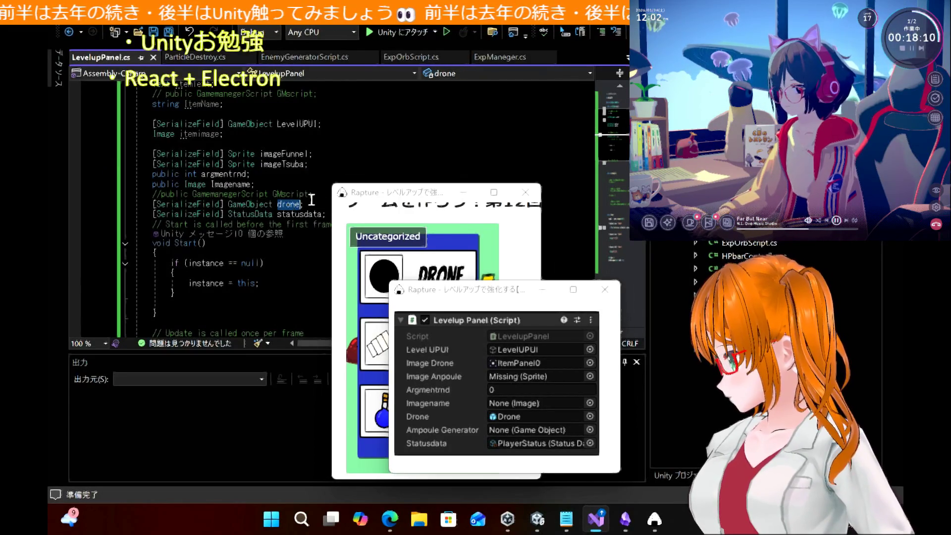
{"action": "left_click", "coordinate": [384, 200]}
{"action": "mouse_move", "coordinate": [383, 198]}
{"action": "left_mouse_down"}
{"action": "mouse_move", "coordinate": [698, 285]}
{"action": "mouse_move", "coordinate": [629, 288]}
{"action": "mouse_move", "coordinate": [364, 211]}
{"action": "mouse_move", "coordinate": [446, 218]}
{"action": "mouse_move", "coordinate": [486, 233]}
{"action": "mouse_move", "coordinate": [429, 217]}
{"action": "left_mouse_up"}
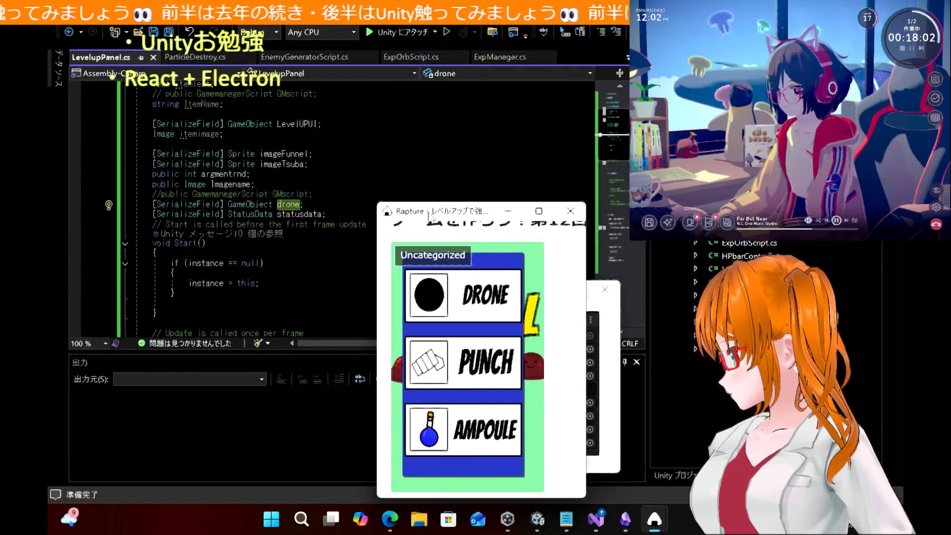
{"action": "left_click", "coordinate": [390, 520]}
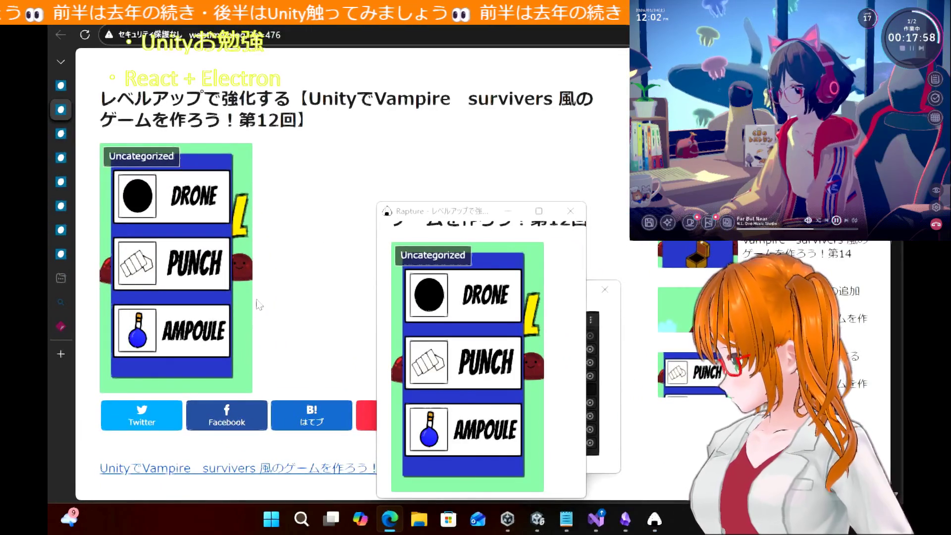
{"action": "scroll", "coordinate": [257, 305], "scroll_direction": "down", "scroll_amount": 10}
{"action": "scroll", "coordinate": [257, 304], "scroll_direction": "down", "scroll_amount": 20}
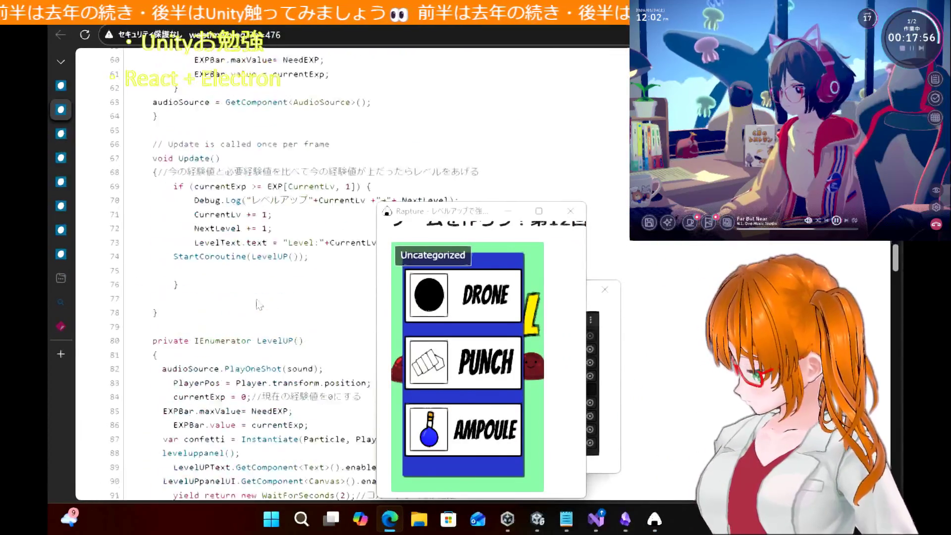
{"action": "scroll", "coordinate": [257, 305], "scroll_direction": "down", "scroll_amount": 15}
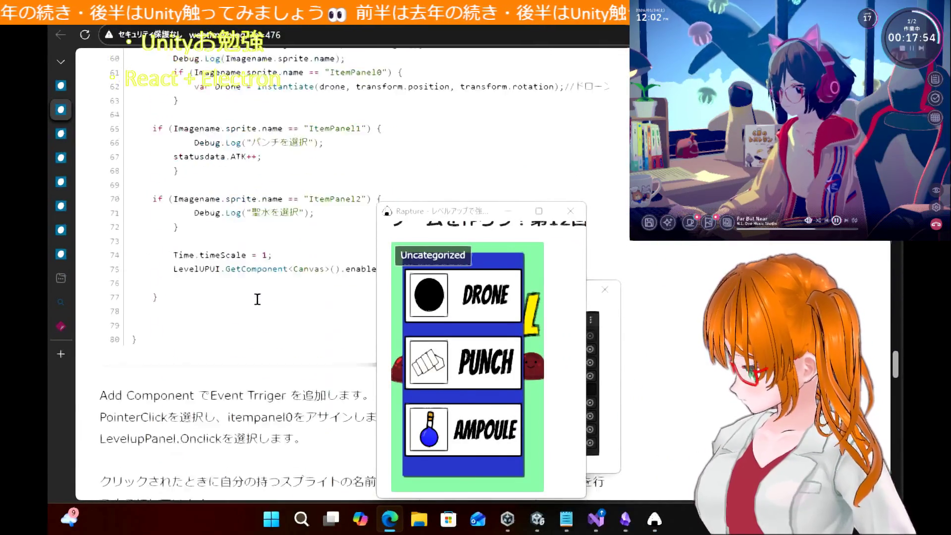
{"action": "left_click_drag", "start_coordinate": [447, 220], "coordinate": [700, 209]}
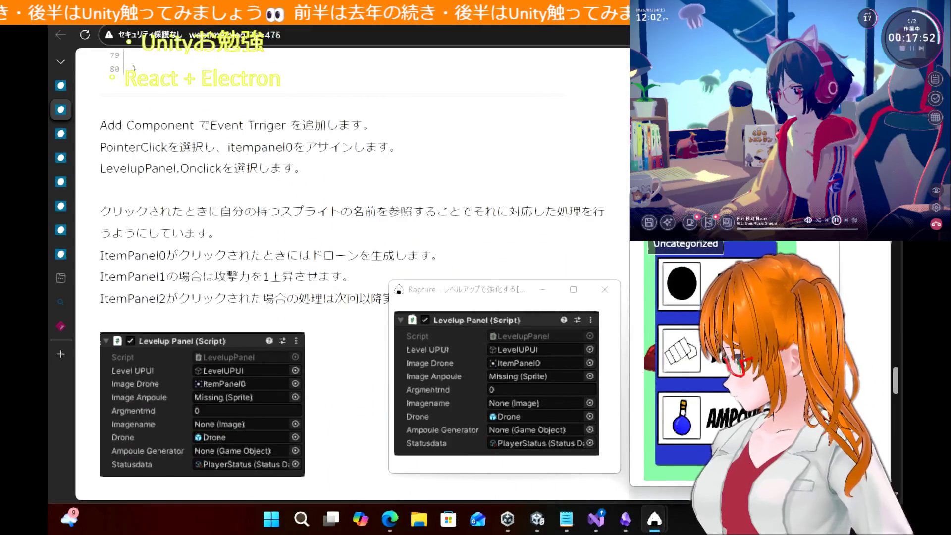
{"action": "scroll", "coordinate": [204, 244], "scroll_direction": "down", "scroll_amount": 2}
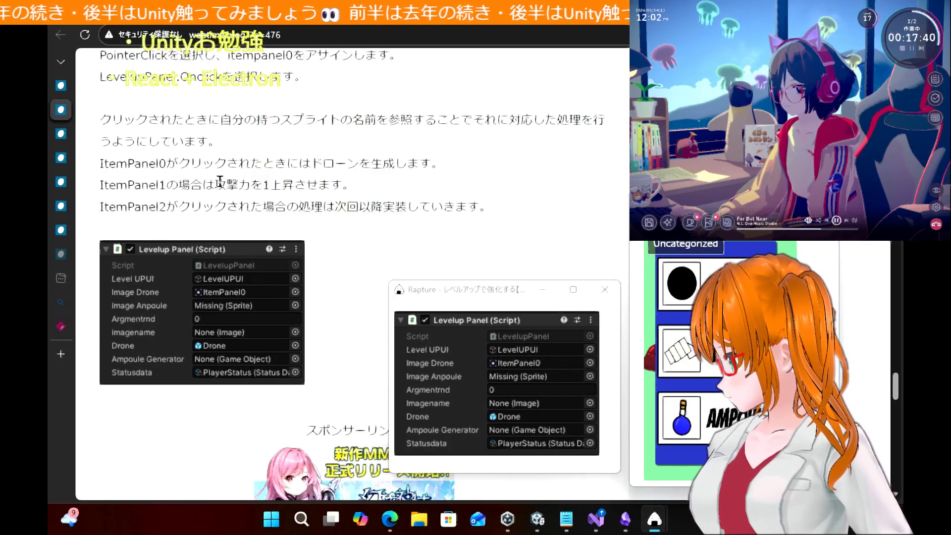
{"action": "mouse_move", "coordinate": [179, 167]}
{"action": "left_mouse_down"}
{"action": "mouse_move", "coordinate": [543, 193]}
{"action": "mouse_move", "coordinate": [508, 166]}
{"action": "left_mouse_up"}
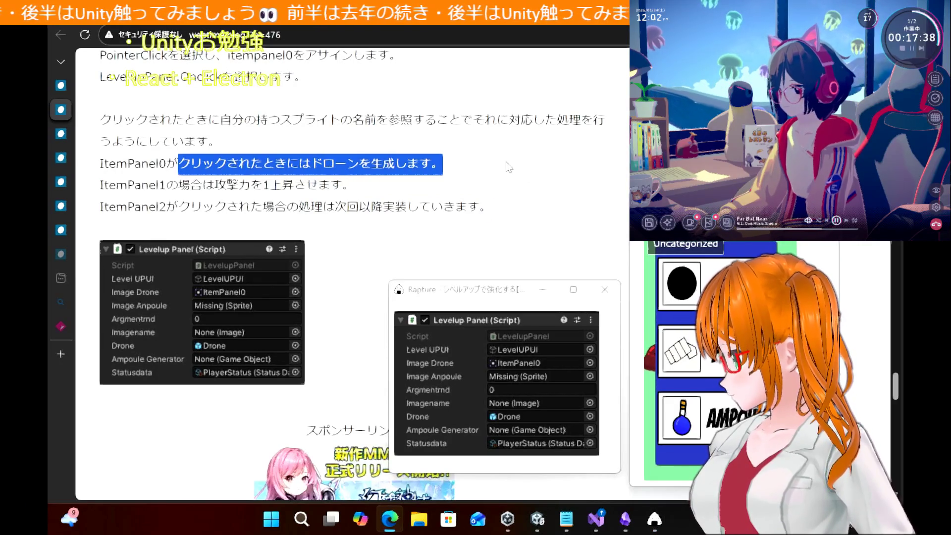
{"action": "left_click", "coordinate": [351, 215]}
{"action": "scroll", "coordinate": [351, 214], "scroll_direction": "up", "scroll_amount": 15}
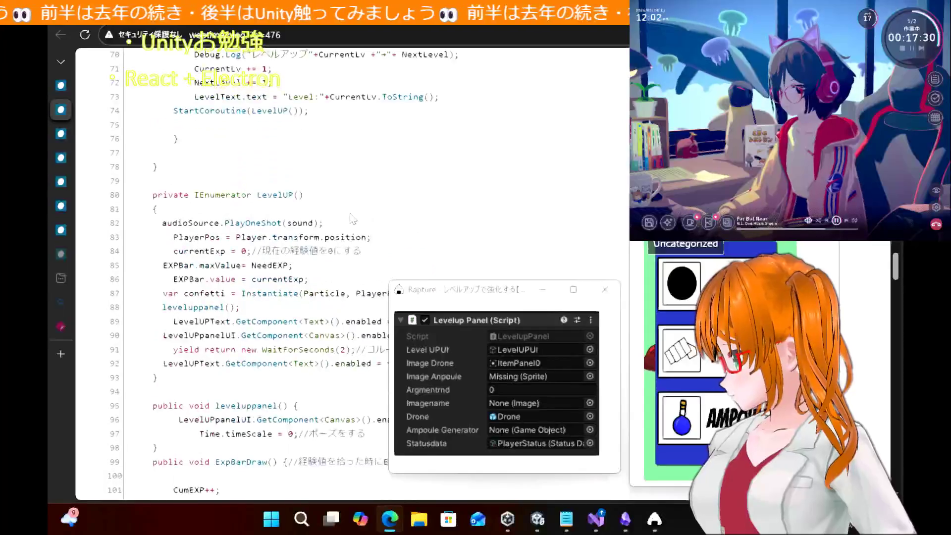
{"action": "scroll", "coordinate": [350, 215], "scroll_direction": "down", "scroll_amount": 10}
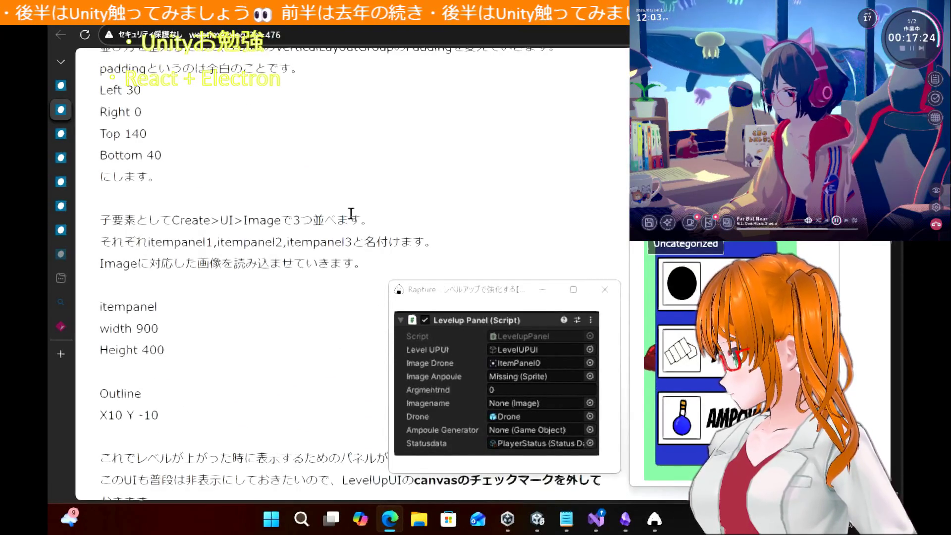
{"action": "scroll", "coordinate": [351, 214], "scroll_direction": "up", "scroll_amount": 10}
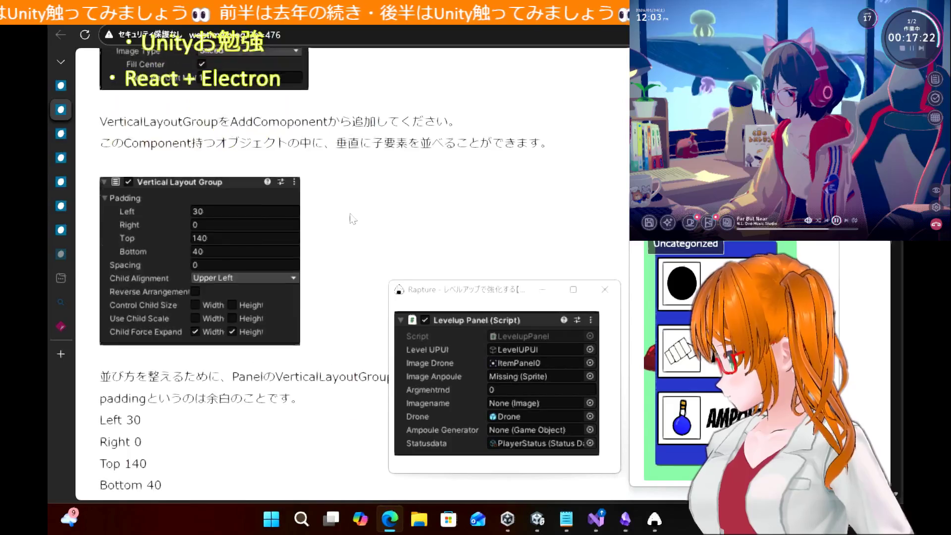
{"action": "scroll", "coordinate": [352, 218], "scroll_direction": "up", "scroll_amount": 20}
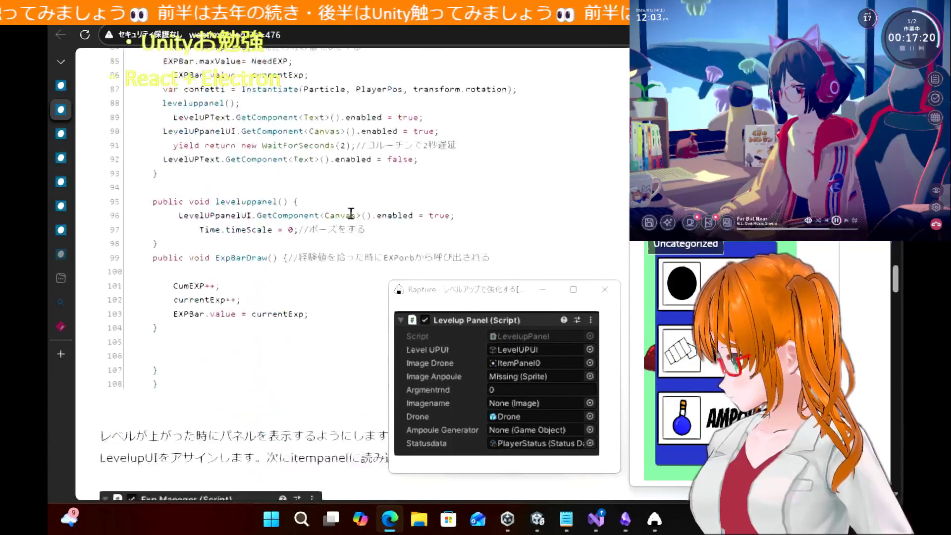
{"action": "scroll", "coordinate": [353, 219], "scroll_direction": "up", "scroll_amount": 15}
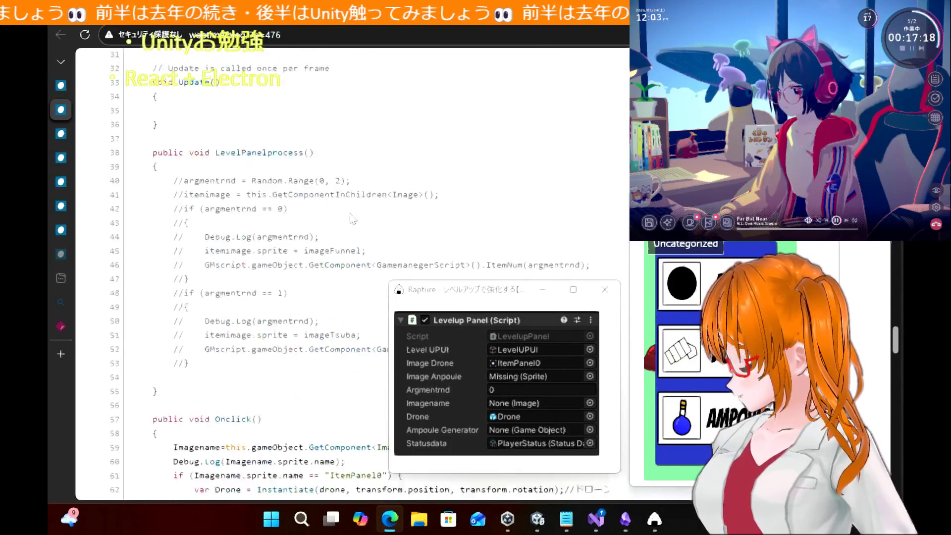
{"action": "scroll", "coordinate": [351, 219], "scroll_direction": "down", "scroll_amount": 20}
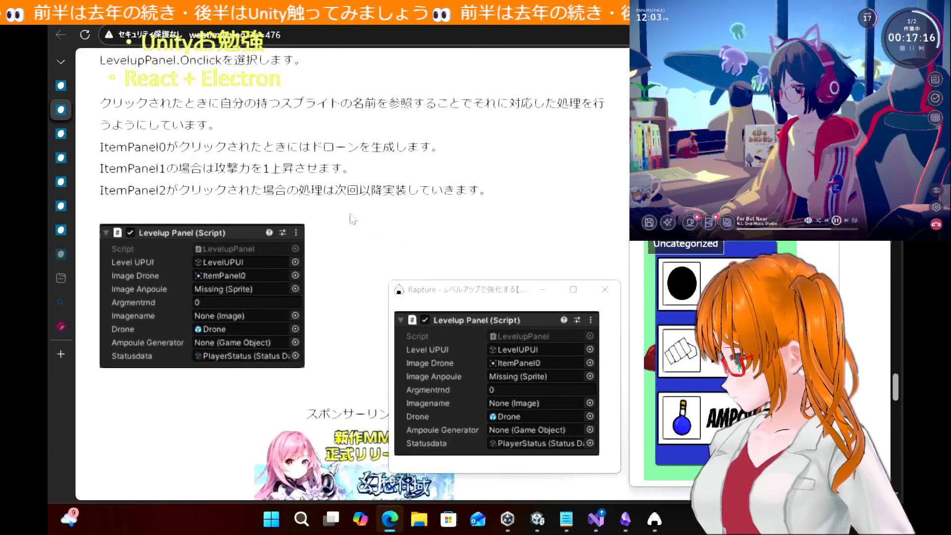
{"action": "left_click", "coordinate": [596, 519]}
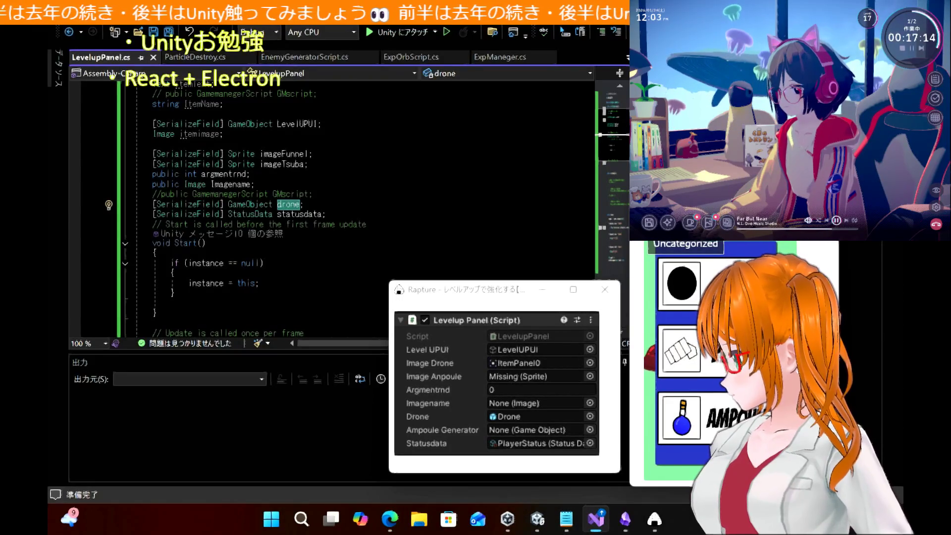
Move the item card screenshot aside and inspect itempanel1, itempanel2 and itempanel3 in Unity
{"action": "left_click", "coordinate": [655, 519]}
{"action": "left_click_drag", "start_coordinate": [640, 206], "coordinate": [466, 224]}
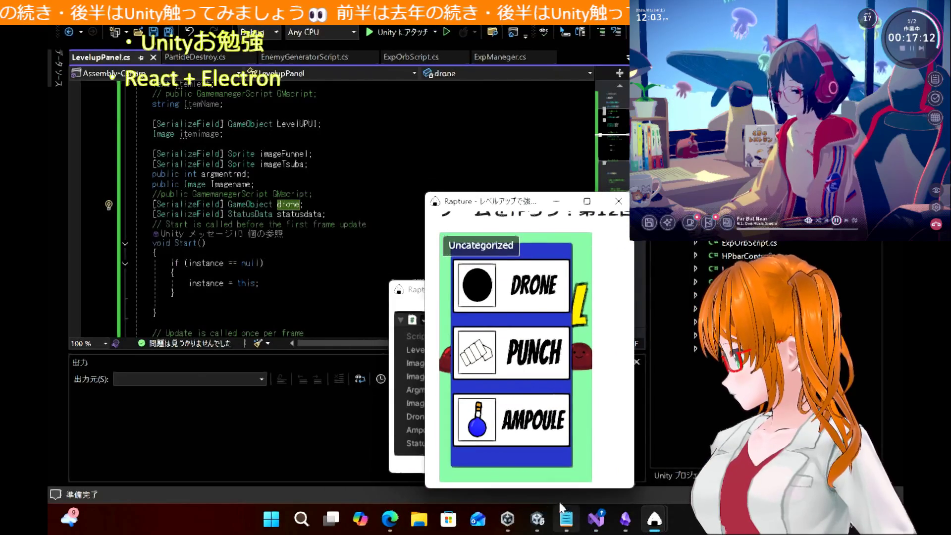
{"action": "left_click", "coordinate": [537, 519]}
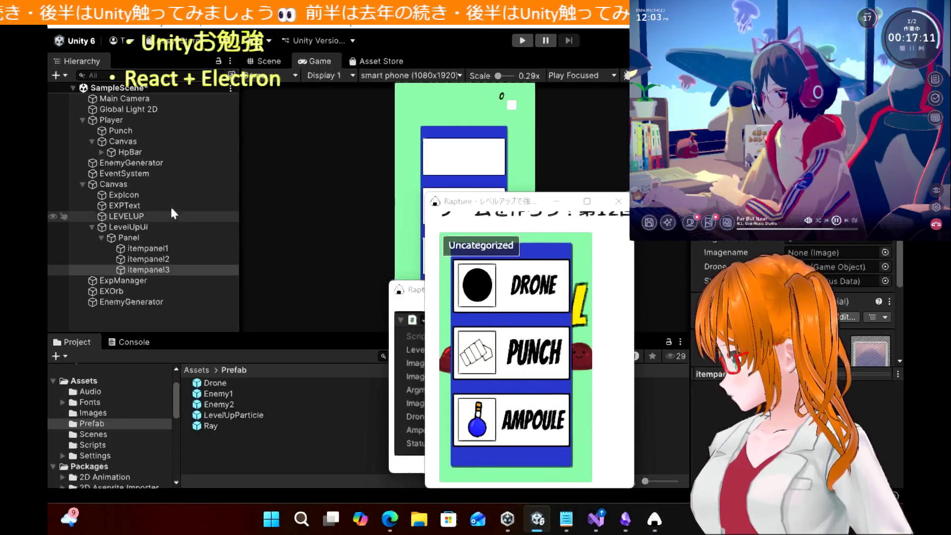
{"action": "left_click", "coordinate": [152, 248]}
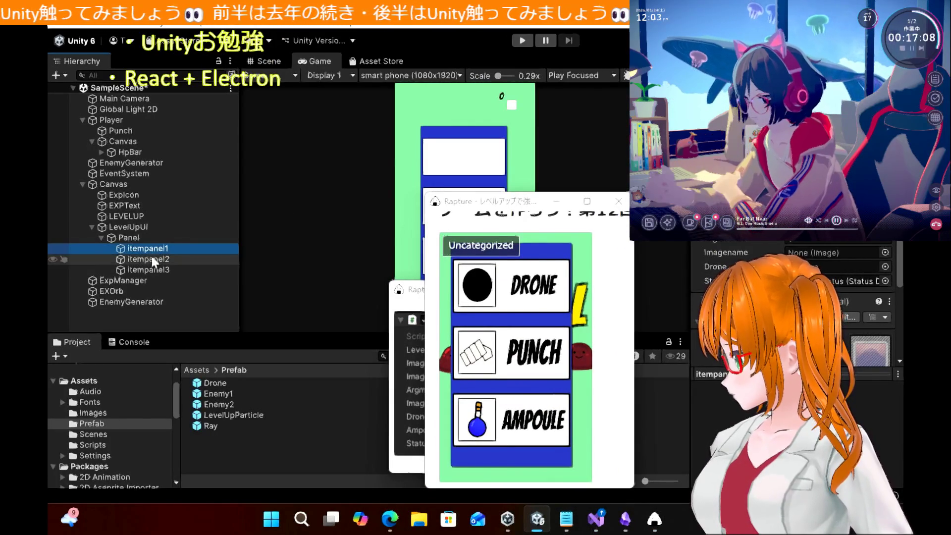
{"action": "left_click", "coordinate": [153, 259]}
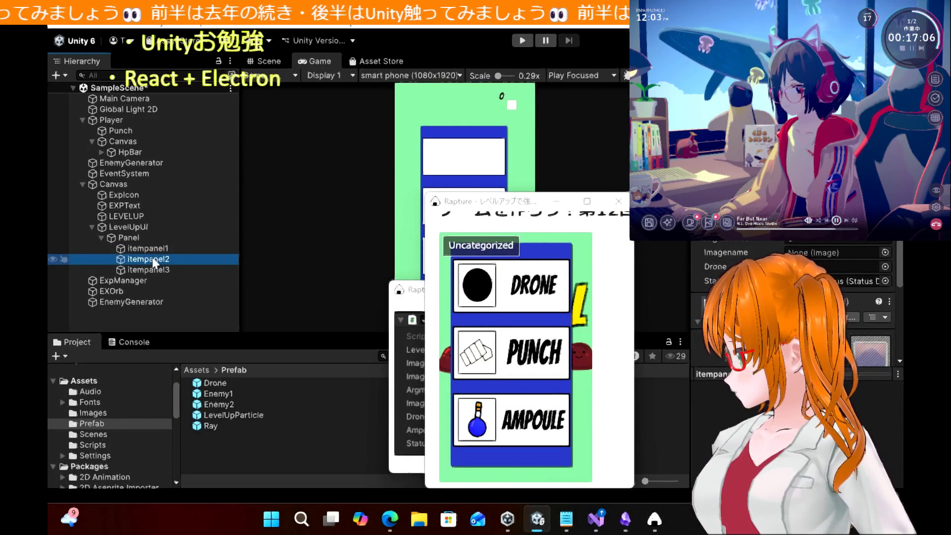
{"action": "left_click", "coordinate": [153, 269]}
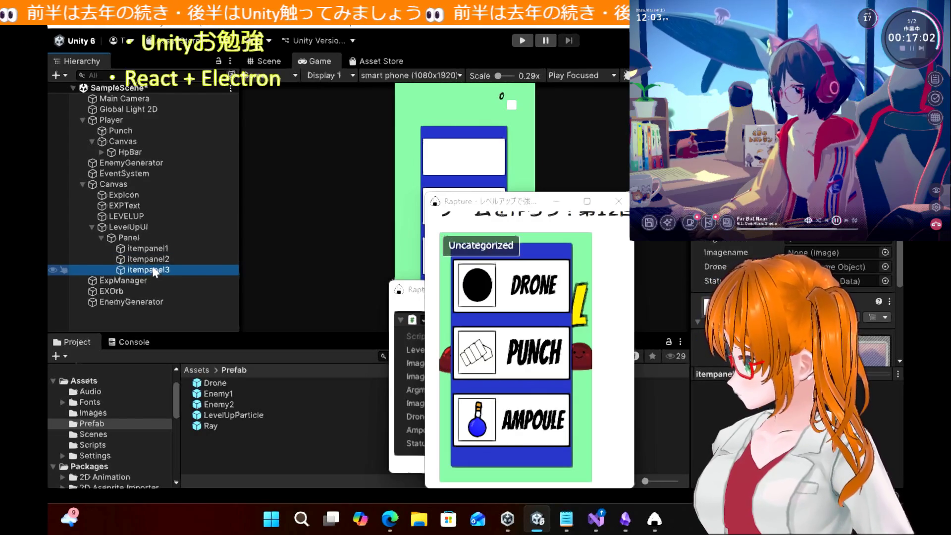
Review the level-up Panel's Inspector components, then itempanel1's settings
{"action": "left_click", "coordinate": [146, 237]}
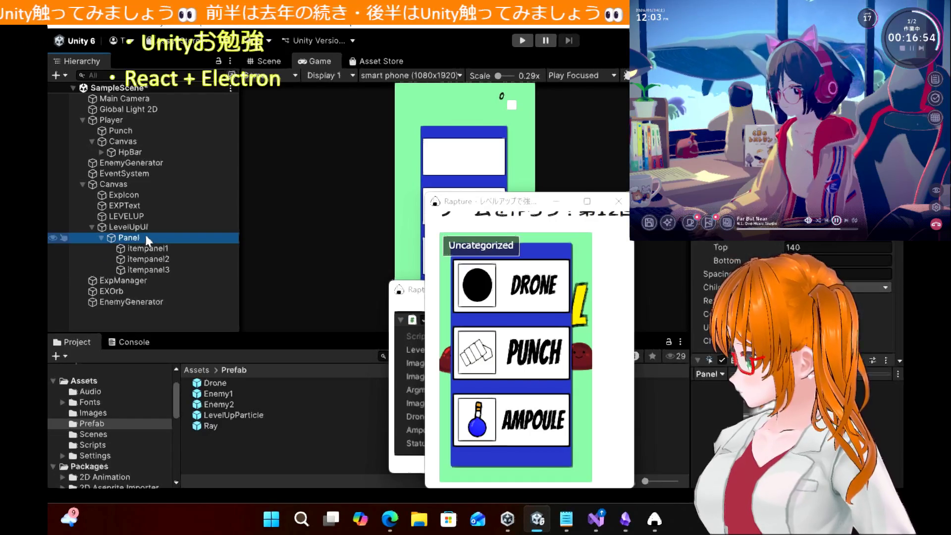
{"action": "scroll", "coordinate": [761, 256], "scroll_direction": "down", "scroll_amount": 5}
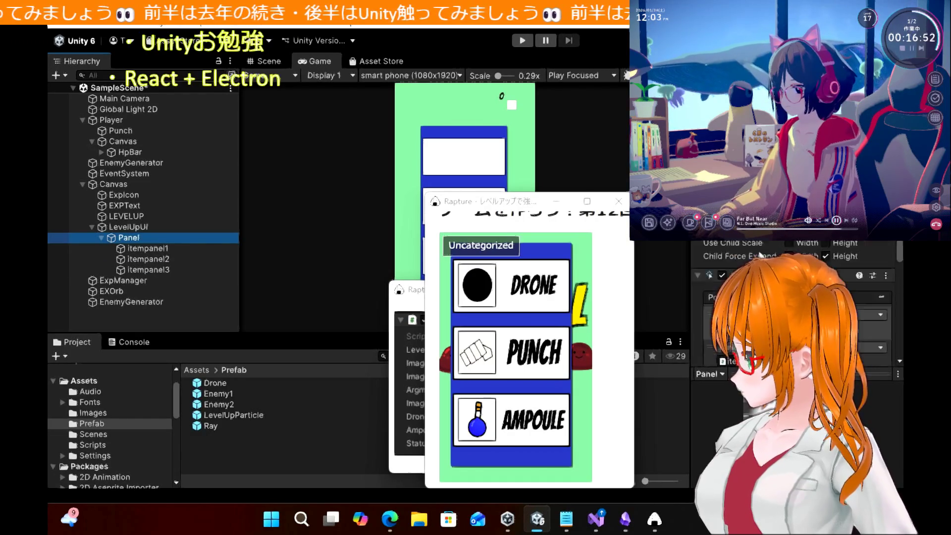
{"action": "scroll", "coordinate": [760, 255], "scroll_direction": "up", "scroll_amount": 2}
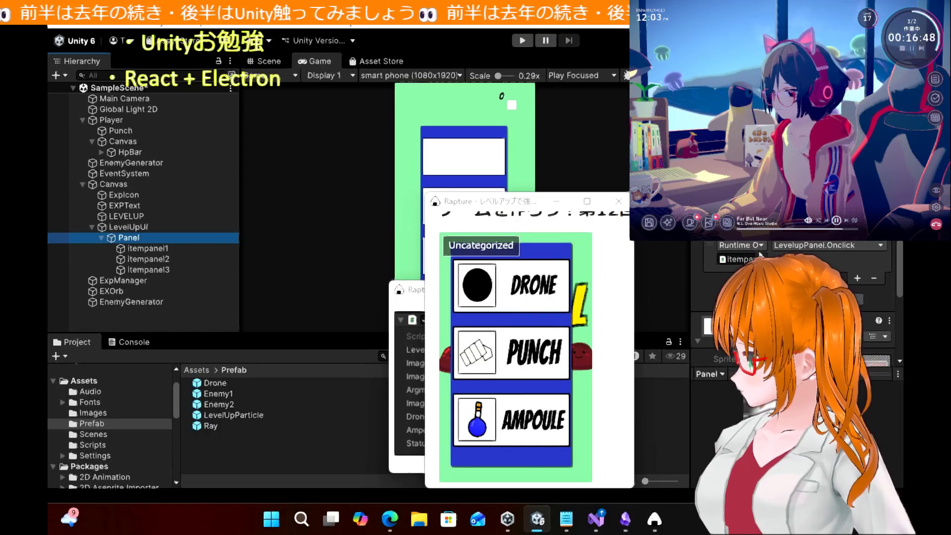
{"action": "left_click", "coordinate": [179, 248]}
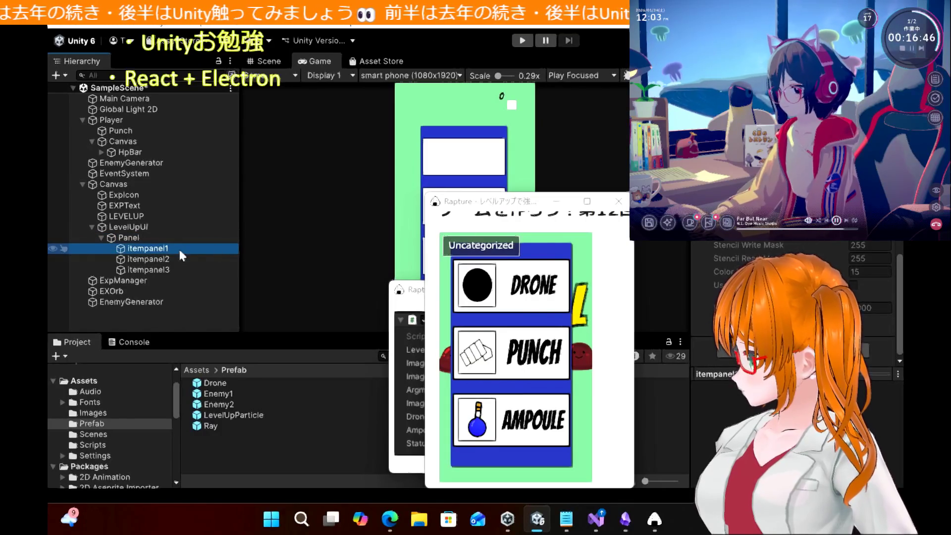
{"action": "scroll", "coordinate": [792, 298], "scroll_direction": "up", "scroll_amount": 5}
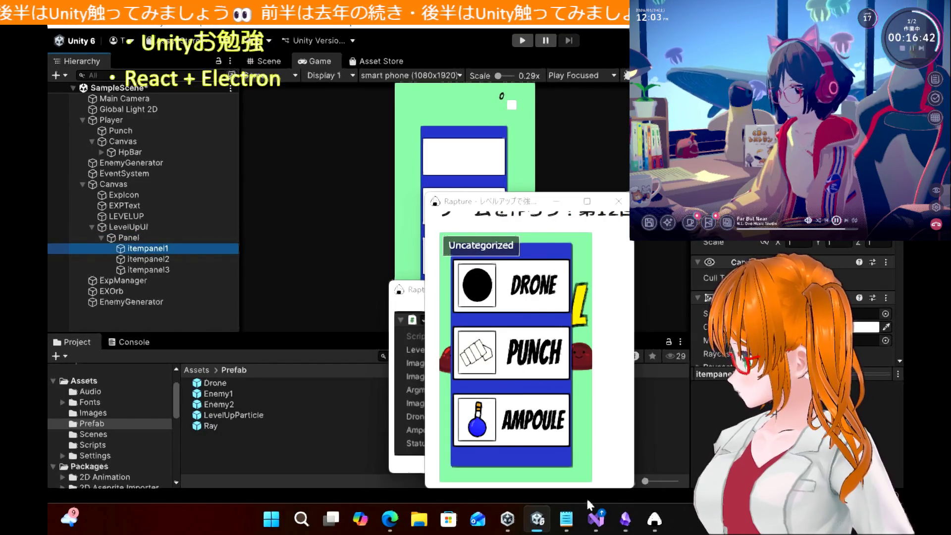
{"action": "scroll", "coordinate": [777, 246], "scroll_direction": "down", "scroll_amount": 5}
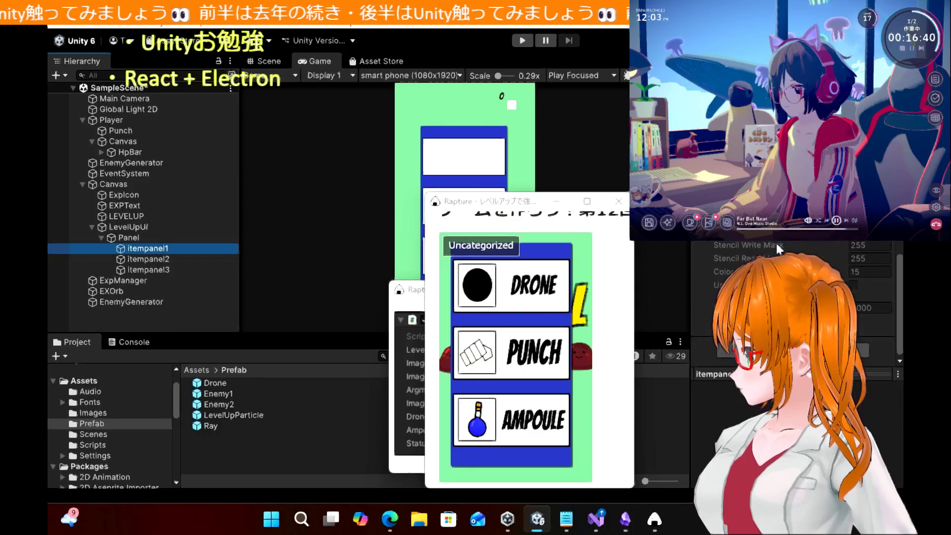
{"action": "scroll", "coordinate": [777, 243], "scroll_direction": "up", "scroll_amount": 5}
Re-examine the Panel's components and select itempanel1 before switching to the code editor
{"action": "left_click", "coordinate": [139, 237]}
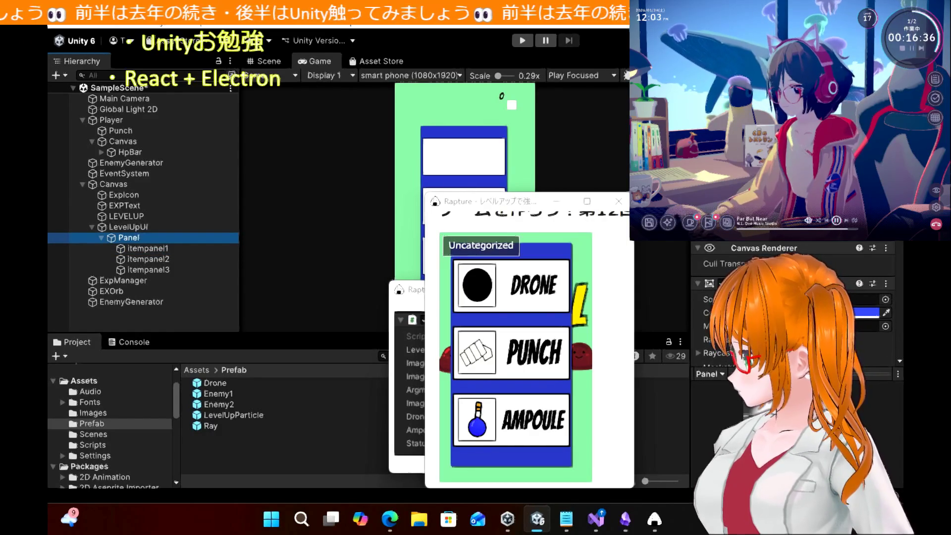
{"action": "scroll", "coordinate": [793, 297], "scroll_direction": "down", "scroll_amount": 5}
{"action": "scroll", "coordinate": [793, 278], "scroll_direction": "down", "scroll_amount": 5}
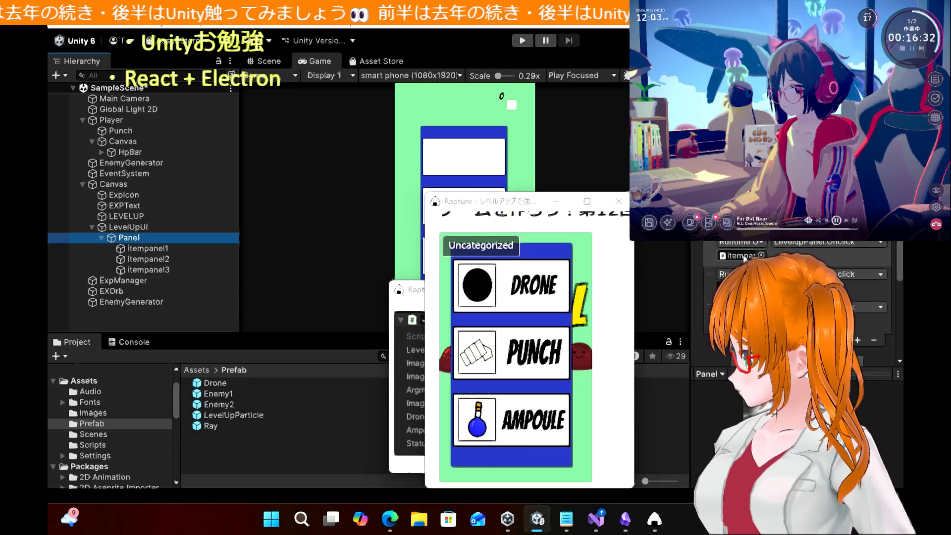
{"action": "scroll", "coordinate": [742, 260], "scroll_direction": "down", "scroll_amount": 6}
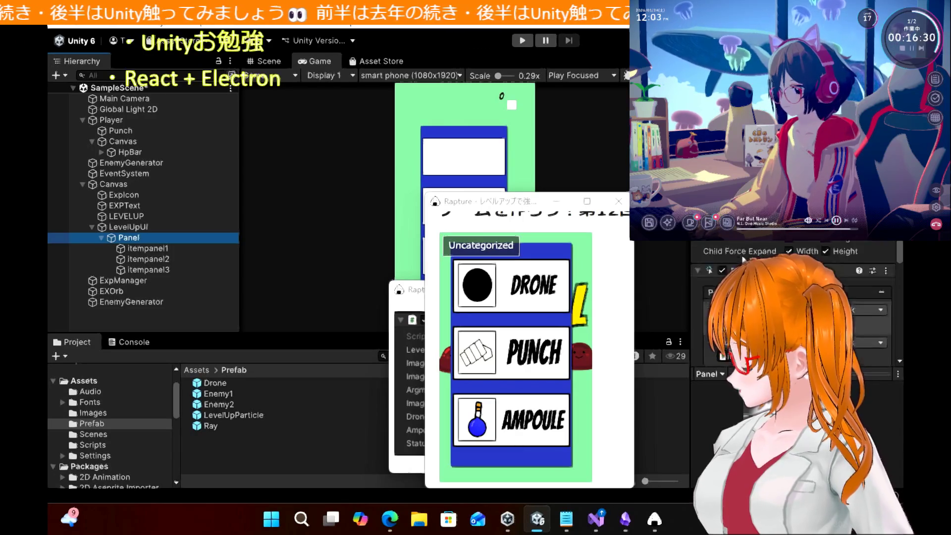
{"action": "scroll", "coordinate": [743, 260], "scroll_direction": "up", "scroll_amount": 4}
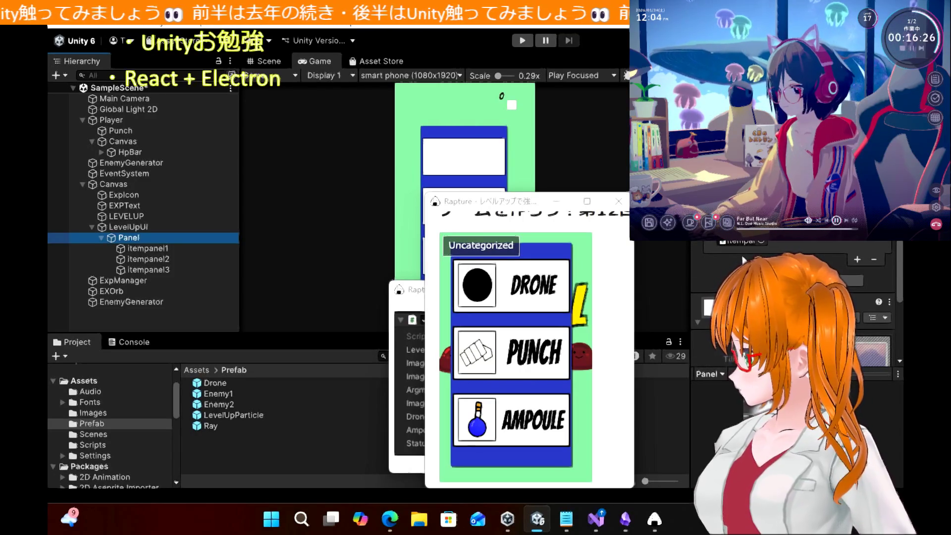
{"action": "scroll", "coordinate": [744, 259], "scroll_direction": "down", "scroll_amount": 5}
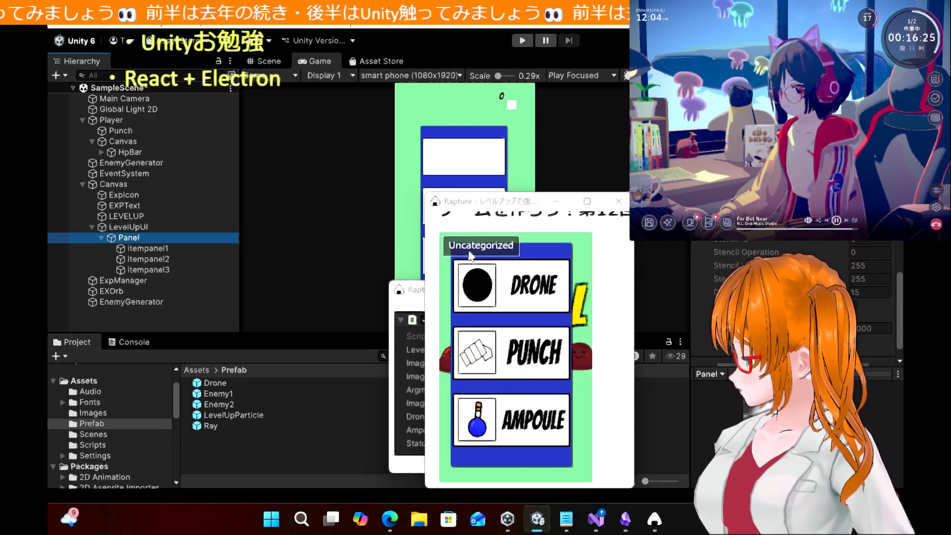
{"action": "left_click", "coordinate": [162, 249]}
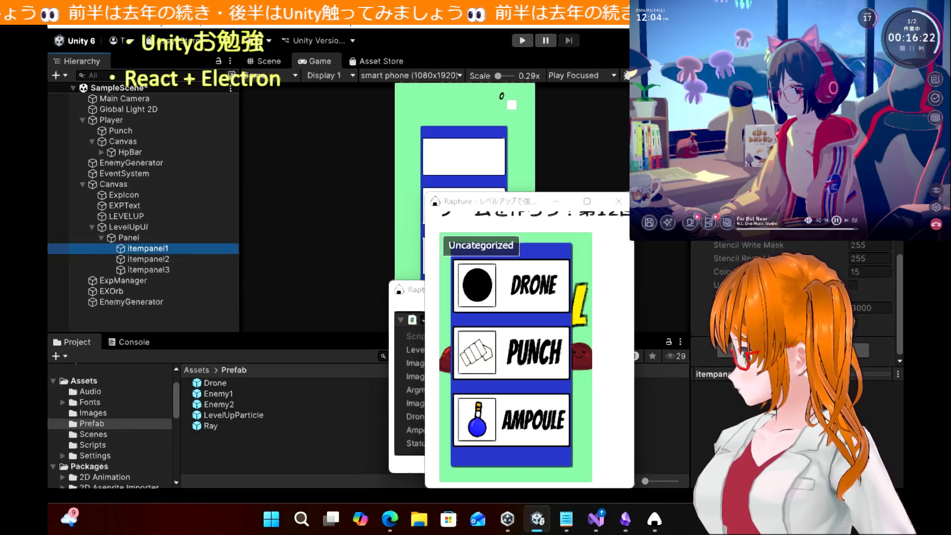
{"action": "left_click", "coordinate": [604, 528]}
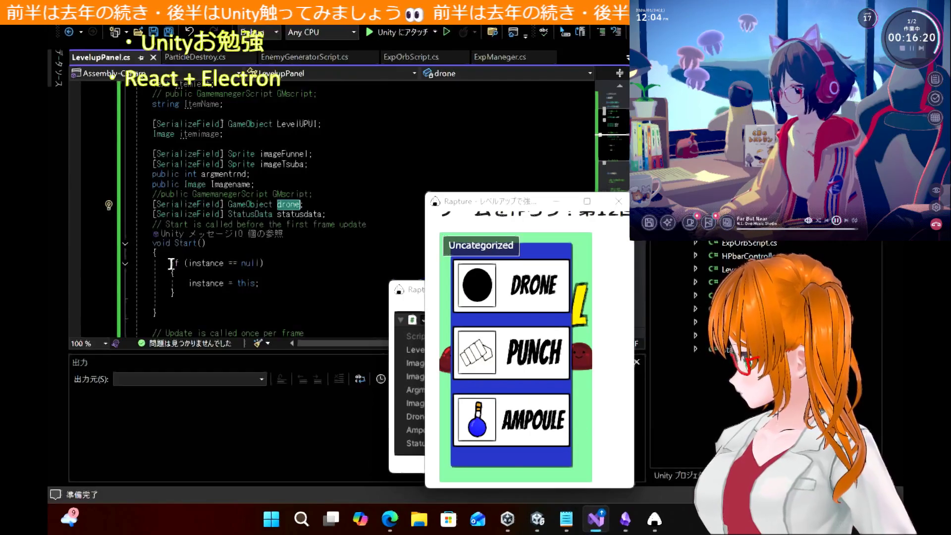
In LevelupPanel.cs Onclick(), check Imagename, sprite, name and the 'ItemPanel0' comparison, then return to Unity
{"action": "scroll", "coordinate": [247, 197], "scroll_direction": "down", "scroll_amount": 10}
{"action": "scroll", "coordinate": [247, 196], "scroll_direction": "down", "scroll_amount": 4}
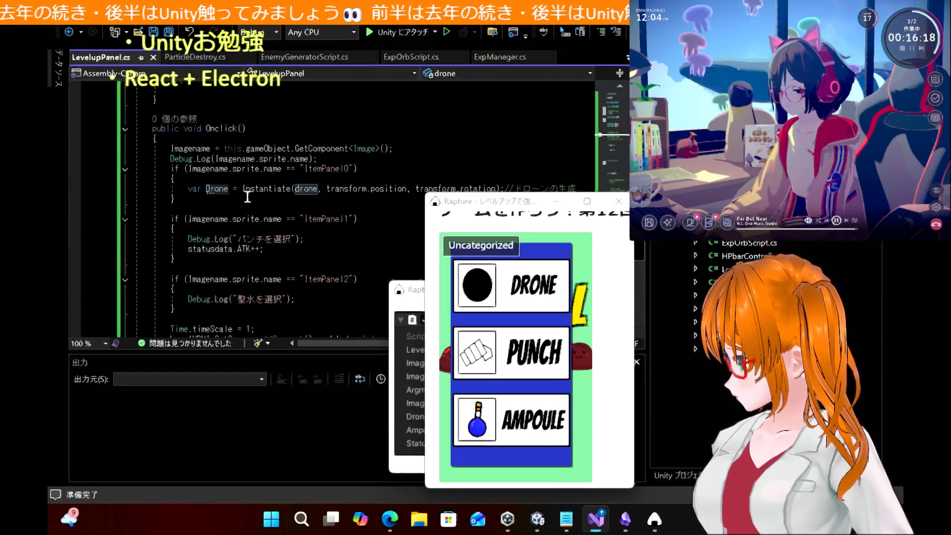
{"action": "left_click", "coordinate": [213, 169]}
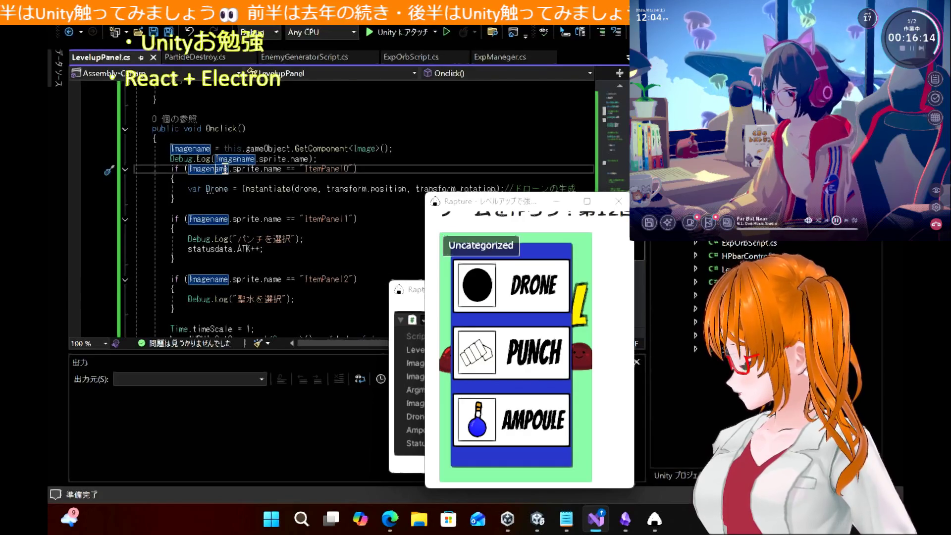
{"action": "left_click", "coordinate": [243, 168]}
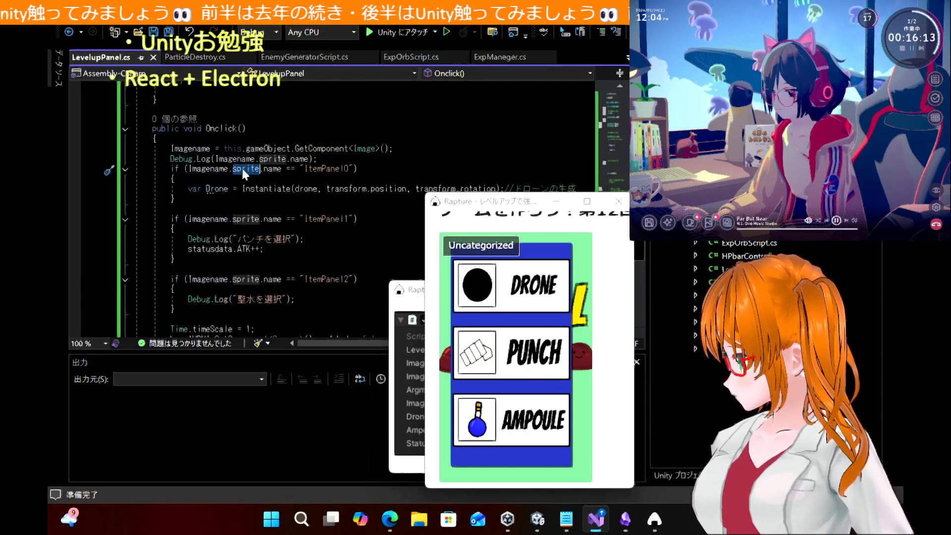
{"action": "left_click", "coordinate": [272, 169]}
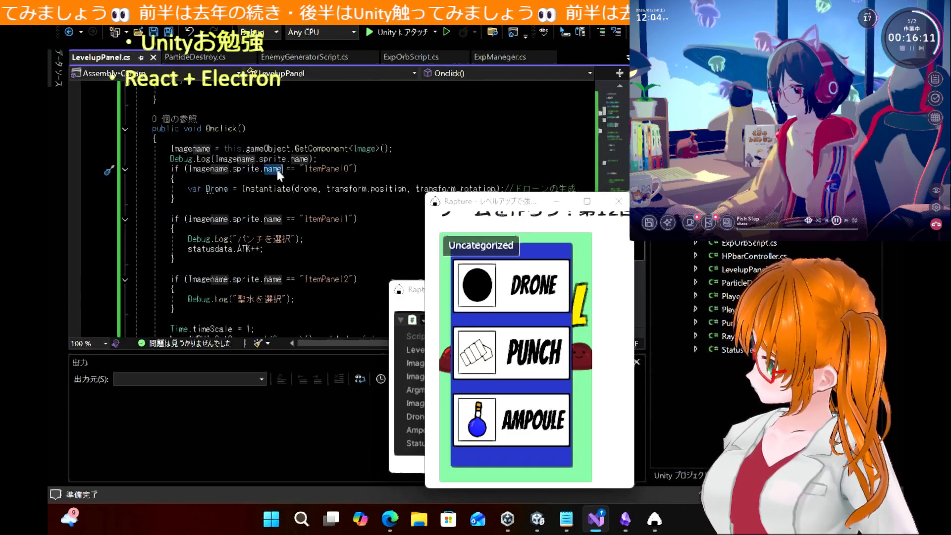
{"action": "double_click", "coordinate": [338, 168]}
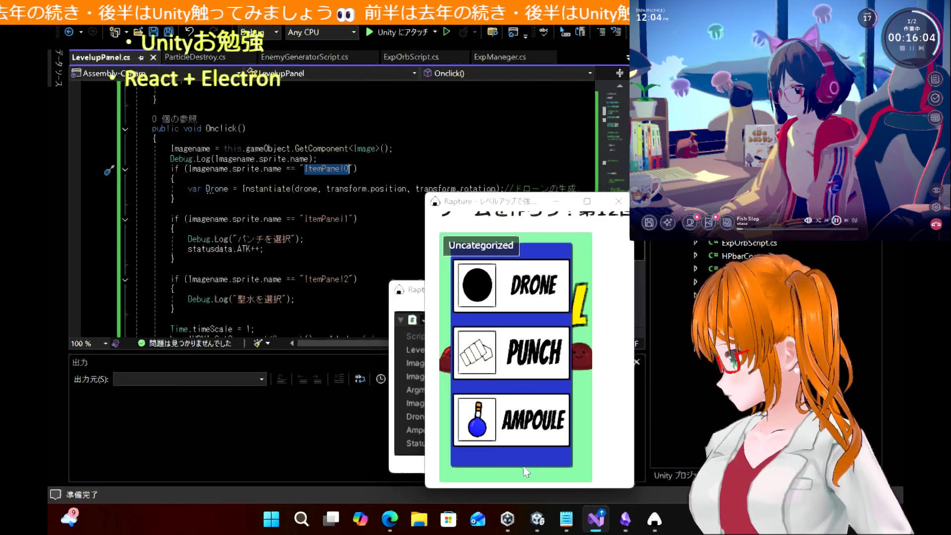
{"action": "left_click", "coordinate": [538, 519]}
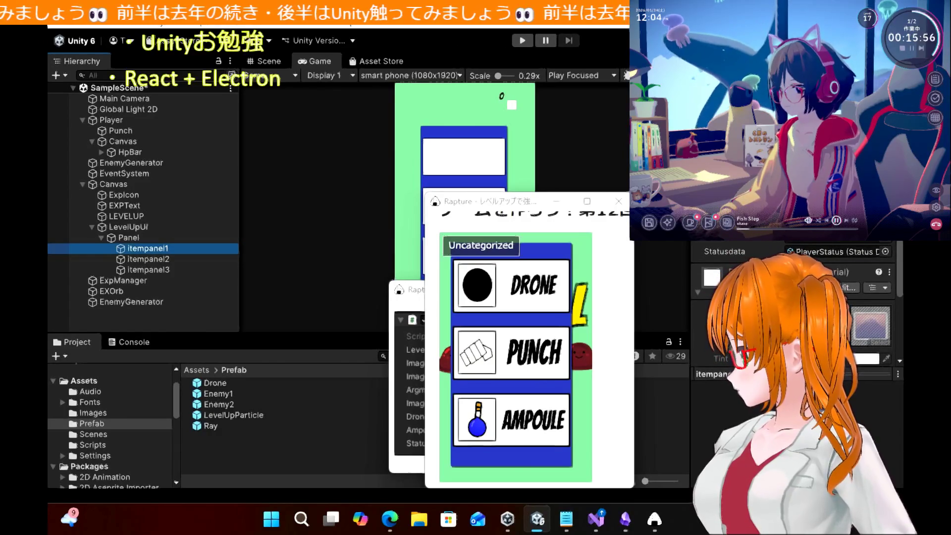
Scroll the Unity Inspector and switch to the level-up tutorial in Microsoft Edge
{"action": "scroll", "coordinate": [793, 322], "scroll_direction": "down", "scroll_amount": 5}
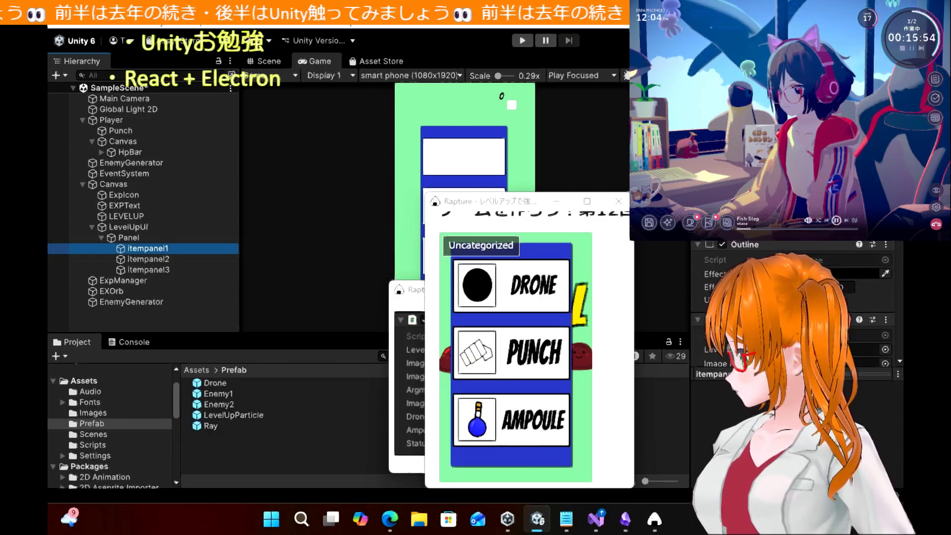
{"action": "scroll", "coordinate": [793, 307], "scroll_direction": "up", "scroll_amount": 3}
{"action": "scroll", "coordinate": [792, 307], "scroll_direction": "up", "scroll_amount": 1}
{"action": "scroll", "coordinate": [793, 307], "scroll_direction": "down", "scroll_amount": 6}
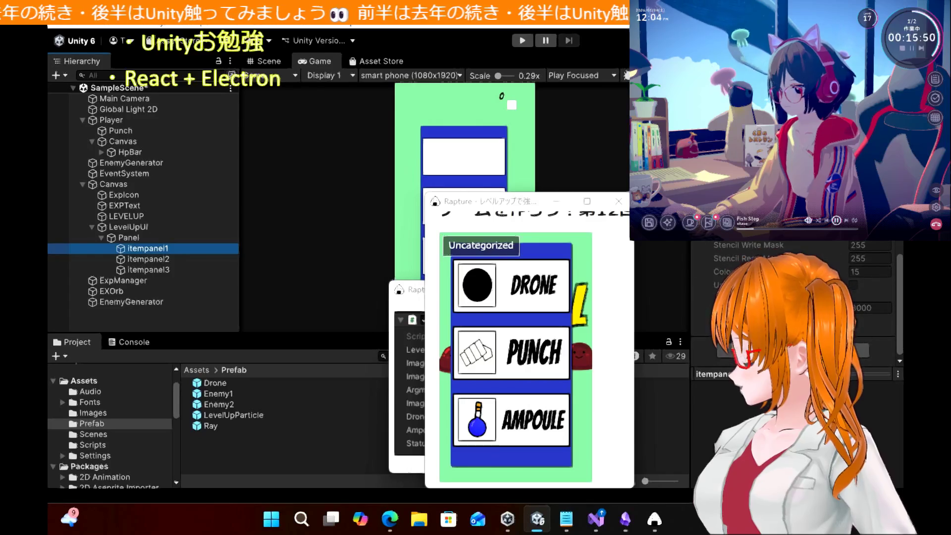
{"action": "mouse_move", "coordinate": [501, 524]}
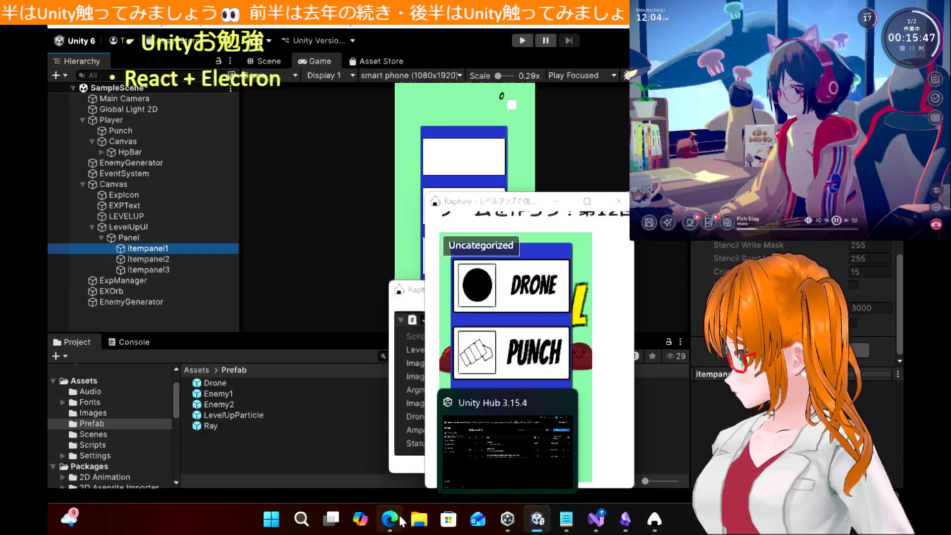
{"action": "mouse_move", "coordinate": [390, 519]}
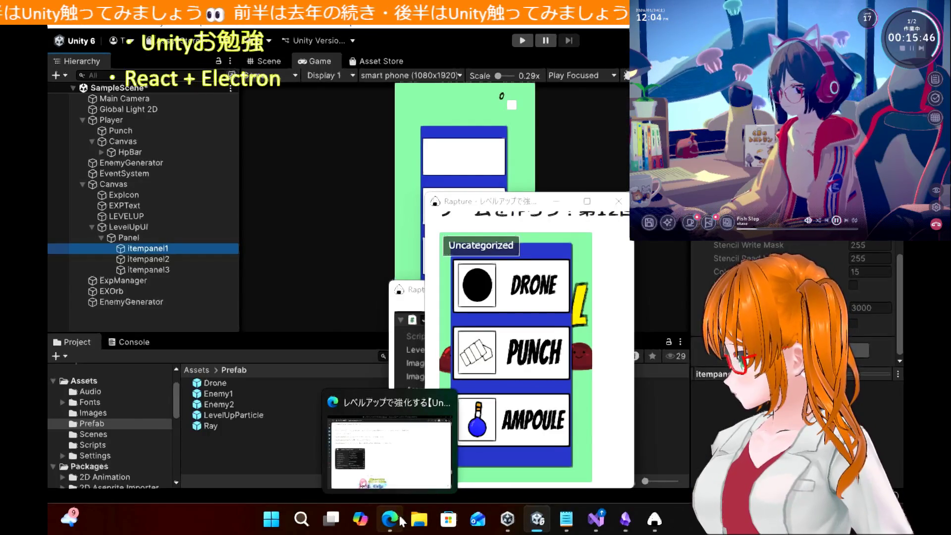
{"action": "left_click", "coordinate": [402, 477]}
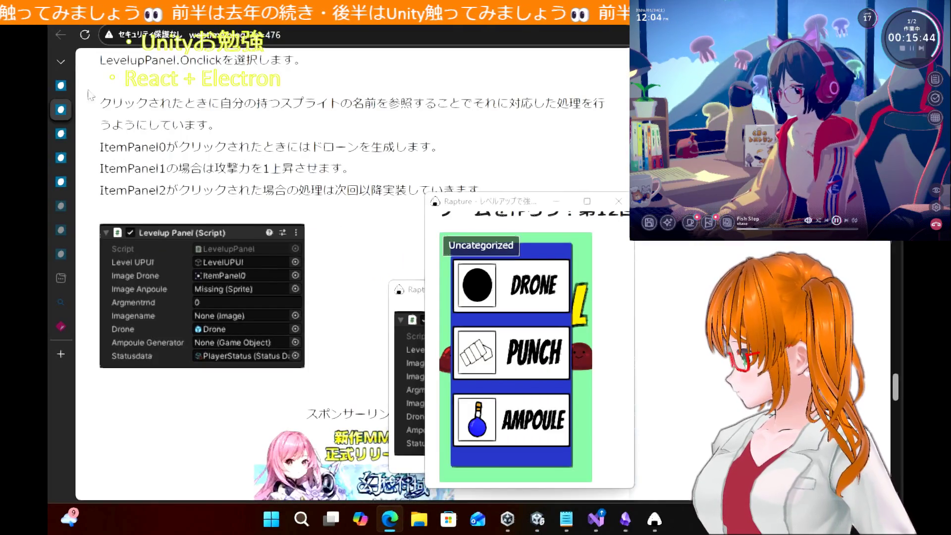
Open the level-up tutorial tab, read its Onclick code and ItemPanel0–2 notes, then return to Unity
{"action": "mouse_move", "coordinate": [61, 135]}
{"action": "left_click", "coordinate": [99, 134]}
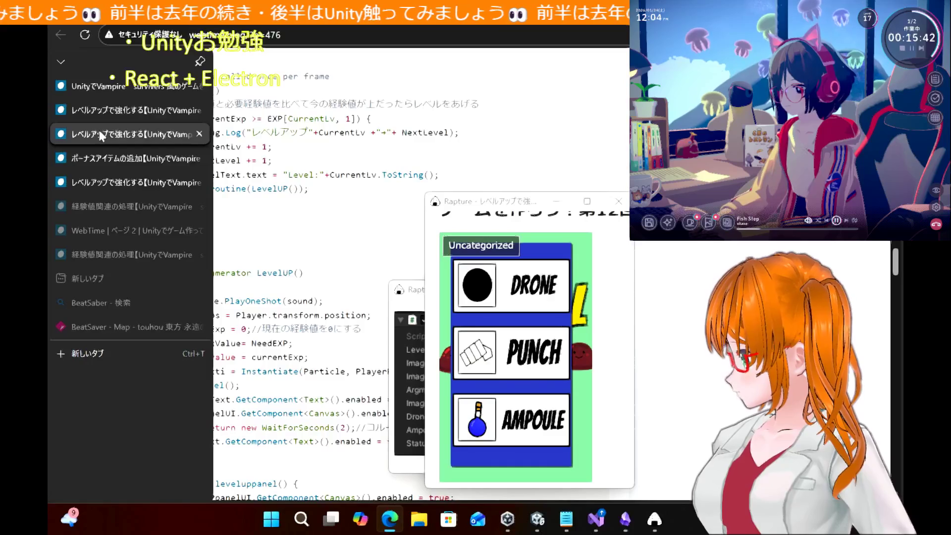
{"action": "scroll", "coordinate": [280, 252], "scroll_direction": "down", "scroll_amount": 5}
{"action": "scroll", "coordinate": [280, 252], "scroll_direction": "down", "scroll_amount": 15}
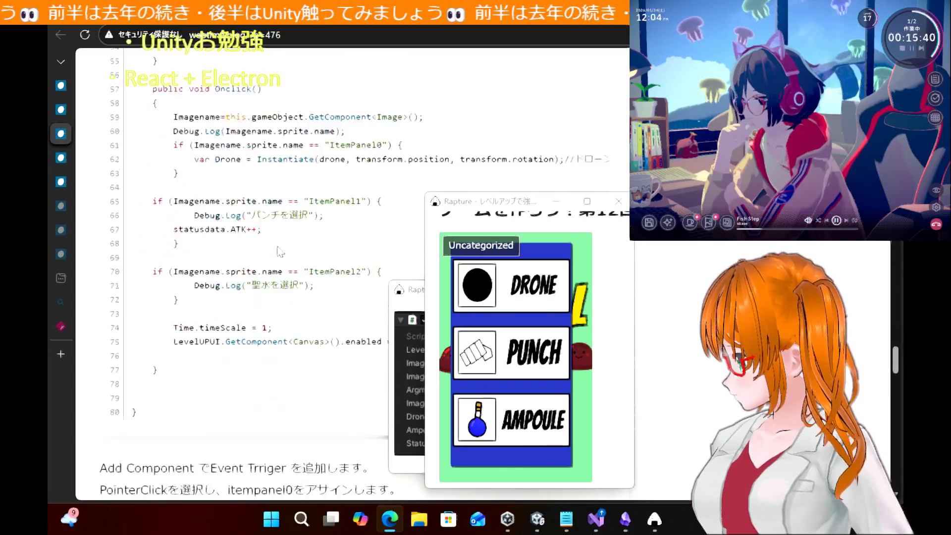
{"action": "scroll", "coordinate": [280, 253], "scroll_direction": "up", "scroll_amount": 5}
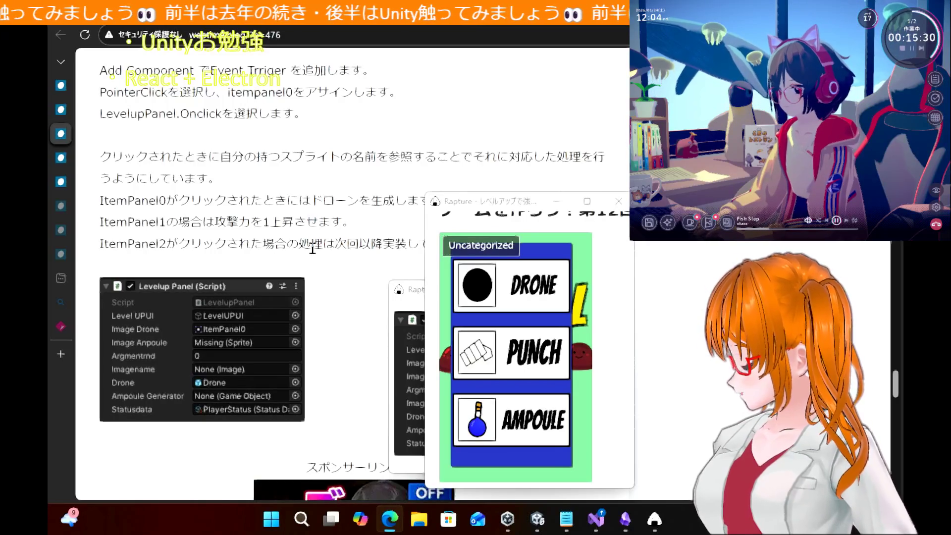
{"action": "left_click", "coordinate": [545, 525]}
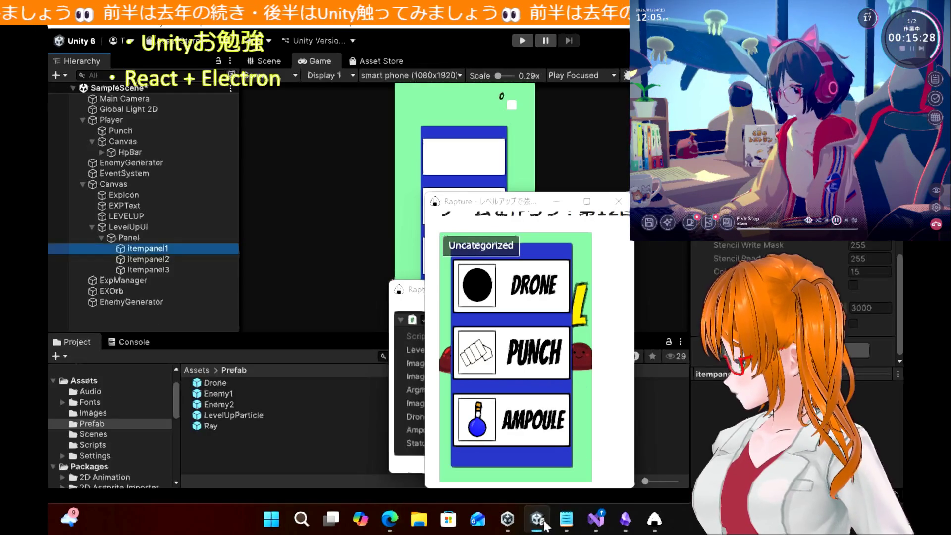
Rename the ItemImage0-300x296 image asset in Assets/Images to ImagePanel0
{"action": "left_click", "coordinate": [91, 413]}
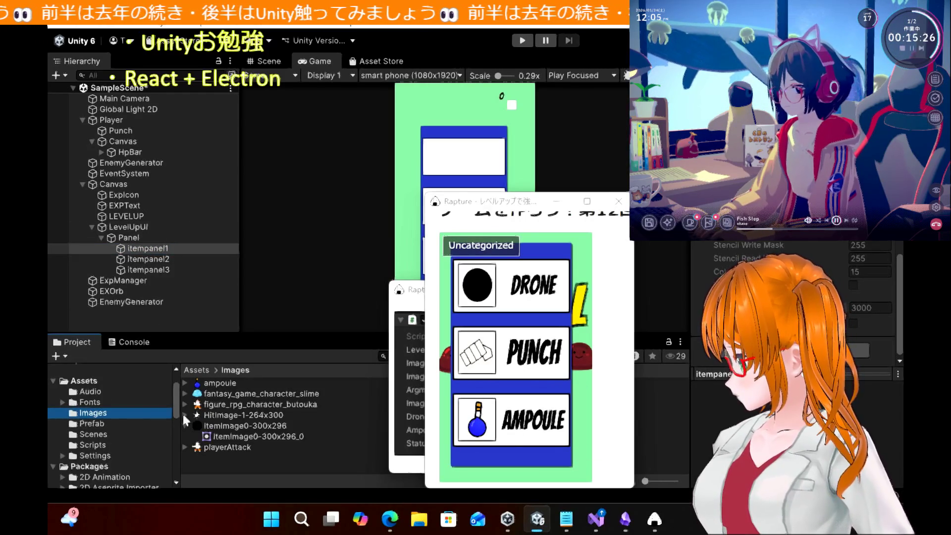
{"action": "left_click", "coordinate": [243, 429]}
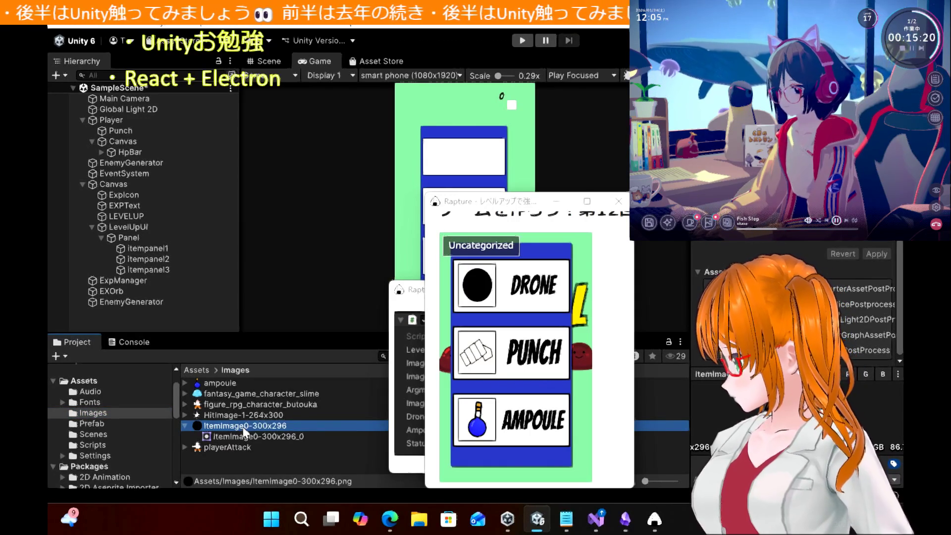
{"action": "right_click", "coordinate": [245, 431]}
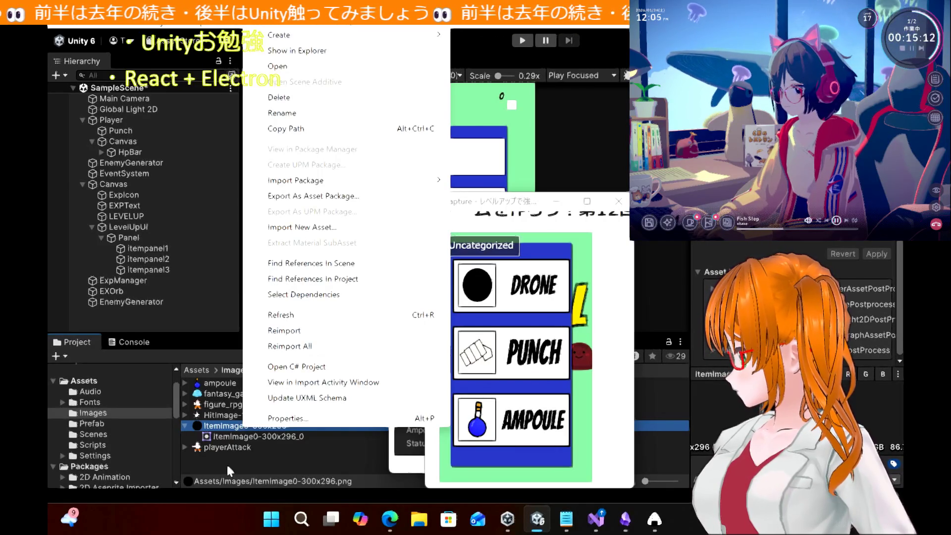
{"action": "left_click", "coordinate": [301, 114]}
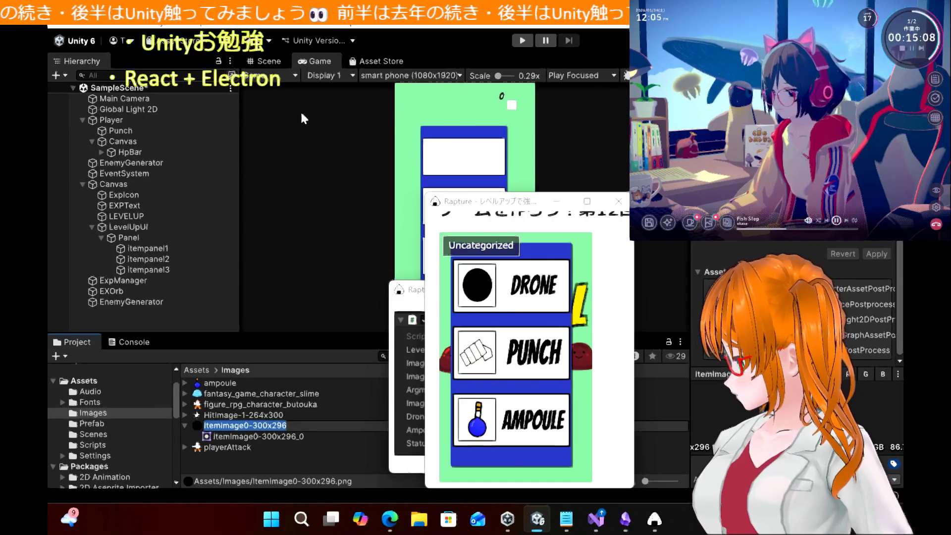
{"action": "key", "text": "BackSpace"}
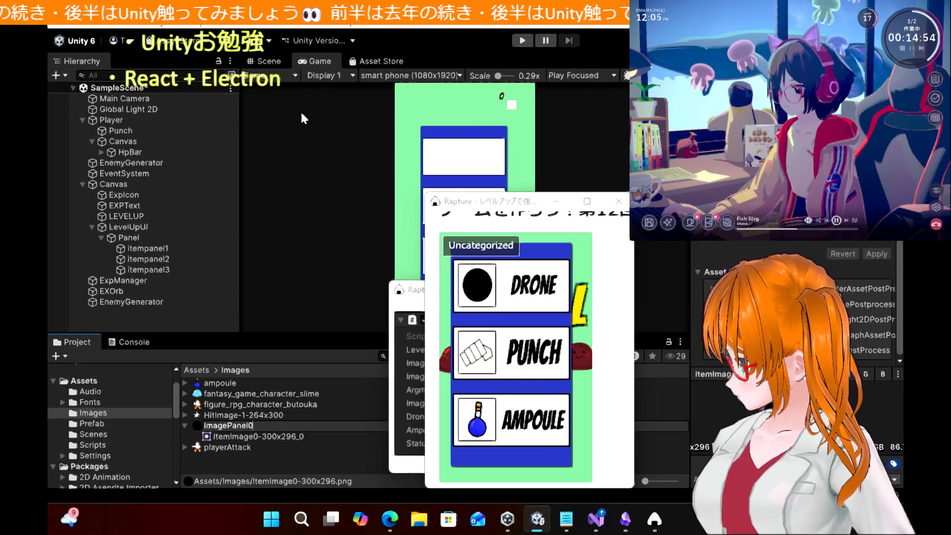
{"action": "key", "text": "Return"}
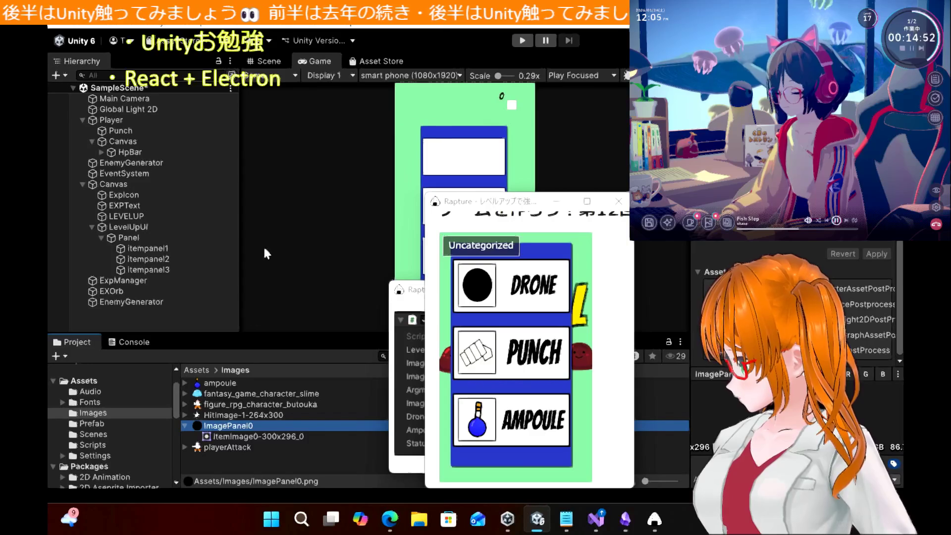
{"action": "left_click", "coordinate": [252, 438]}
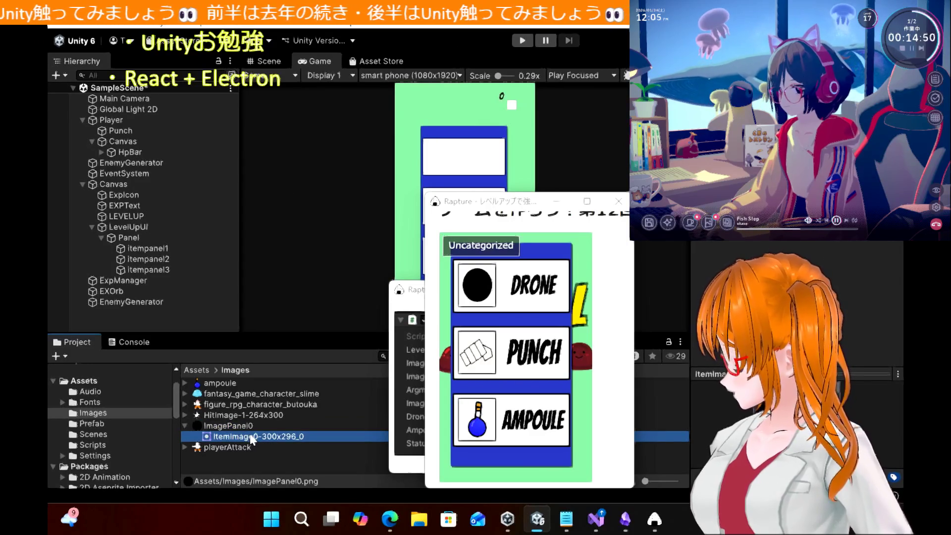
{"action": "key", "text": "Up"}
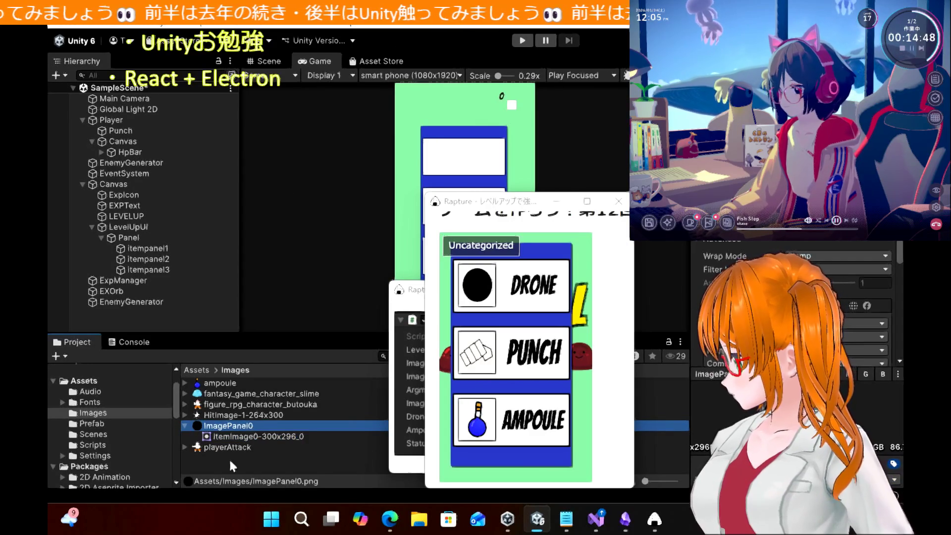
Select the ItemImage0-300x296_0 sprite and inspect itempanel1, then return to the Edge tutorial
{"action": "right_click", "coordinate": [230, 462]}
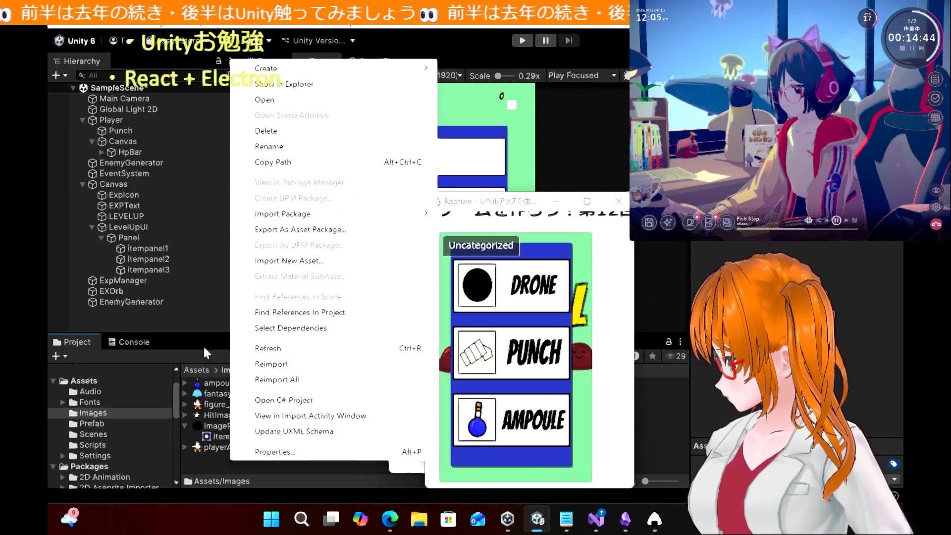
{"action": "left_click", "coordinate": [107, 403]}
{"action": "left_click", "coordinate": [107, 411]}
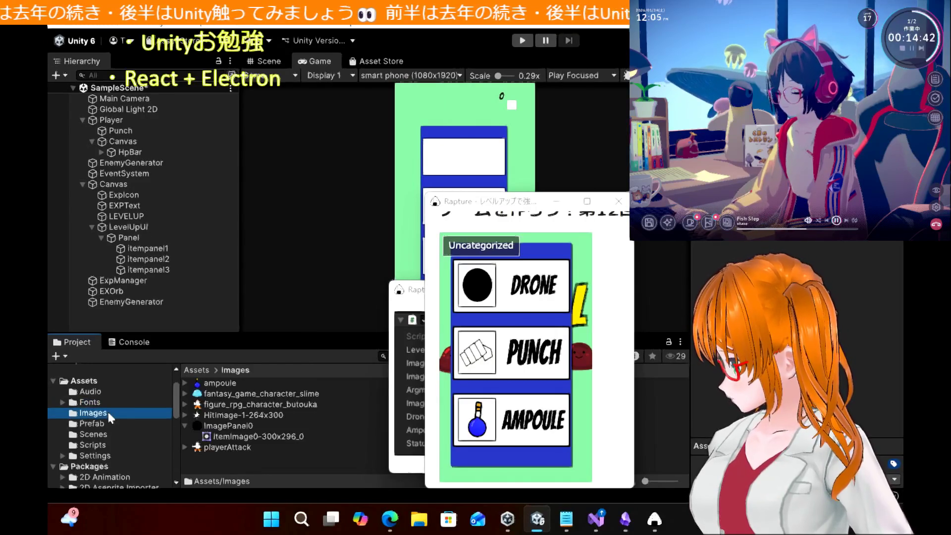
{"action": "left_click", "coordinate": [242, 436]}
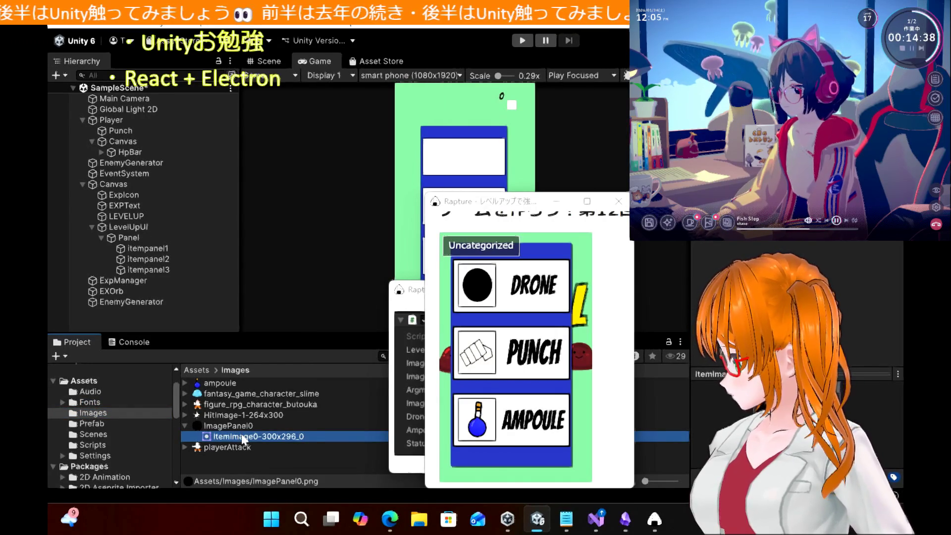
{"action": "key", "text": "BackSpace"}
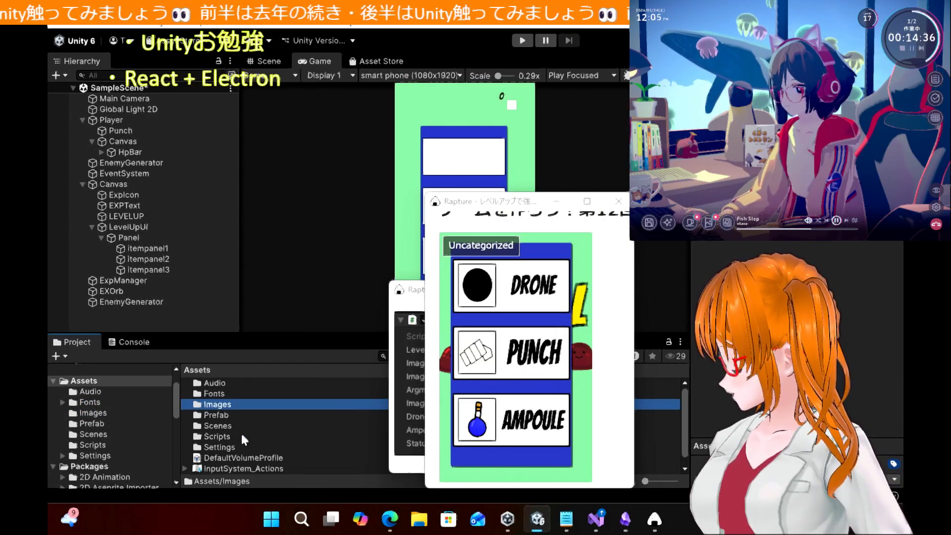
{"action": "left_click", "coordinate": [147, 249]}
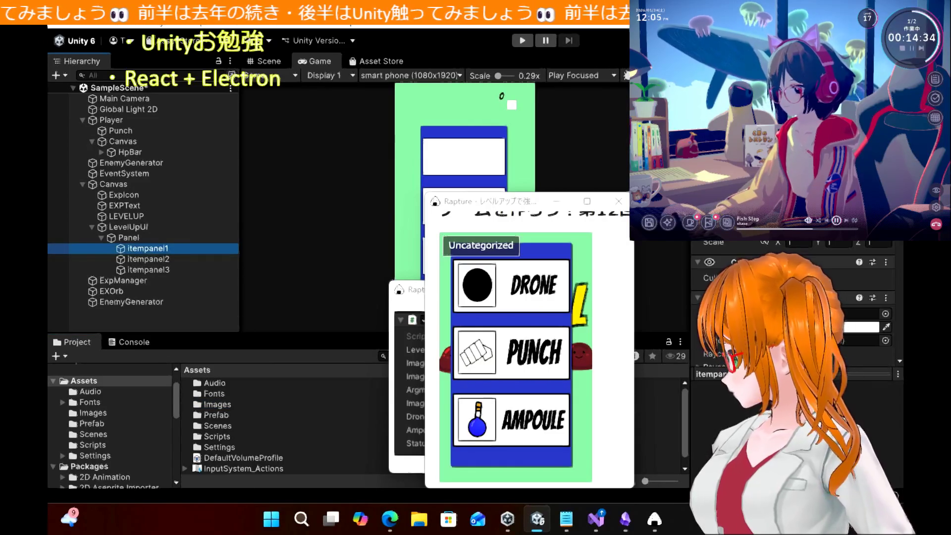
{"action": "scroll", "coordinate": [749, 239], "scroll_direction": "down", "scroll_amount": 5}
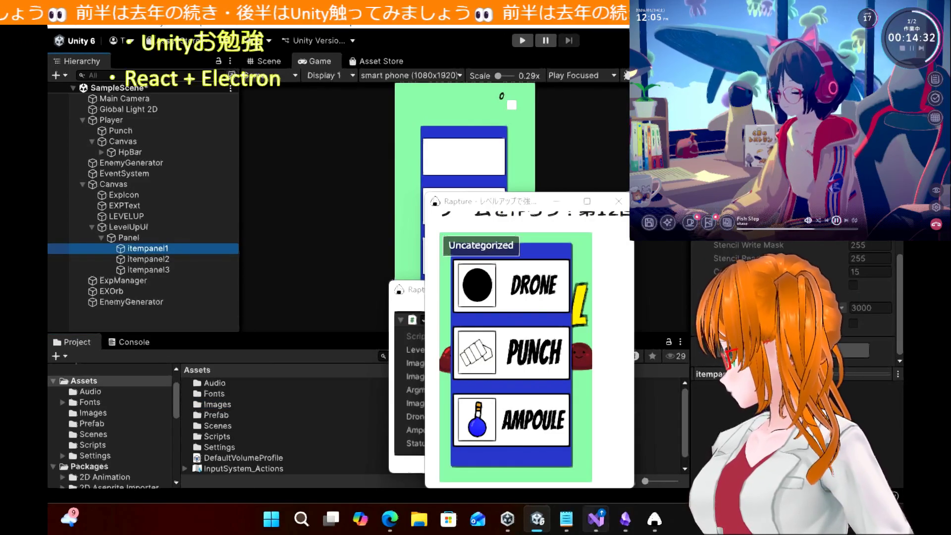
{"action": "left_click", "coordinate": [390, 522]}
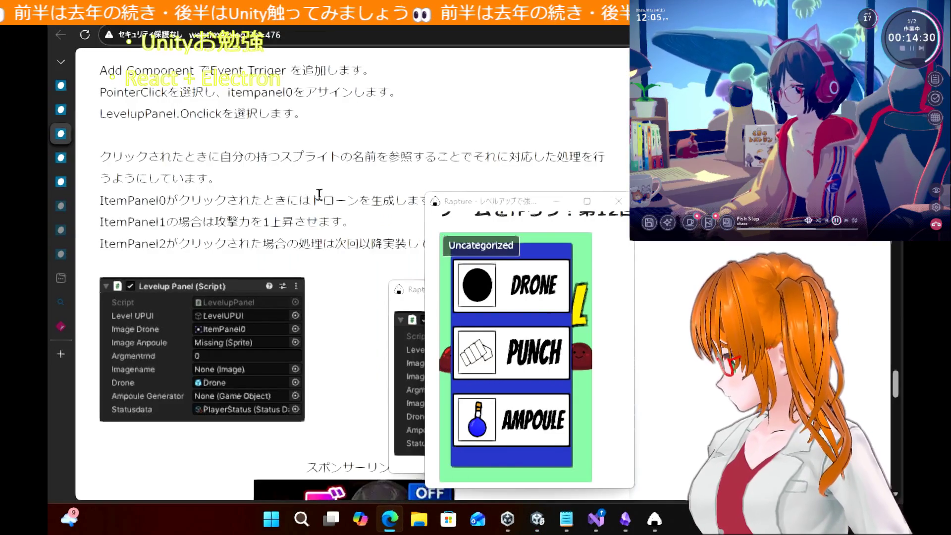
Open part one, 第1回 プロジェクトの作成 画像の取り込み, and follow its irasutoya player image link
{"action": "left_click", "coordinate": [61, 87]}
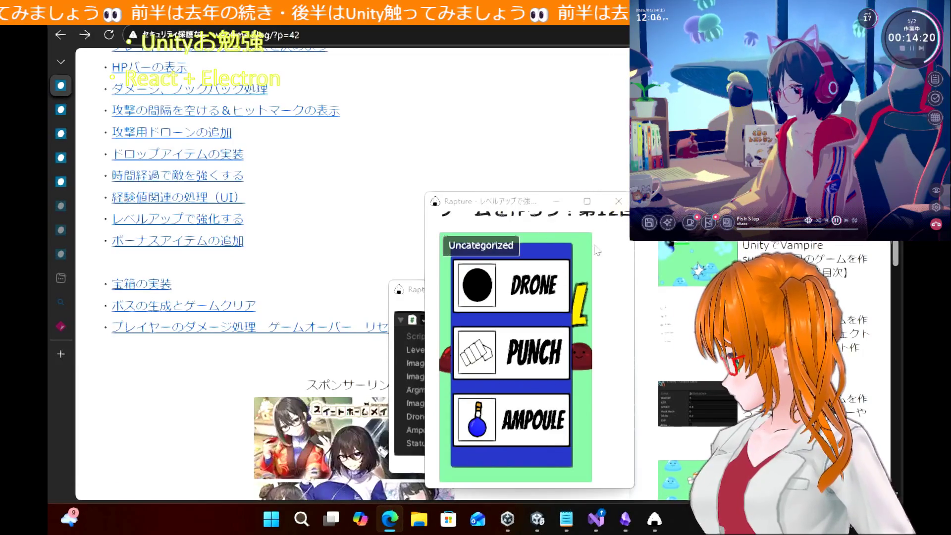
{"action": "left_click_drag", "start_coordinate": [519, 203], "coordinate": [697, 149]}
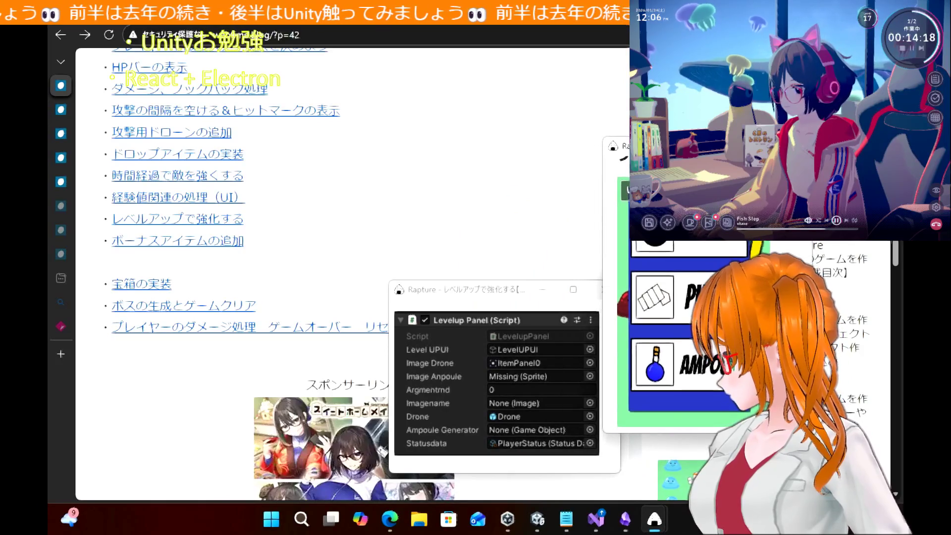
{"action": "scroll", "coordinate": [312, 141], "scroll_direction": "up", "scroll_amount": 5}
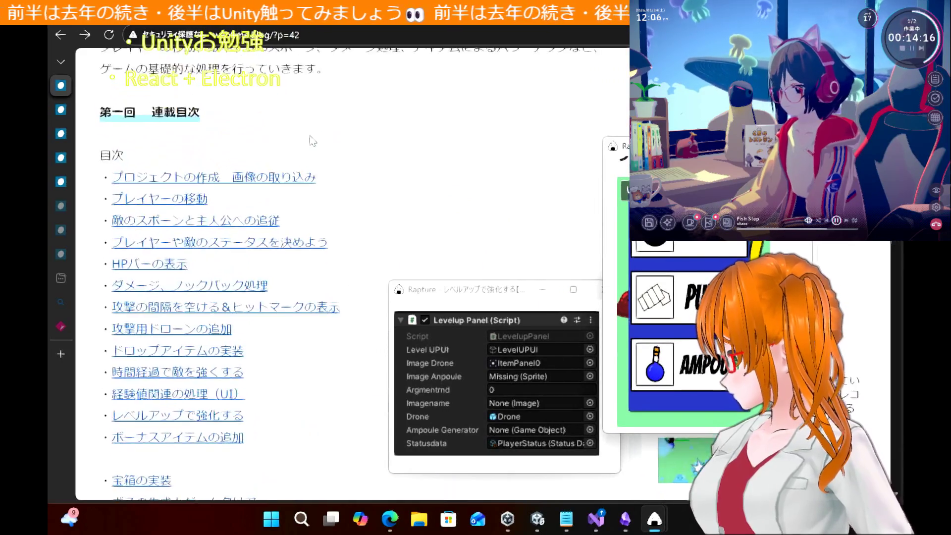
{"action": "left_click", "coordinate": [246, 216]}
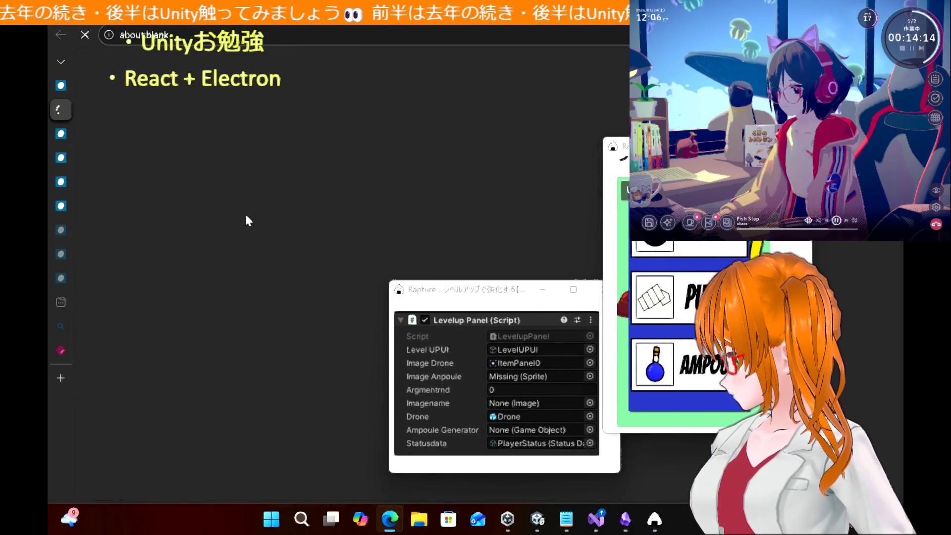
{"action": "scroll", "coordinate": [248, 220], "scroll_direction": "down", "scroll_amount": 20}
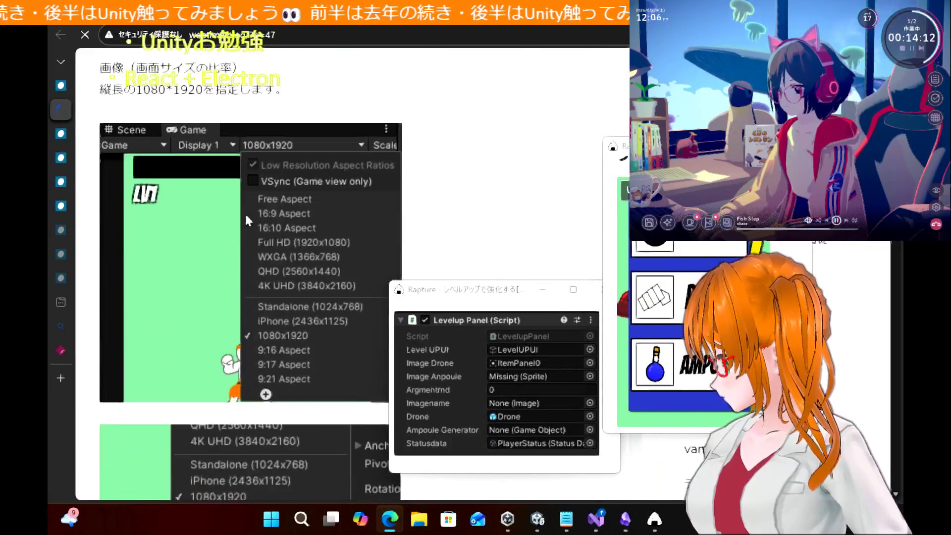
{"action": "scroll", "coordinate": [246, 222], "scroll_direction": "down", "scroll_amount": 2}
{"action": "scroll", "coordinate": [246, 221], "scroll_direction": "up", "scroll_amount": 1}
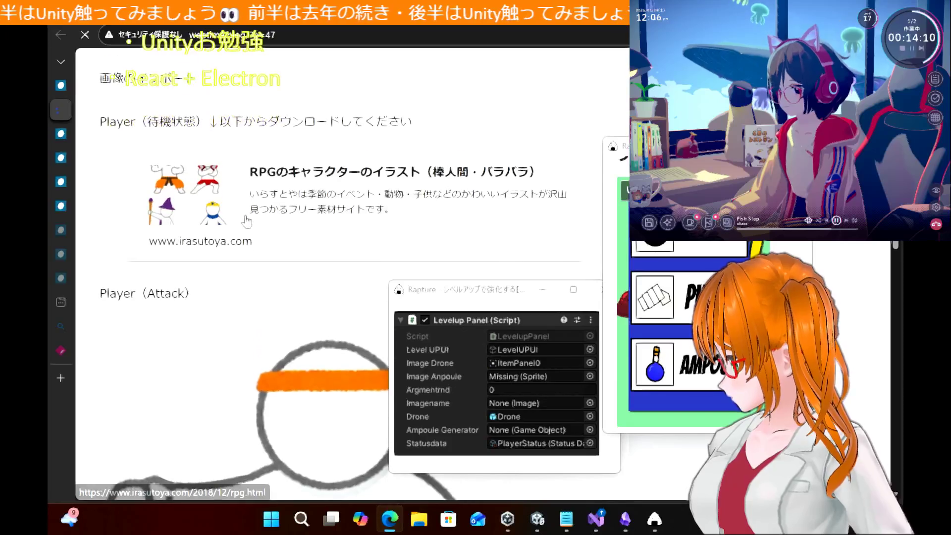
{"action": "left_click", "coordinate": [352, 142]}
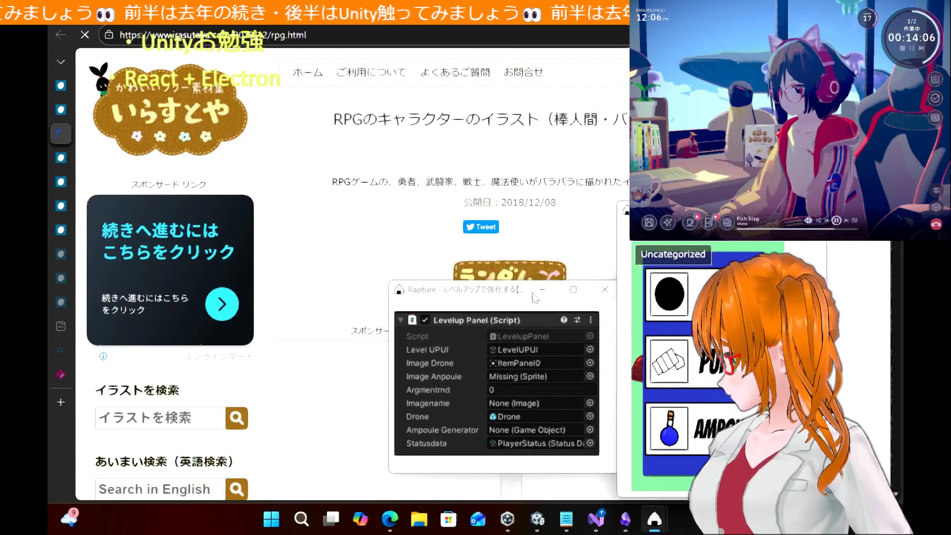
Search irasutoya for パンチ using the イラストを検索 box
{"action": "left_click_drag", "start_coordinate": [482, 291], "coordinate": [612, 285]}
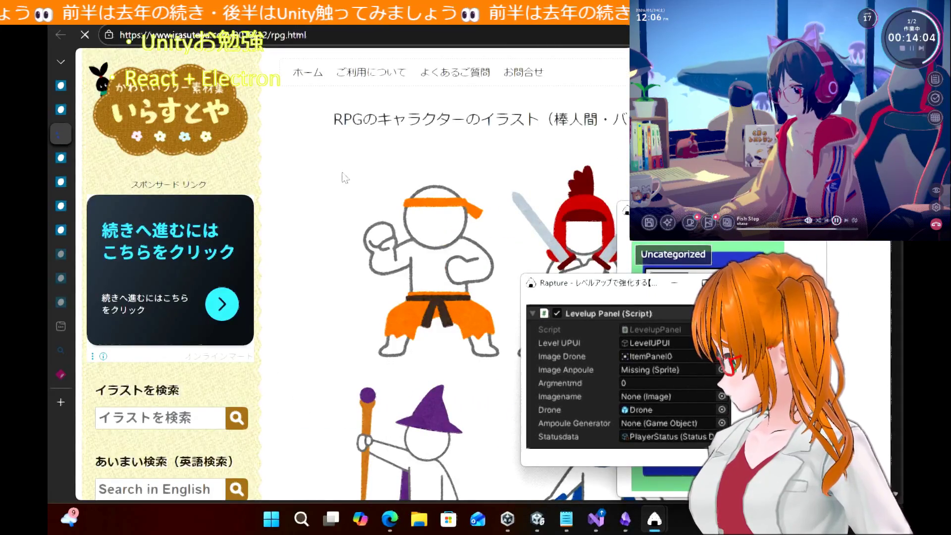
{"action": "scroll", "coordinate": [345, 177], "scroll_direction": "down", "scroll_amount": 10}
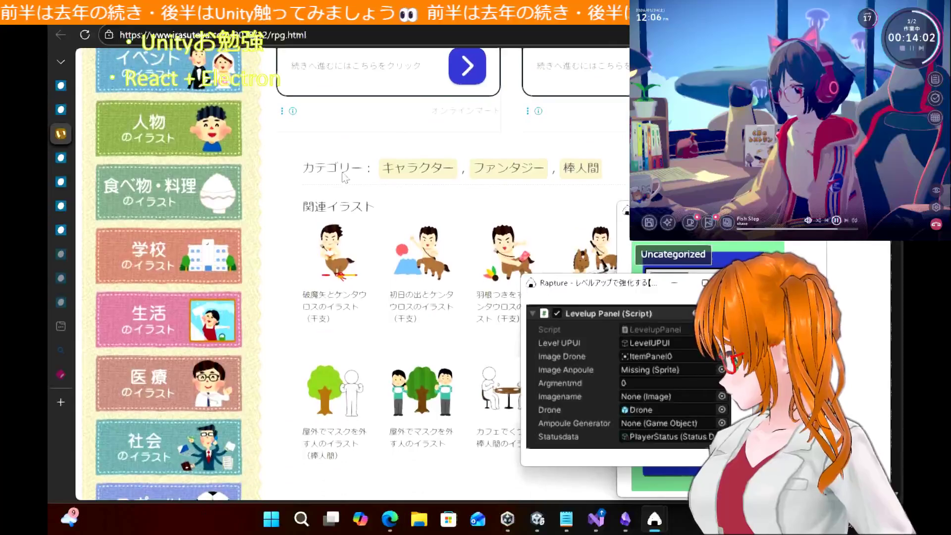
{"action": "scroll", "coordinate": [345, 177], "scroll_direction": "down", "scroll_amount": 10}
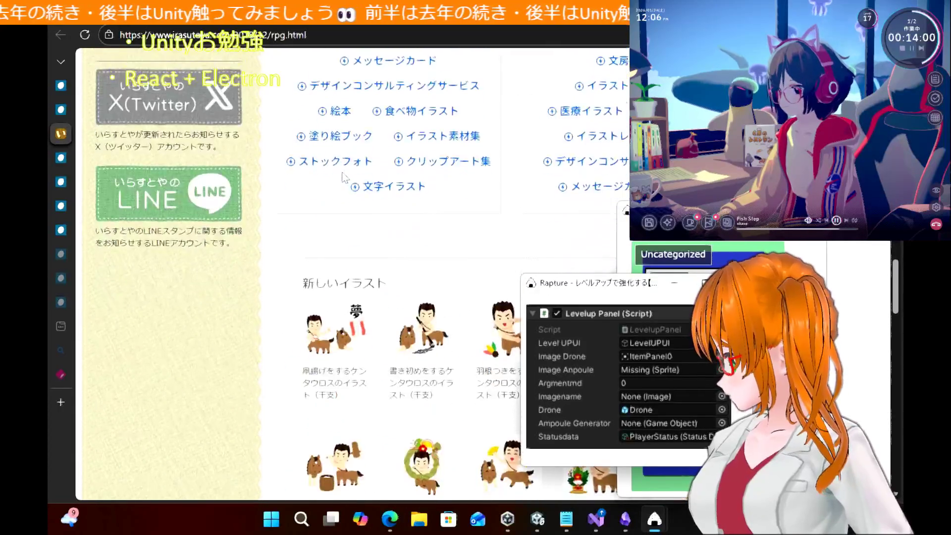
{"action": "scroll", "coordinate": [346, 177], "scroll_direction": "up", "scroll_amount": 20}
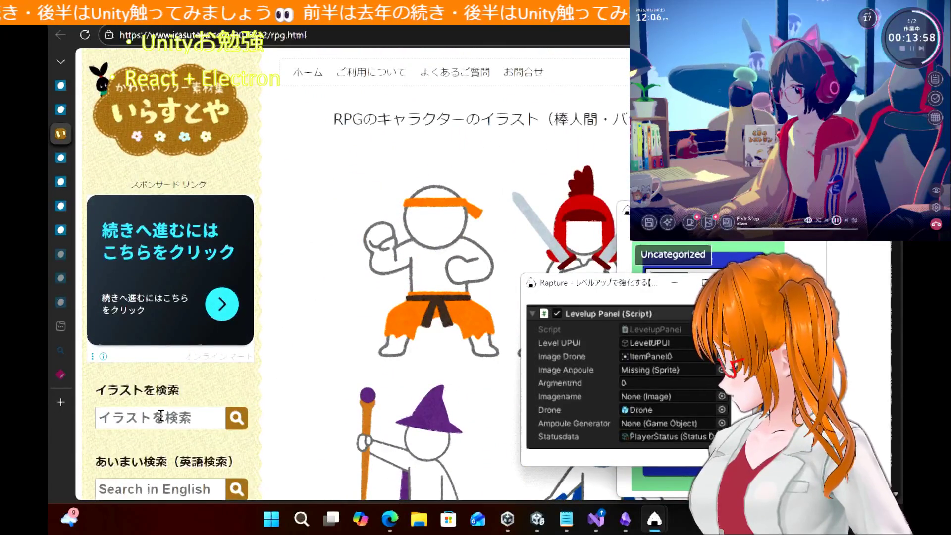
{"action": "left_click", "coordinate": [160, 416]}
{"action": "type", "text": "pann"}
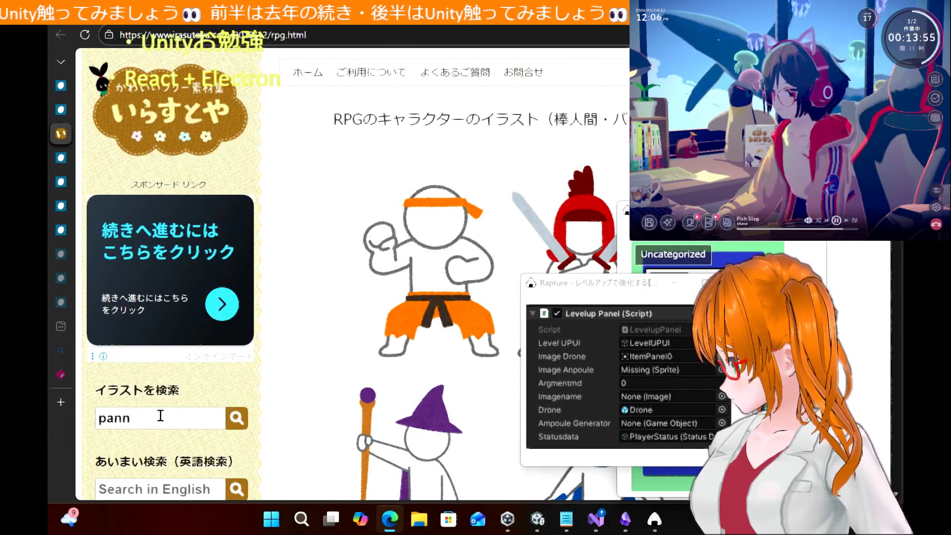
{"action": "key", "text": "BackSpace"}
{"action": "key", "text": "BackSpace"}
{"action": "key", "text": "BackSpace"}
{"action": "type", "text": "おあｂｂ"}
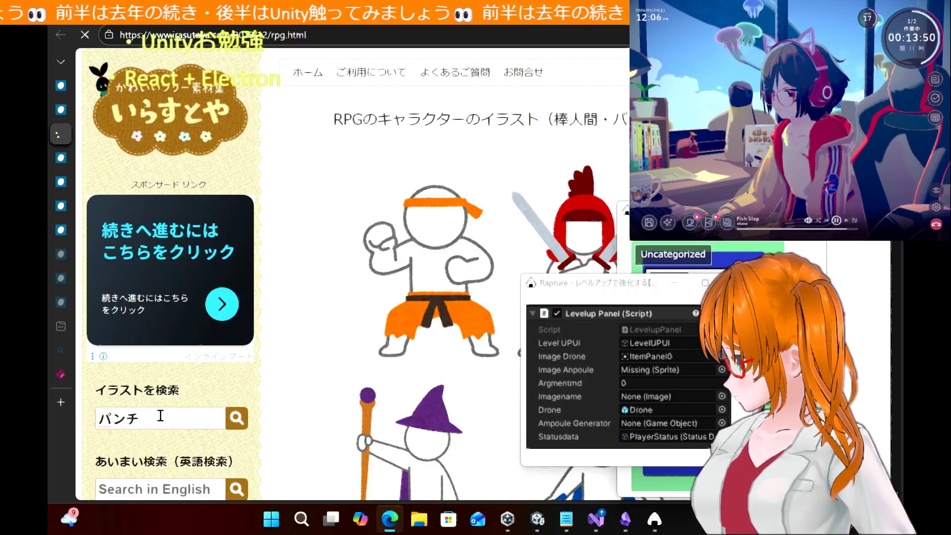
Browse the パンチ search results and open the punching stick-figure illustration
{"action": "scroll", "coordinate": [387, 298], "scroll_direction": "down", "scroll_amount": 15}
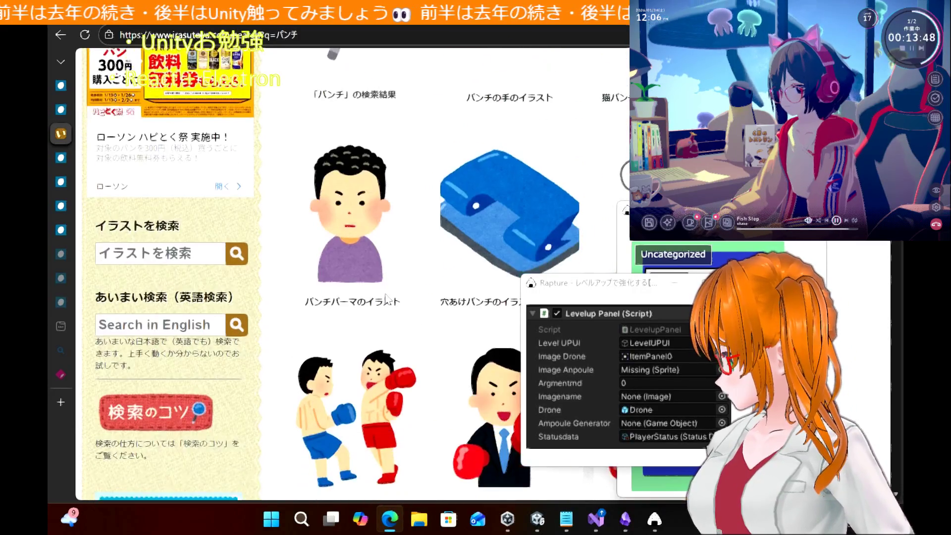
{"action": "scroll", "coordinate": [387, 298], "scroll_direction": "down", "scroll_amount": 7}
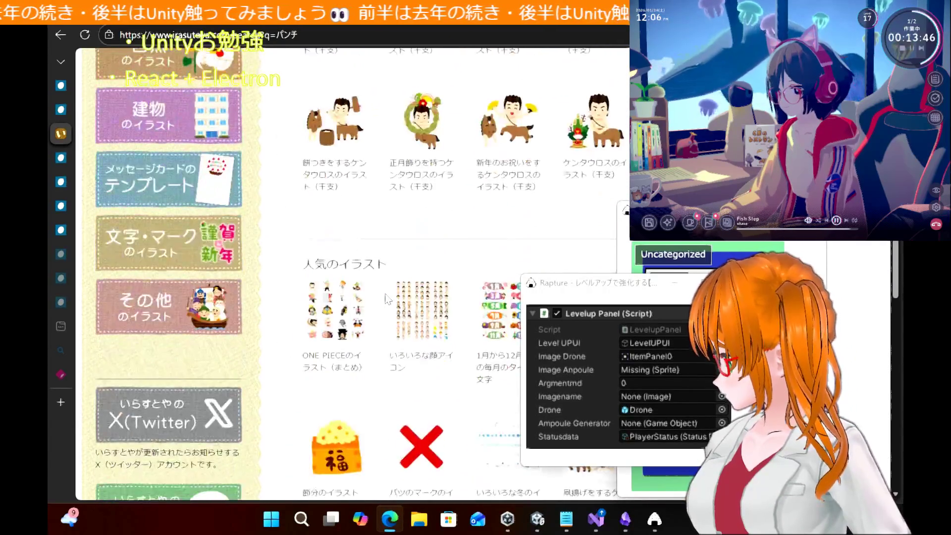
{"action": "scroll", "coordinate": [386, 299], "scroll_direction": "up", "scroll_amount": 5}
{"action": "scroll", "coordinate": [387, 299], "scroll_direction": "up", "scroll_amount": 15}
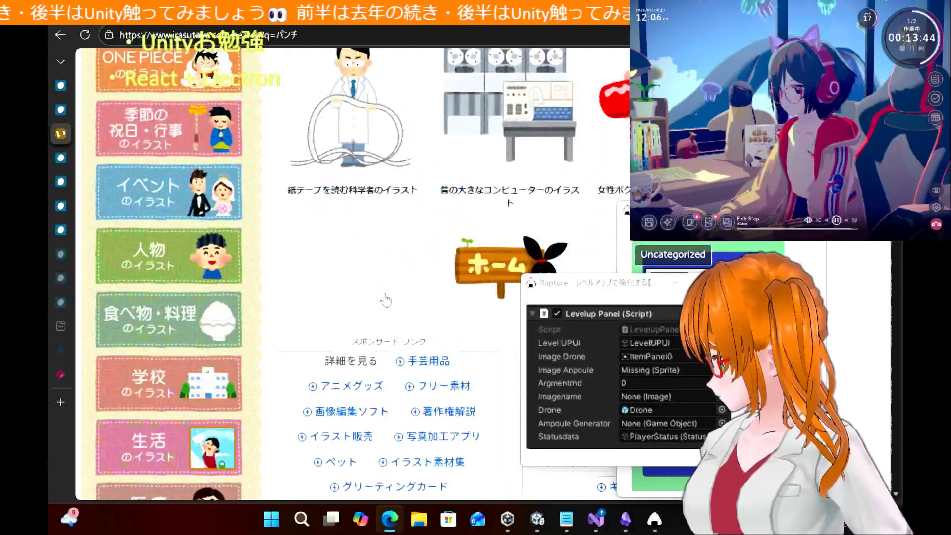
{"action": "scroll", "coordinate": [386, 298], "scroll_direction": "up", "scroll_amount": 3}
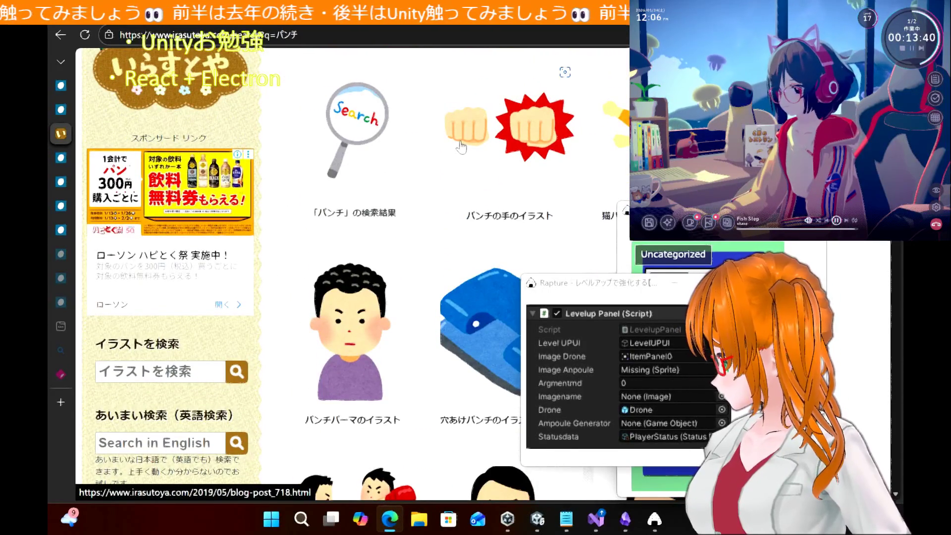
{"action": "scroll", "coordinate": [453, 176], "scroll_direction": "down", "scroll_amount": 4}
{"action": "scroll", "coordinate": [457, 183], "scroll_direction": "down", "scroll_amount": 10}
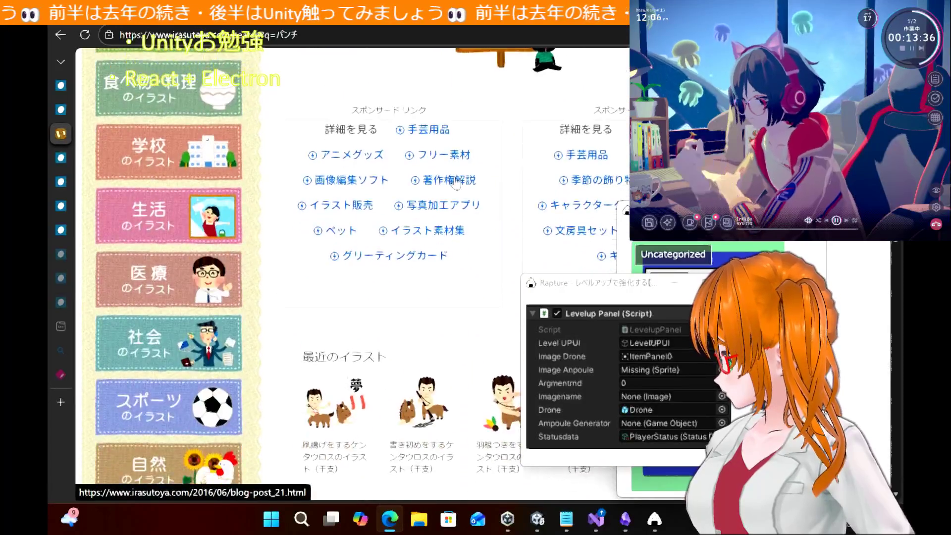
{"action": "scroll", "coordinate": [456, 183], "scroll_direction": "up", "scroll_amount": 15}
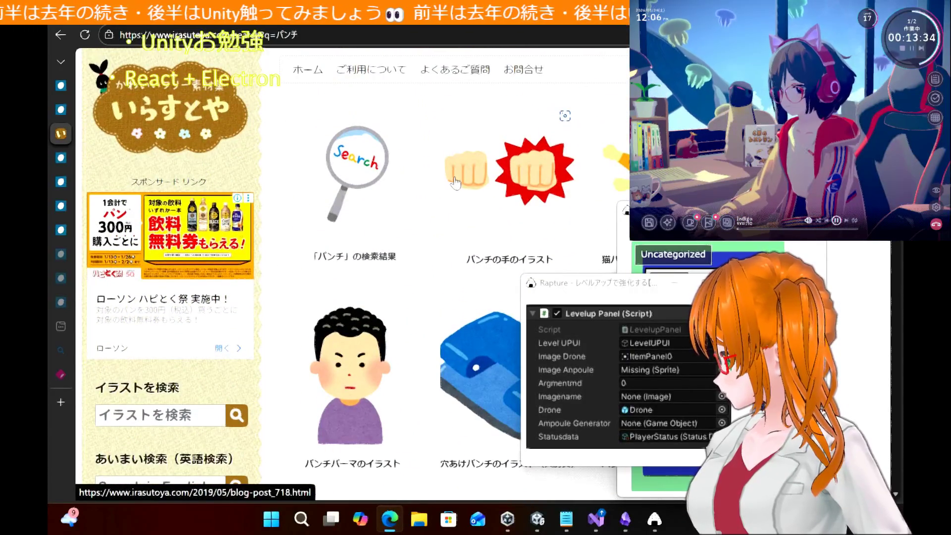
{"action": "scroll", "coordinate": [493, 174], "scroll_direction": "down", "scroll_amount": 2}
{"action": "scroll", "coordinate": [493, 173], "scroll_direction": "down", "scroll_amount": 8}
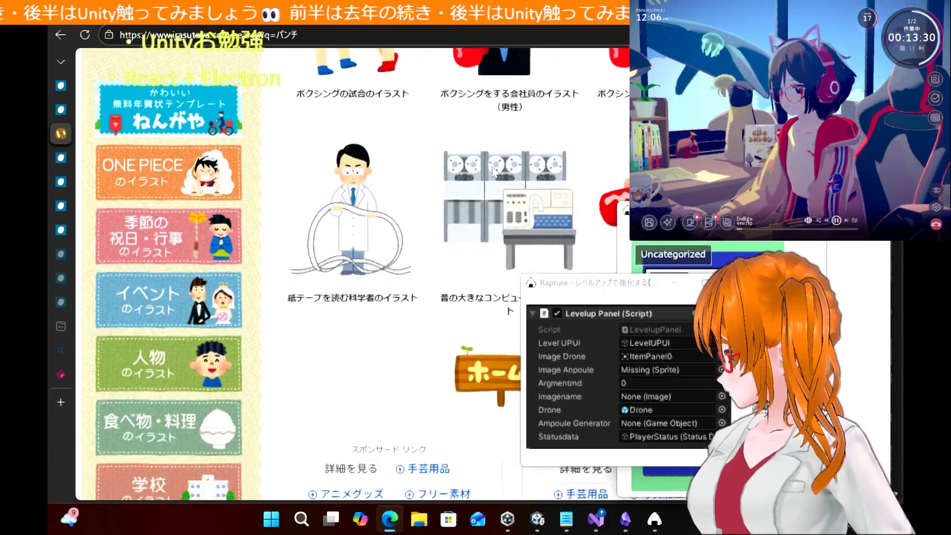
{"action": "scroll", "coordinate": [493, 171], "scroll_direction": "up", "scroll_amount": 7}
{"action": "scroll", "coordinate": [493, 171], "scroll_direction": "down", "scroll_amount": 2}
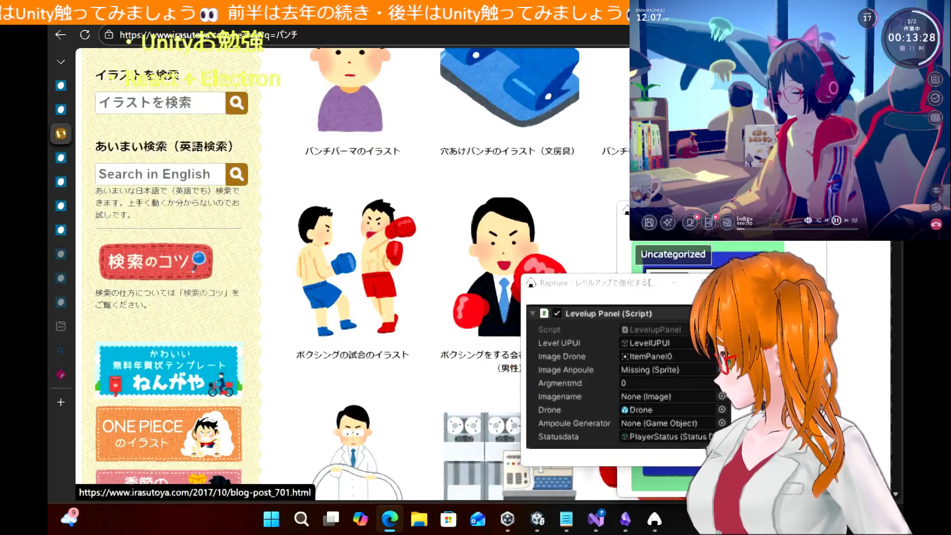
{"action": "left_click", "coordinate": [614, 152]}
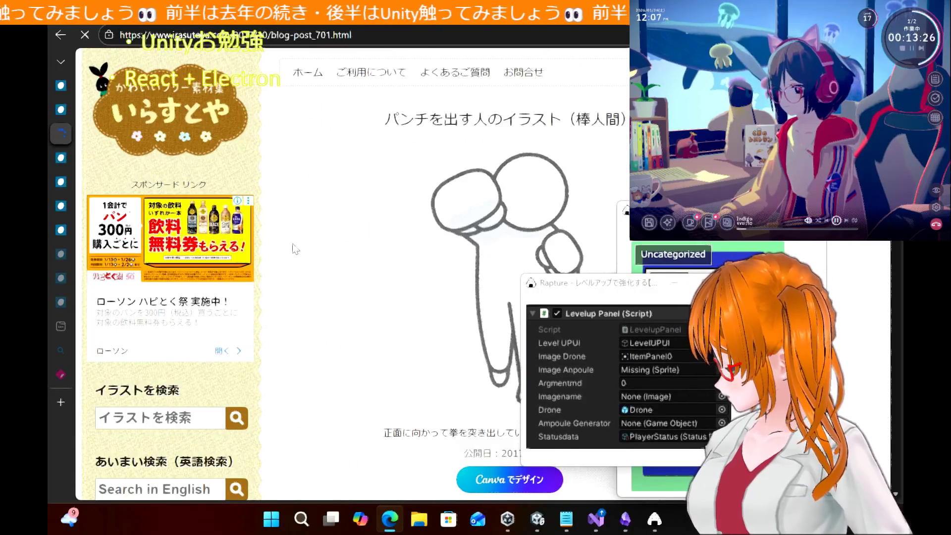
Save the punch illustration to the desktop as figure_fighting_punch.png by dragging it out of Edge
{"action": "double_click", "coordinate": [402, 35]}
{"action": "mouse_move", "coordinate": [403, 35]}
{"action": "left_mouse_down"}
{"action": "mouse_move", "coordinate": [402, 48]}
{"action": "mouse_move", "coordinate": [525, 52]}
{"action": "left_mouse_up"}
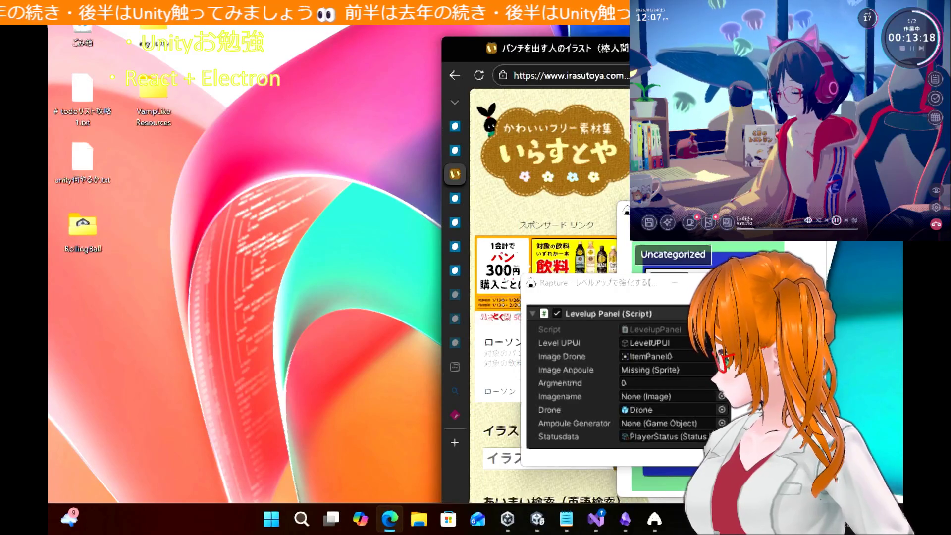
{"action": "key", "text": "super+Up"}
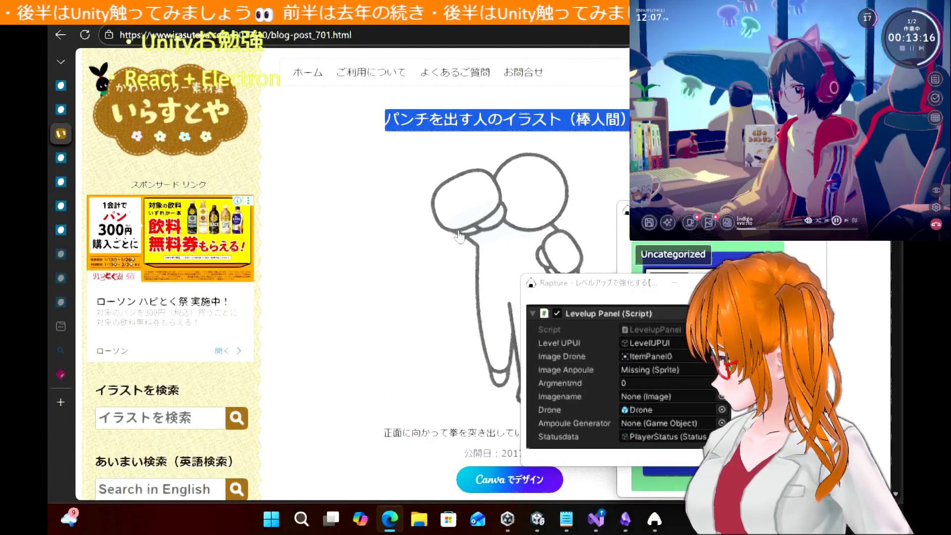
{"action": "mouse_move", "coordinate": [481, 233]}
{"action": "left_mouse_down"}
{"action": "mouse_move", "coordinate": [376, 240]}
{"action": "mouse_move", "coordinate": [378, 187]}
{"action": "left_mouse_up"}
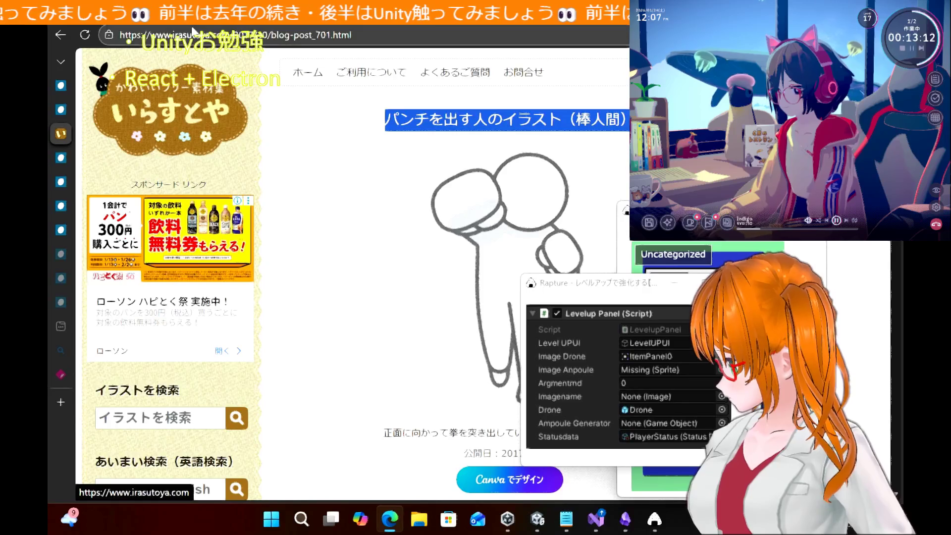
{"action": "mouse_move", "coordinate": [278, 15]}
{"action": "left_mouse_down"}
{"action": "mouse_move", "coordinate": [248, 39]}
{"action": "mouse_move", "coordinate": [291, 45]}
{"action": "left_mouse_up"}
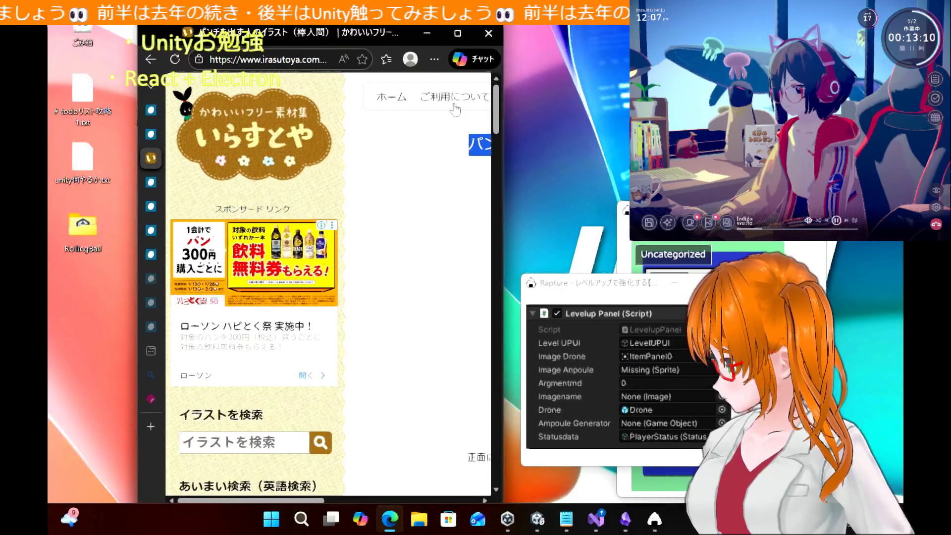
{"action": "left_click_drag", "start_coordinate": [501, 197], "coordinate": [632, 198]}
{"action": "mouse_move", "coordinate": [545, 223]}
{"action": "left_mouse_down"}
{"action": "mouse_move", "coordinate": [198, 346]}
{"action": "mouse_move", "coordinate": [75, 337]}
{"action": "mouse_move", "coordinate": [72, 325]}
{"action": "left_mouse_up"}
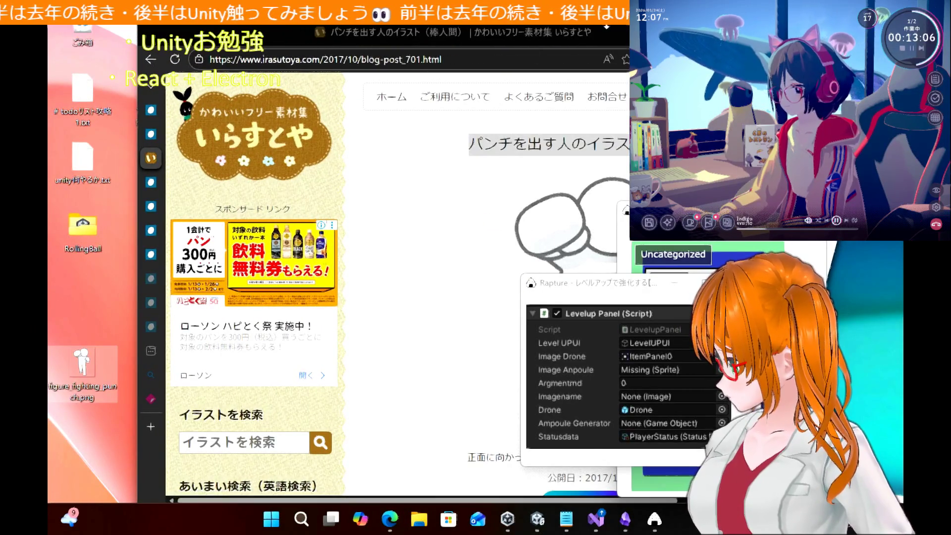
Minimize Edge and open the VampLike Resources folder on the desktop
{"action": "double_click", "coordinate": [208, 33]}
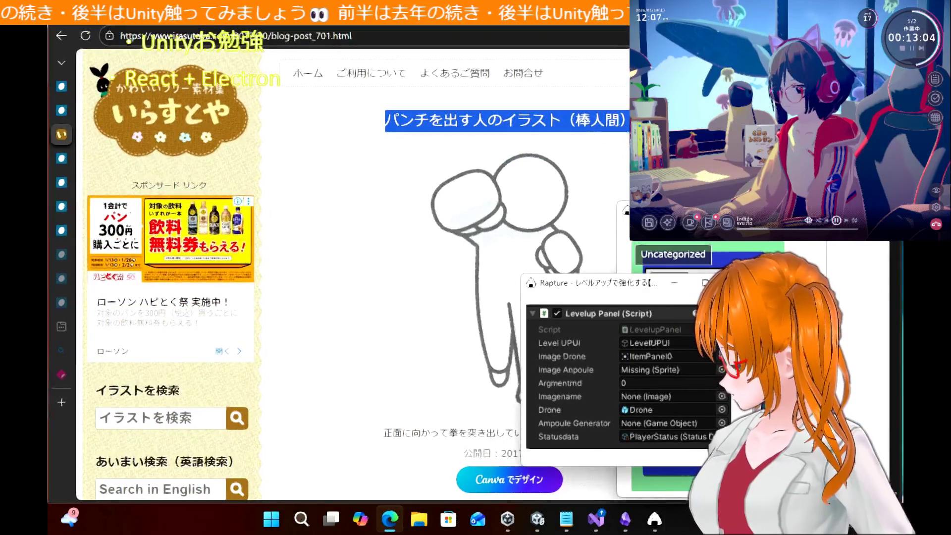
{"action": "key", "text": "super+Down"}
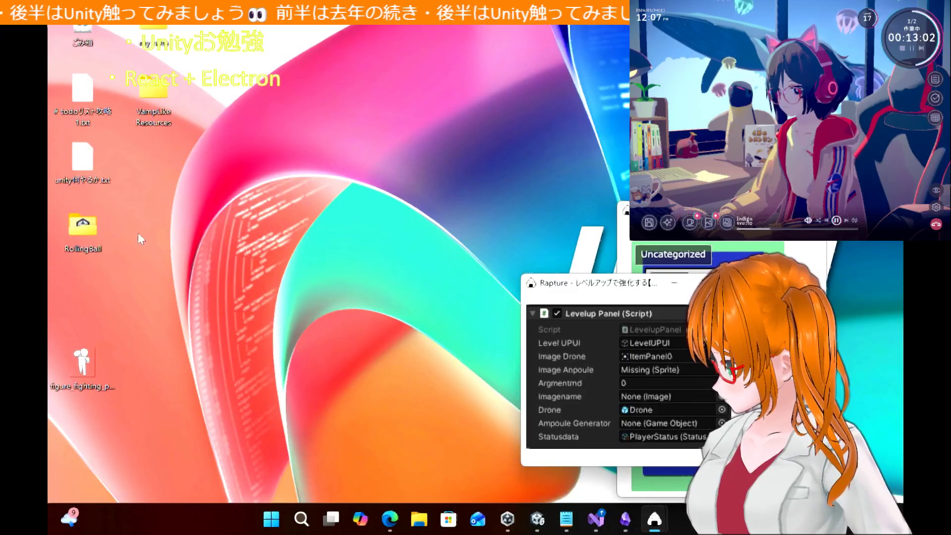
{"action": "left_click", "coordinate": [142, 103]}
{"action": "double_click", "coordinate": [142, 103]}
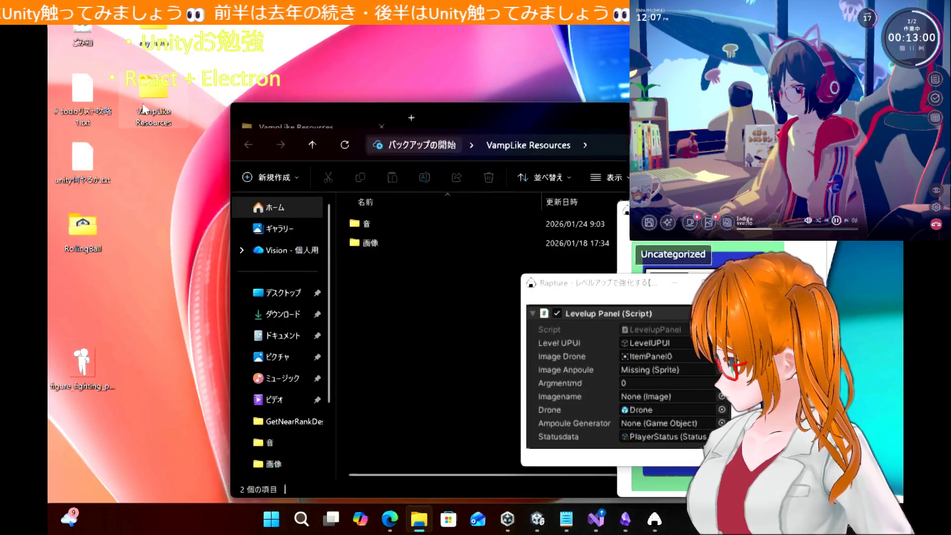
Import figure_fighting_punch.png into Unity's Assets/Images folder and delete the desktop copy
{"action": "key", "text": "super+Down"}
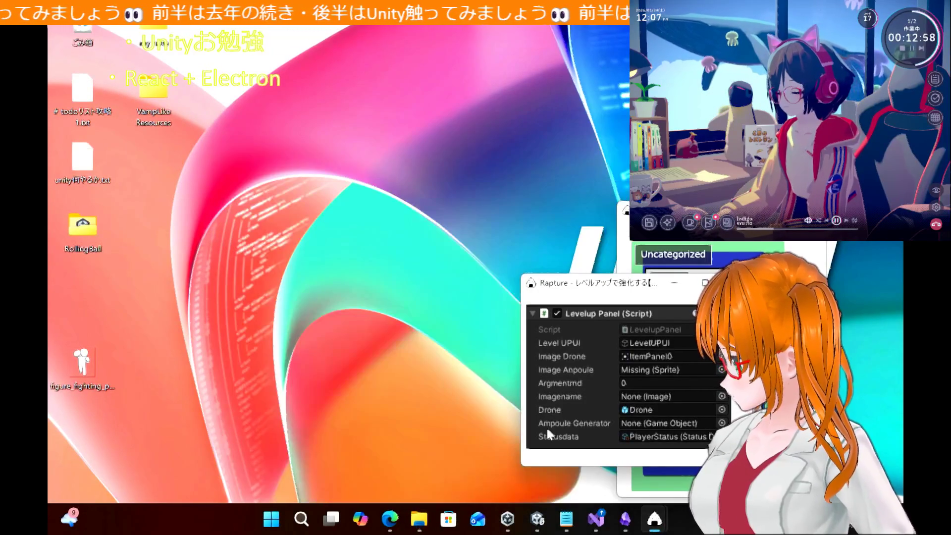
{"action": "key", "text": "alt+Tab"}
{"action": "key", "text": "super+Down"}
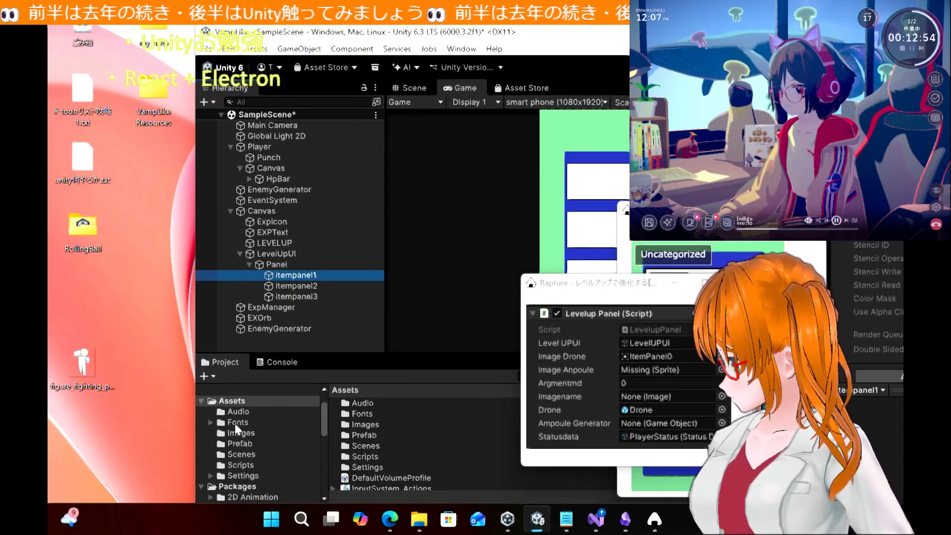
{"action": "left_click", "coordinate": [241, 433]}
{"action": "left_click_drag", "start_coordinate": [86, 366], "coordinate": [408, 472]}
{"action": "left_click", "coordinate": [101, 363]}
{"action": "key", "text": "Delete"}
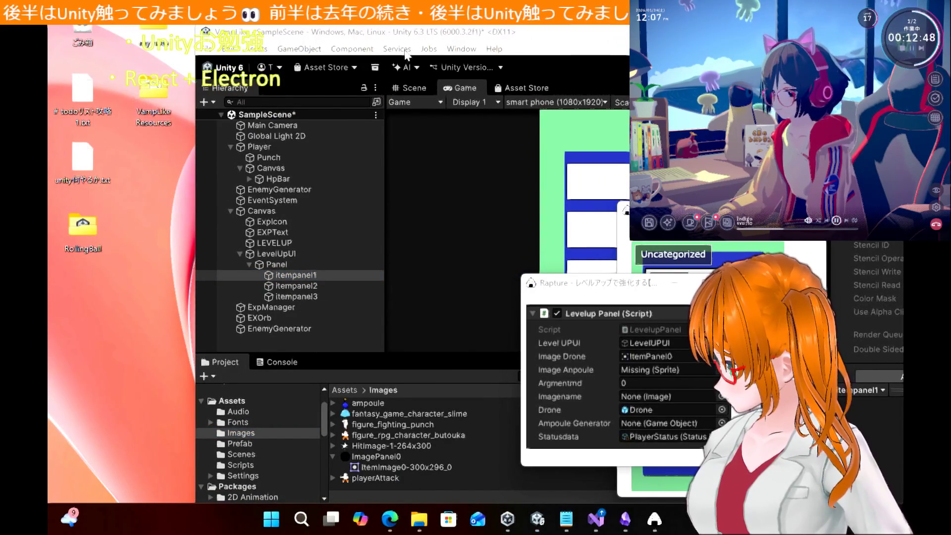
Maximize Unity and close the floating Levelup Panel and item panel reference windows
{"action": "double_click", "coordinate": [420, 33]}
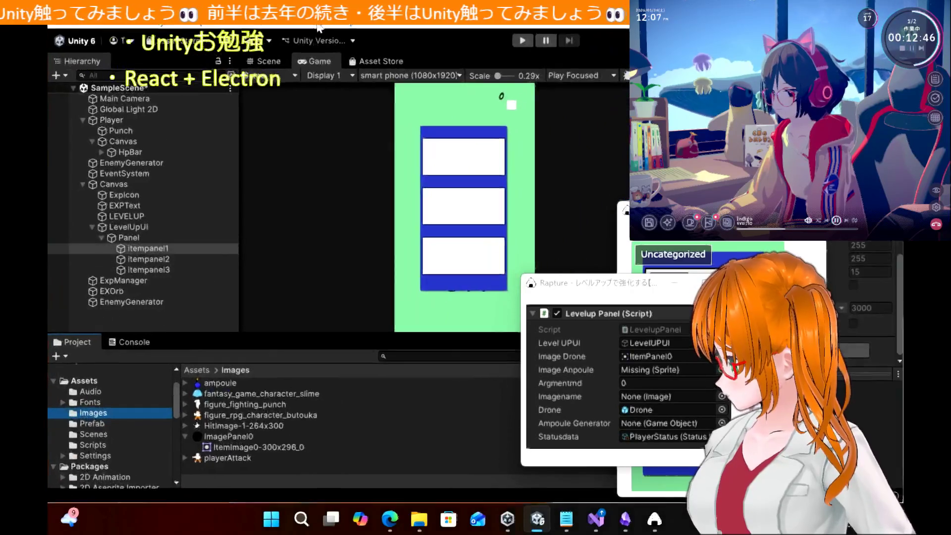
{"action": "left_click", "coordinate": [790, 248]}
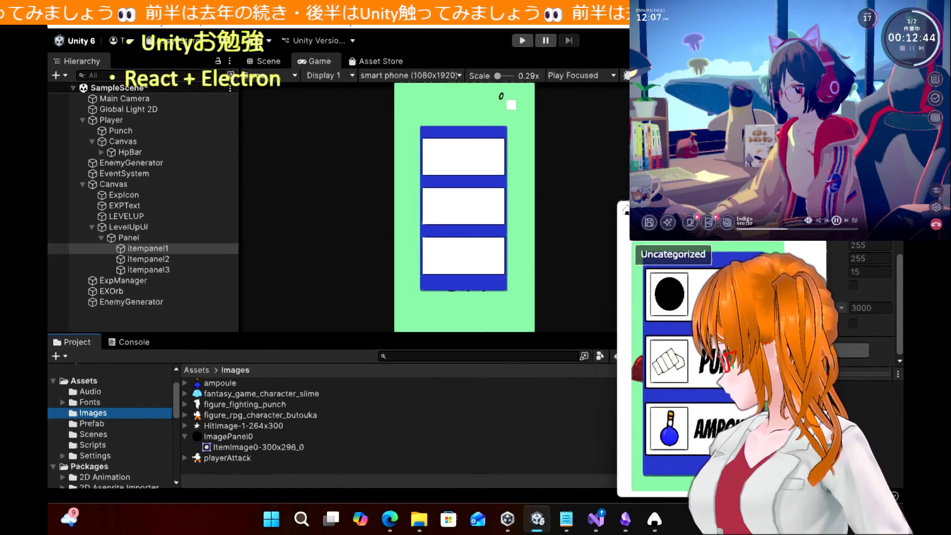
{"action": "left_click", "coordinate": [282, 310]}
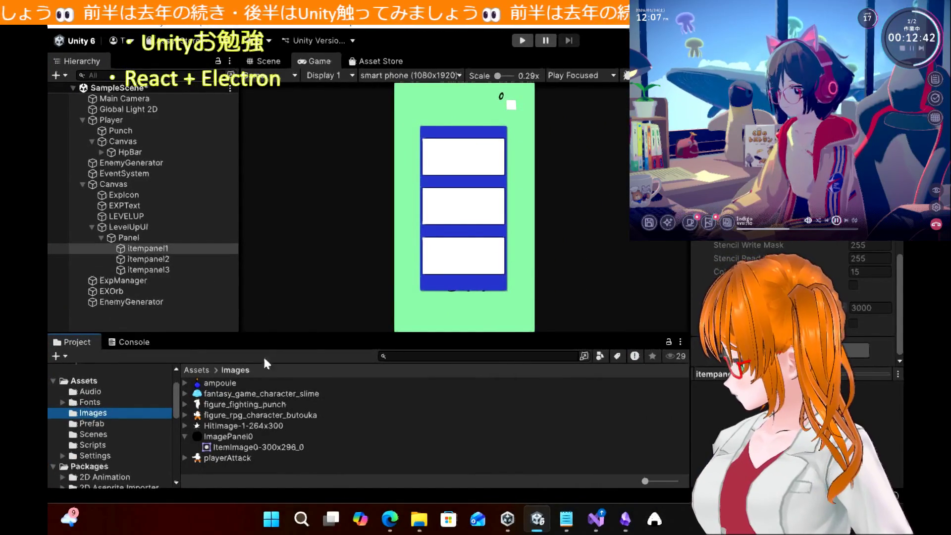
{"action": "left_click", "coordinate": [390, 518]}
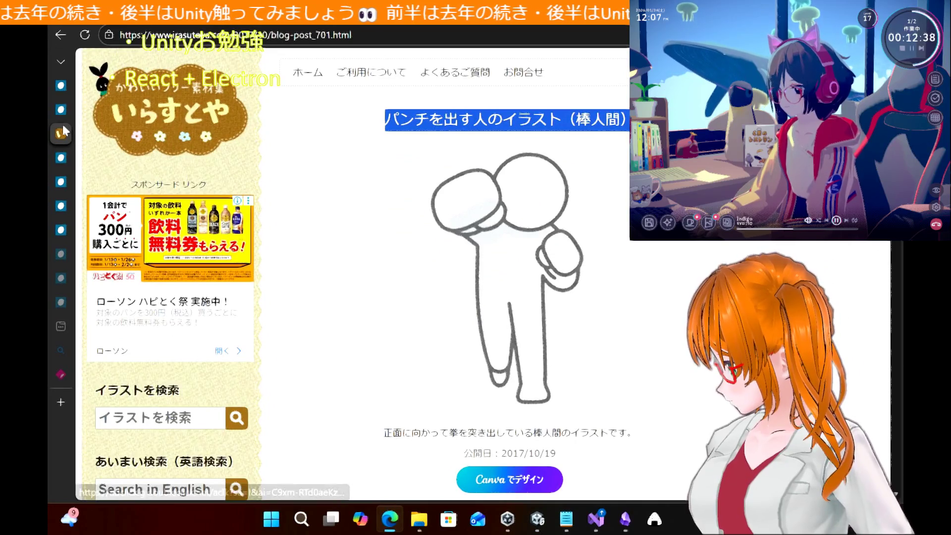
Close the irasutoya punch illustration tab and return to the Vampire survivors tutorial
{"action": "mouse_move", "coordinate": [85, 137]}
{"action": "left_click", "coordinate": [199, 134]}
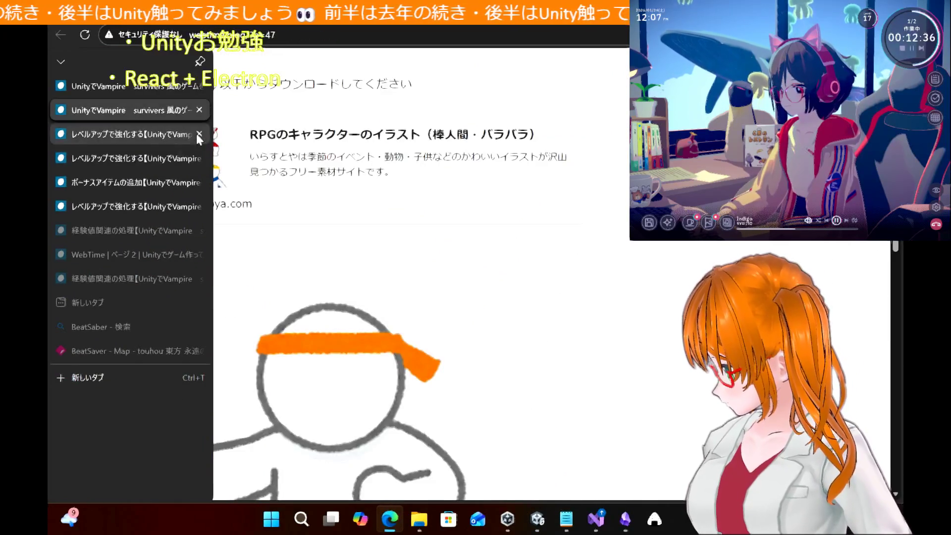
{"action": "left_click", "coordinate": [134, 112]}
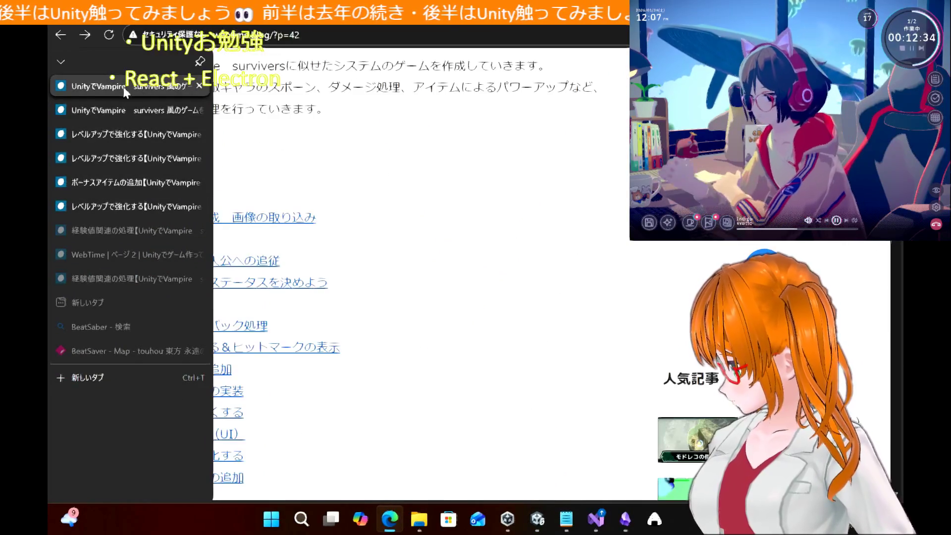
{"action": "scroll", "coordinate": [502, 361], "scroll_direction": "down", "scroll_amount": 3}
Close the extra Vampire survivors tab and read the ItemPanel explanation before switching to Visual Studio
{"action": "mouse_move", "coordinate": [51, 70]}
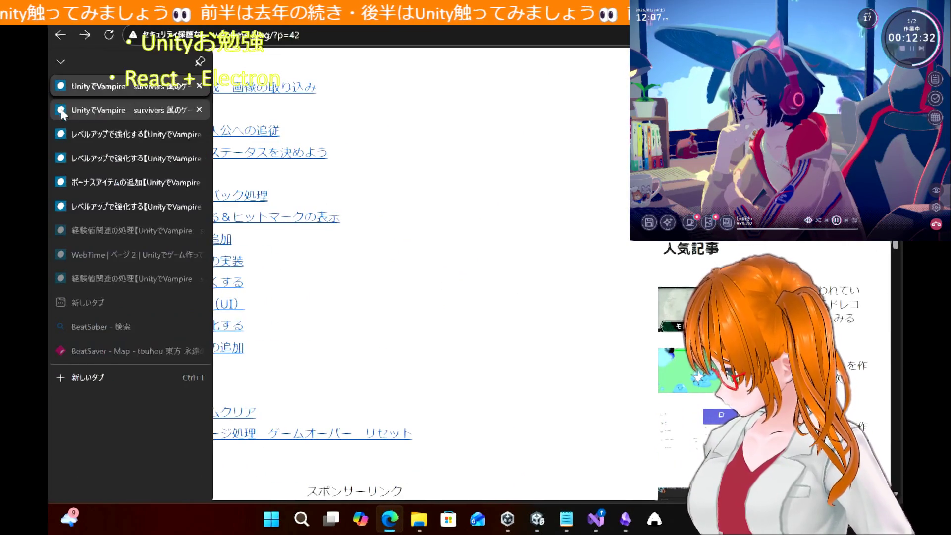
{"action": "left_click", "coordinate": [175, 104]}
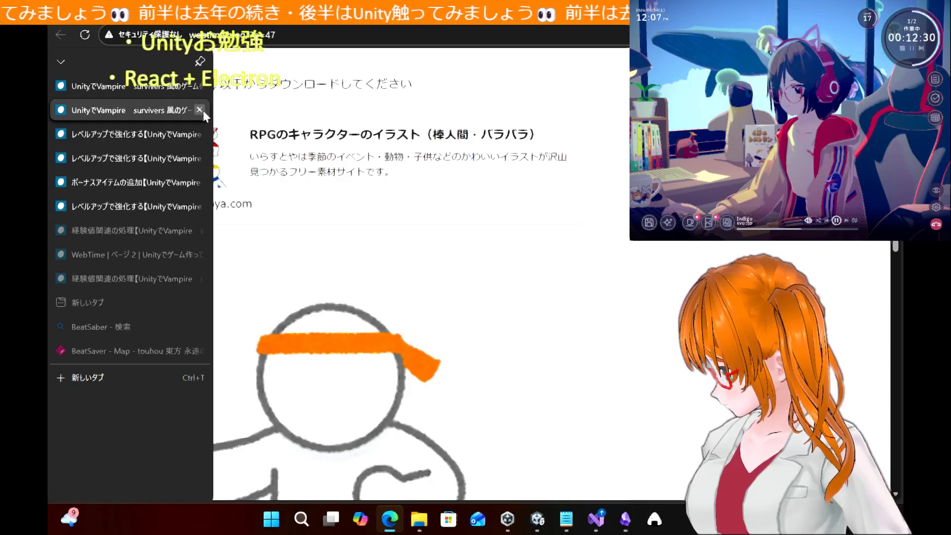
{"action": "left_click", "coordinate": [199, 110]}
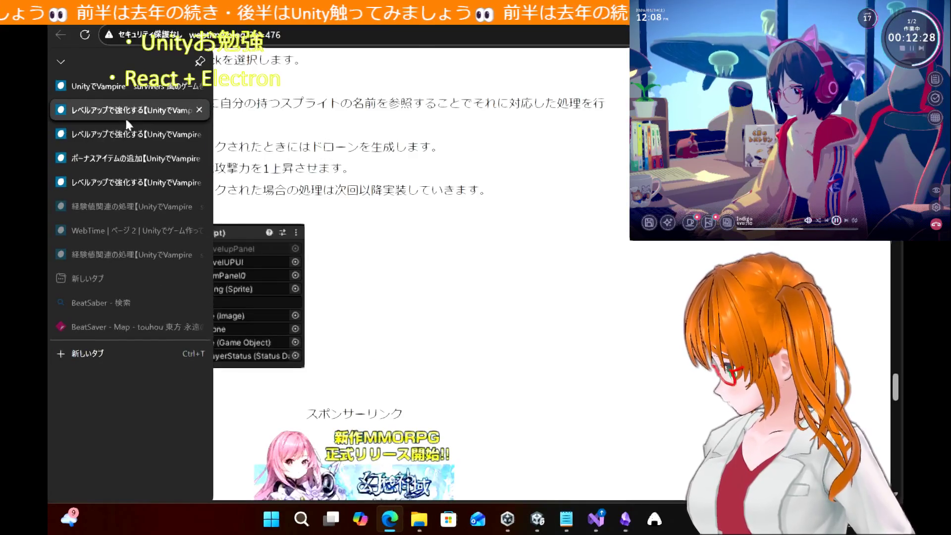
{"action": "scroll", "coordinate": [493, 230], "scroll_direction": "down", "scroll_amount": 5}
{"action": "scroll", "coordinate": [503, 282], "scroll_direction": "up", "scroll_amount": 4}
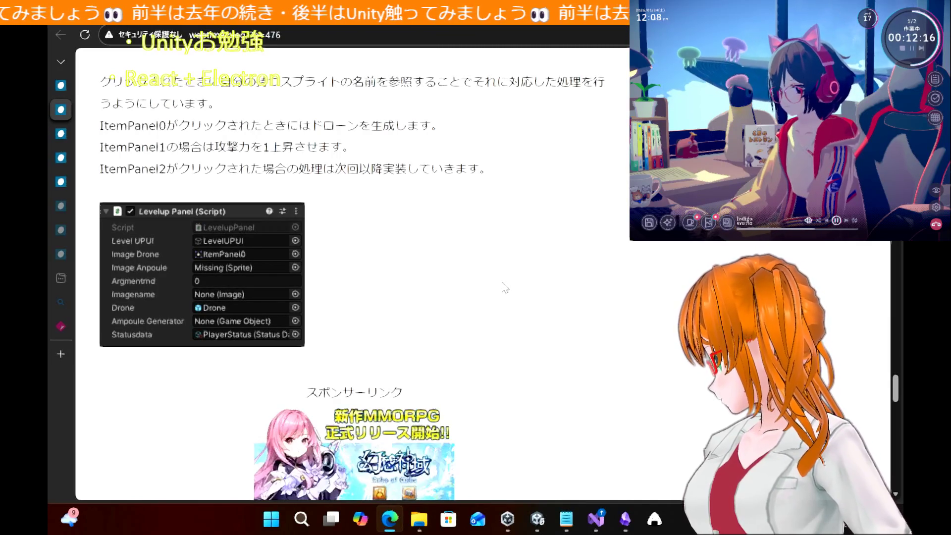
{"action": "left_click", "coordinate": [596, 519]}
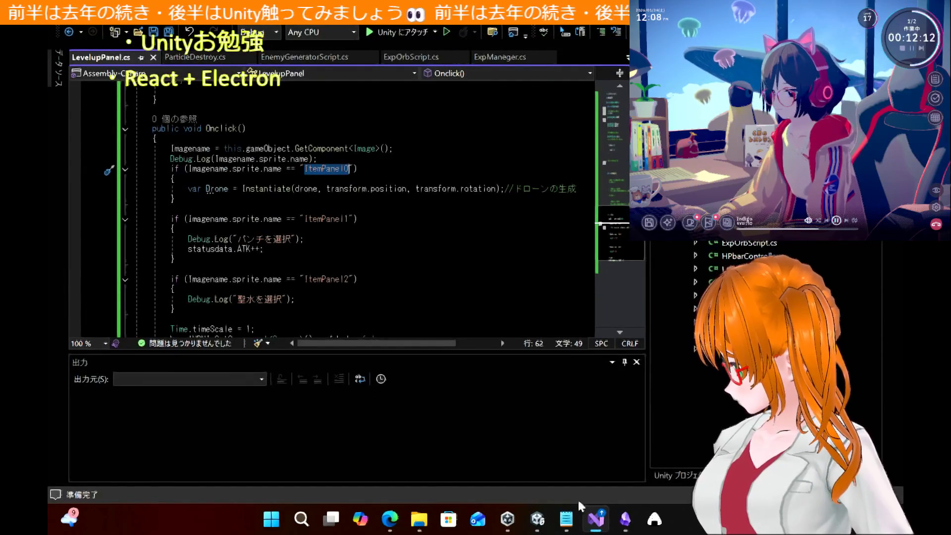
Highlight every Imagename reference in the OnClick sprite checks, then return to Unity's itempanel1
{"action": "double_click", "coordinate": [221, 169]}
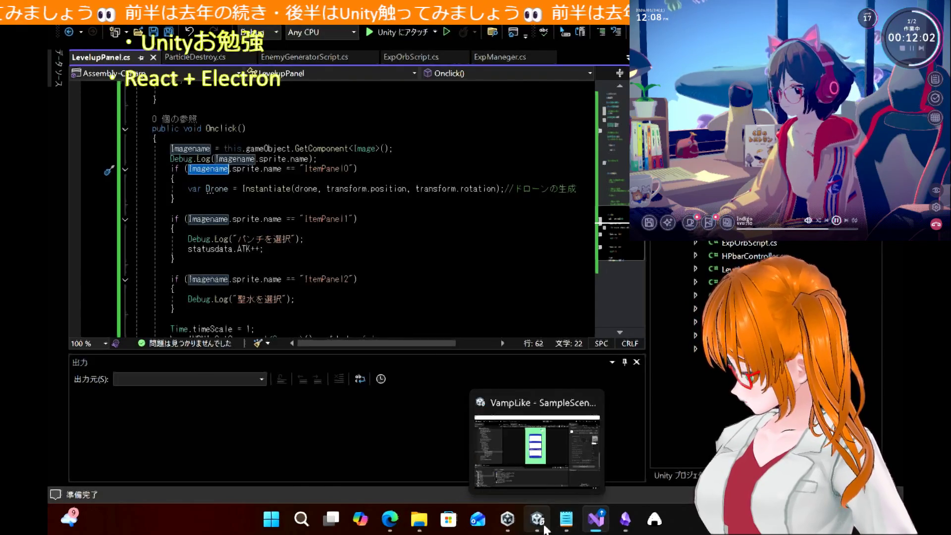
{"action": "left_click", "coordinate": [538, 519]}
{"action": "left_click", "coordinate": [157, 248]}
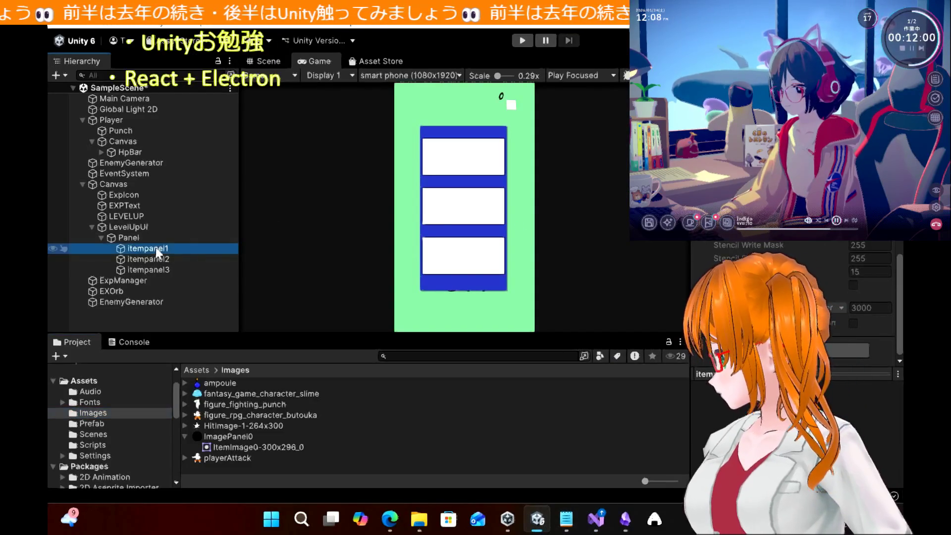
Compare the Panel and itempanel1 components in the Inspector, then go back to LevelupPanel.cs
{"action": "left_click", "coordinate": [130, 239]}
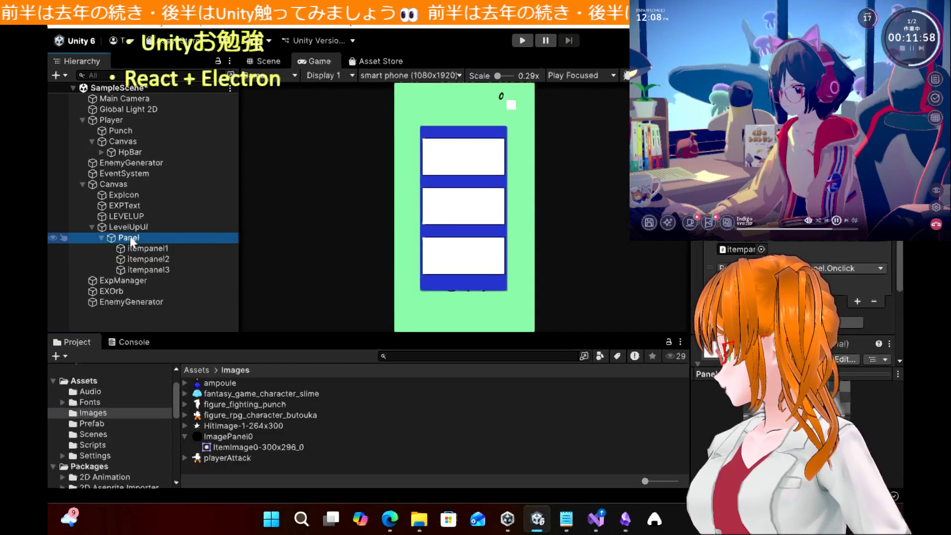
{"action": "left_click", "coordinate": [139, 249]}
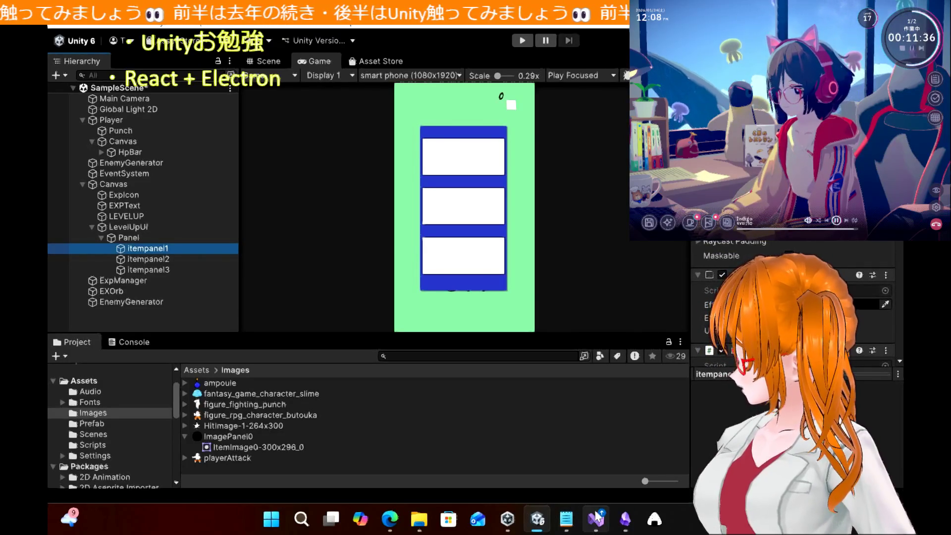
{"action": "left_click", "coordinate": [597, 519]}
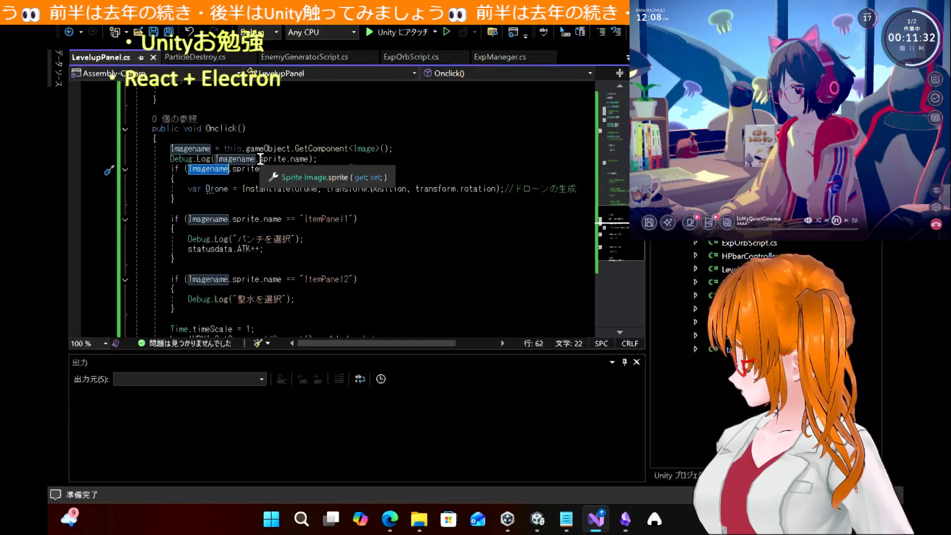
Clear the stray blank line after the Imagename assignment, save LevelupPanel.cs, and return to Unity
{"action": "left_click", "coordinate": [414, 148]}
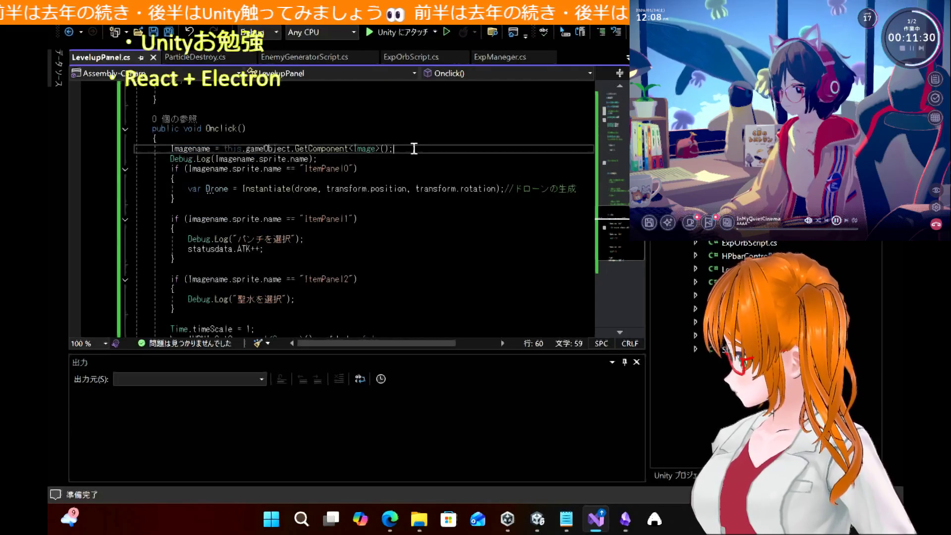
{"action": "key", "text": "Return"}
{"action": "type", "text": "Imagen"}
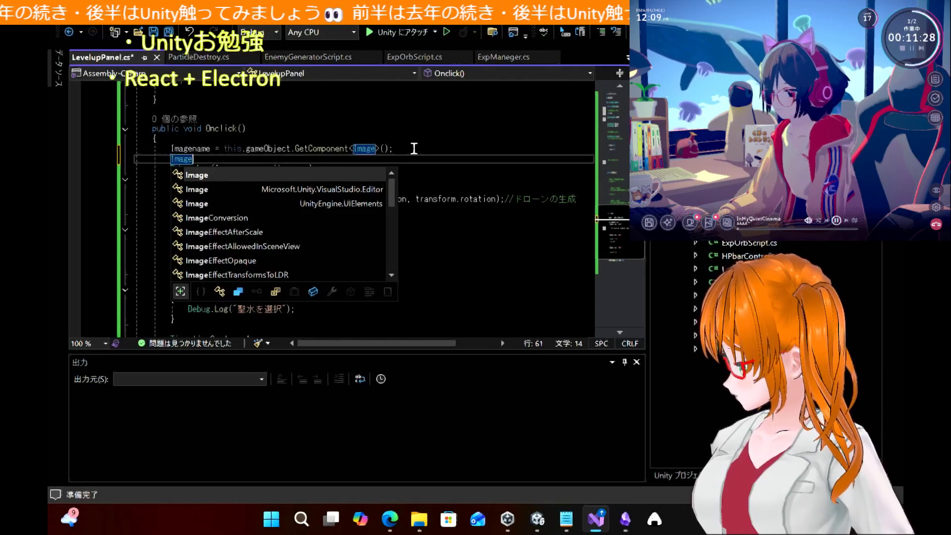
{"action": "key", "text": "Tab"}
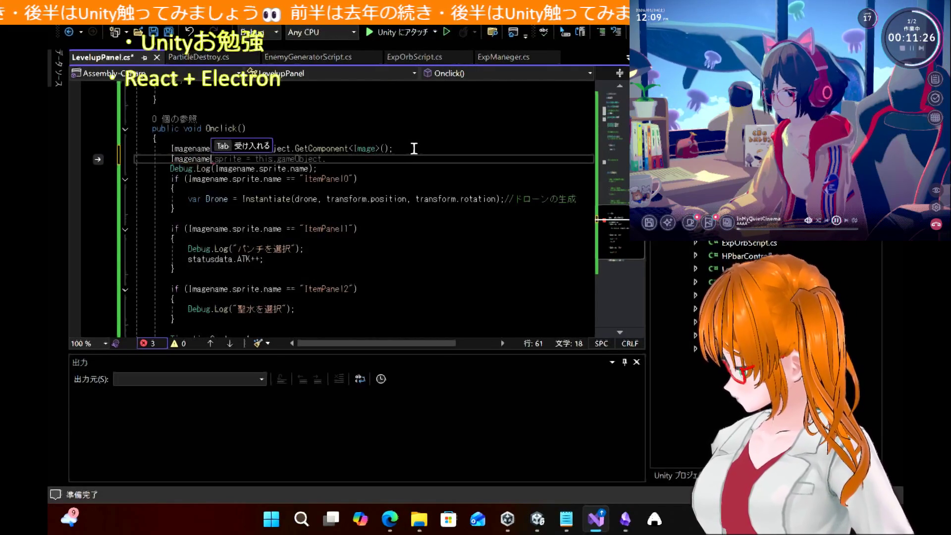
{"action": "type", "text": ".name"}
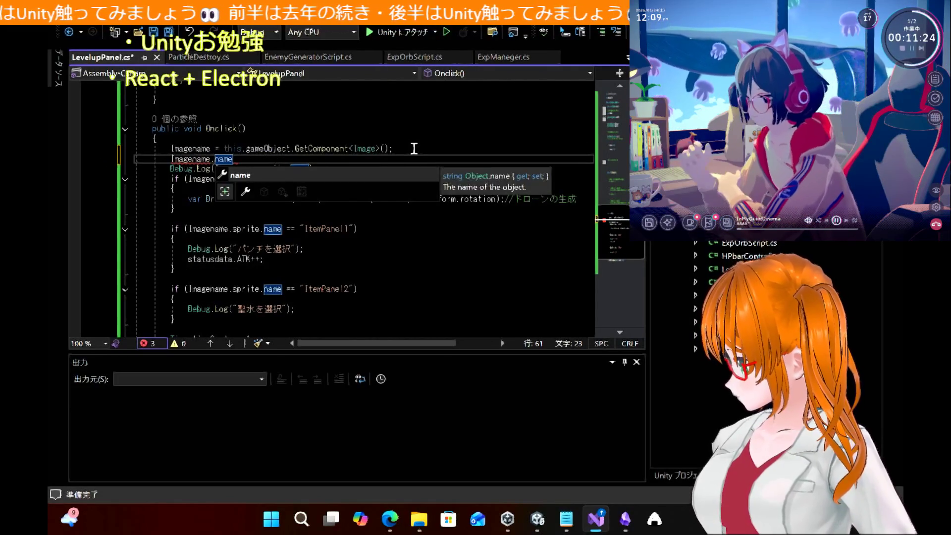
{"action": "key", "text": "BackSpace"}
{"action": "key", "text": "BackSpace"}
{"action": "key", "text": "BackSpace"}
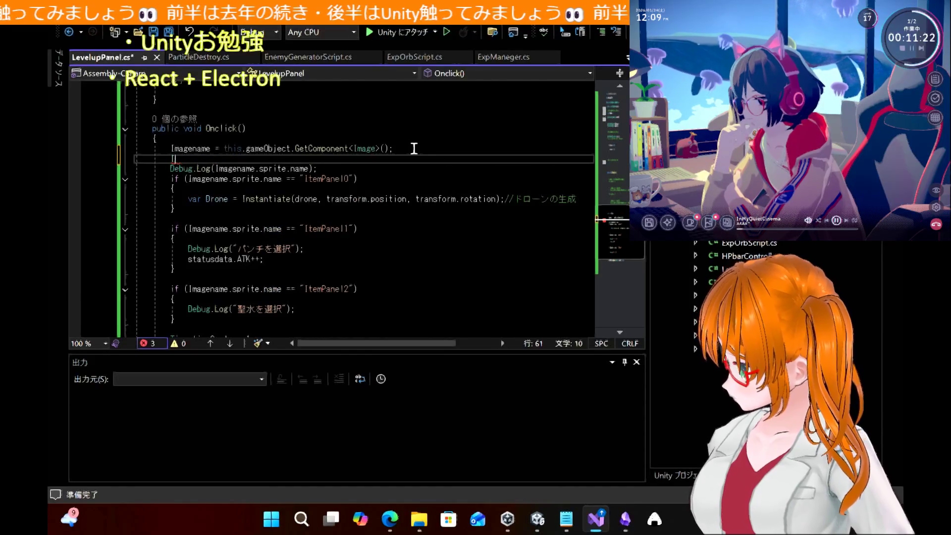
{"action": "key", "text": "BackSpace"}
{"action": "key", "text": "BackSpace"}
{"action": "key", "text": "BackSpace"}
{"action": "key", "text": "BackSpace"}
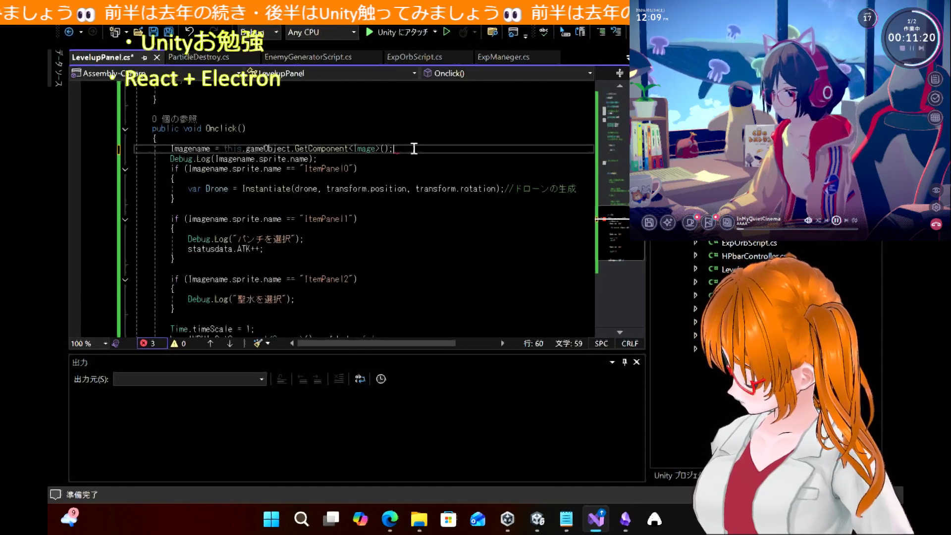
{"action": "key", "text": "ctrl+s"}
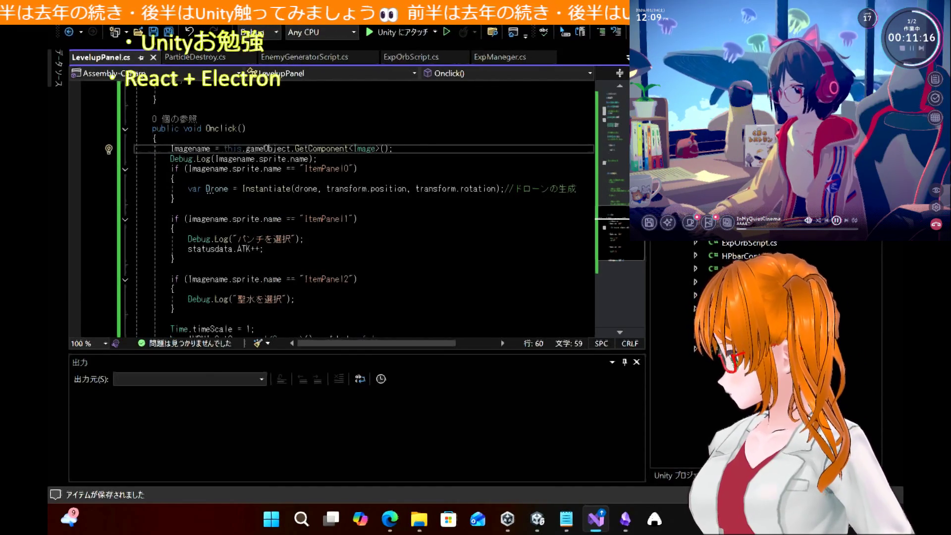
{"action": "key", "text": "alt+Tab"}
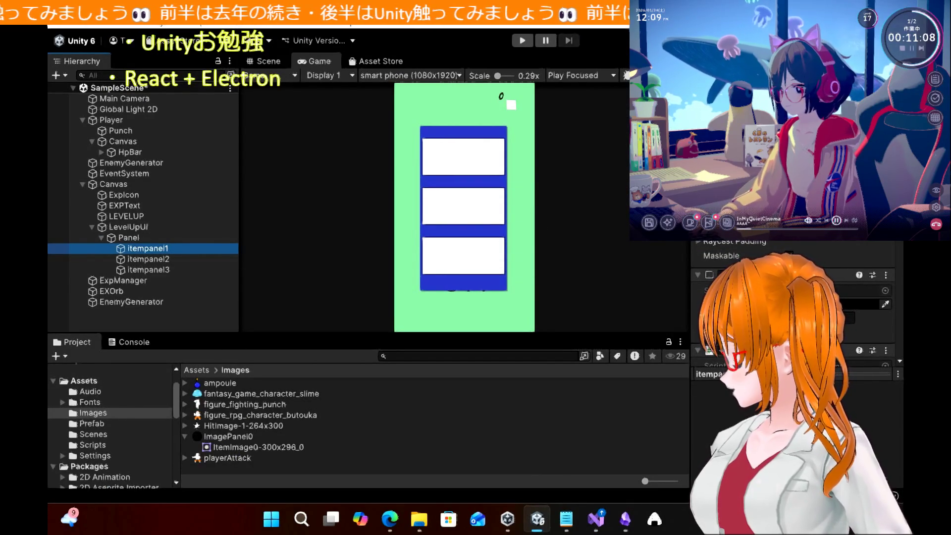
Browse the Source Image sprites without assigning one, select figure_fighting_punch, then return to LevelupPanel.cs
{"action": "left_click", "coordinate": [885, 290]}
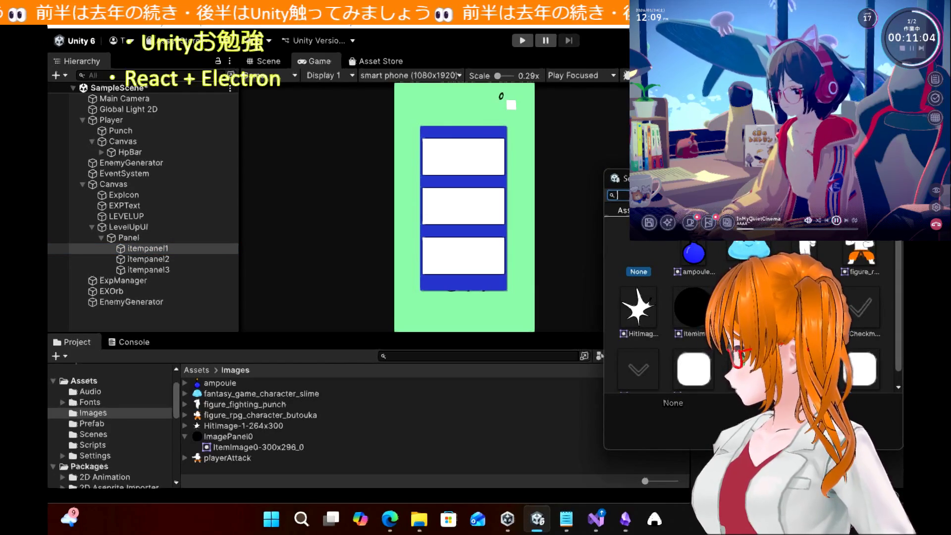
{"action": "key", "text": "Escape"}
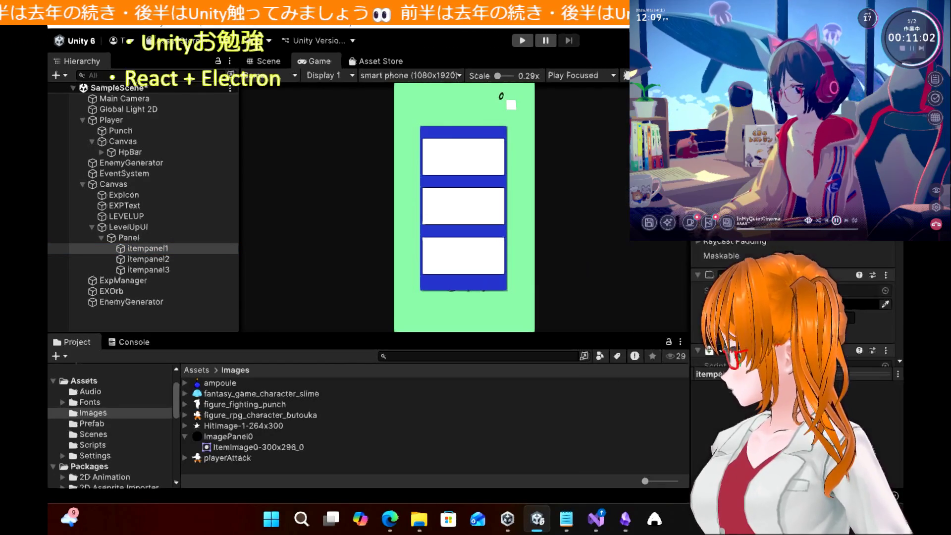
{"action": "left_click", "coordinate": [138, 315]}
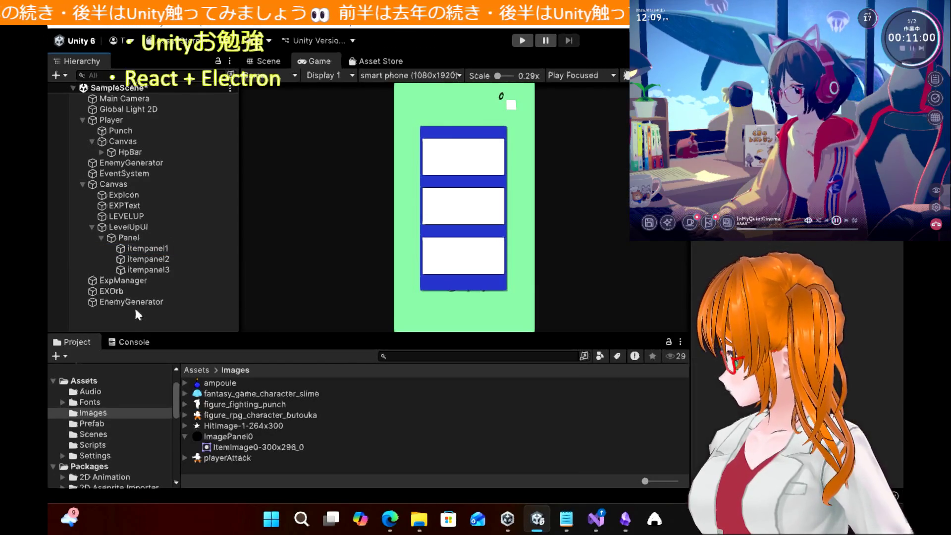
{"action": "left_click", "coordinate": [225, 410]}
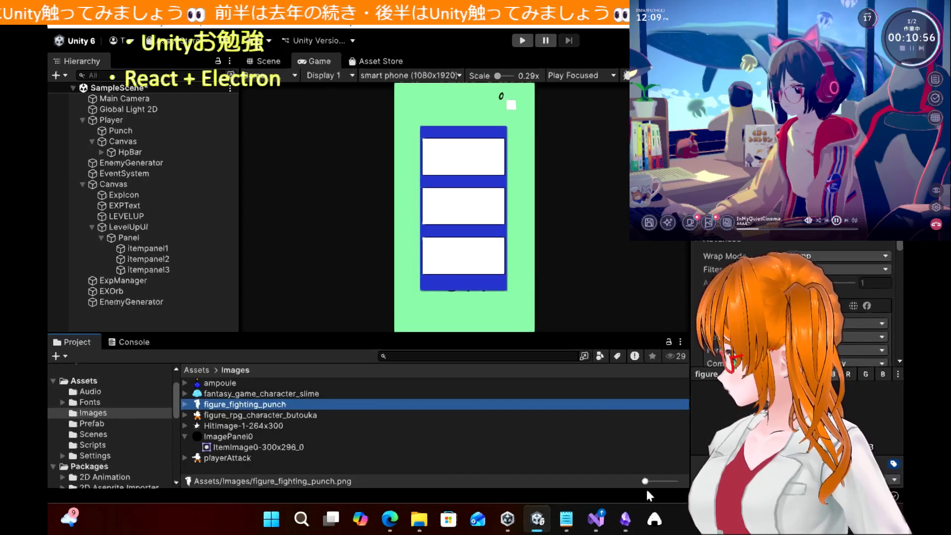
{"action": "left_click", "coordinate": [596, 519]}
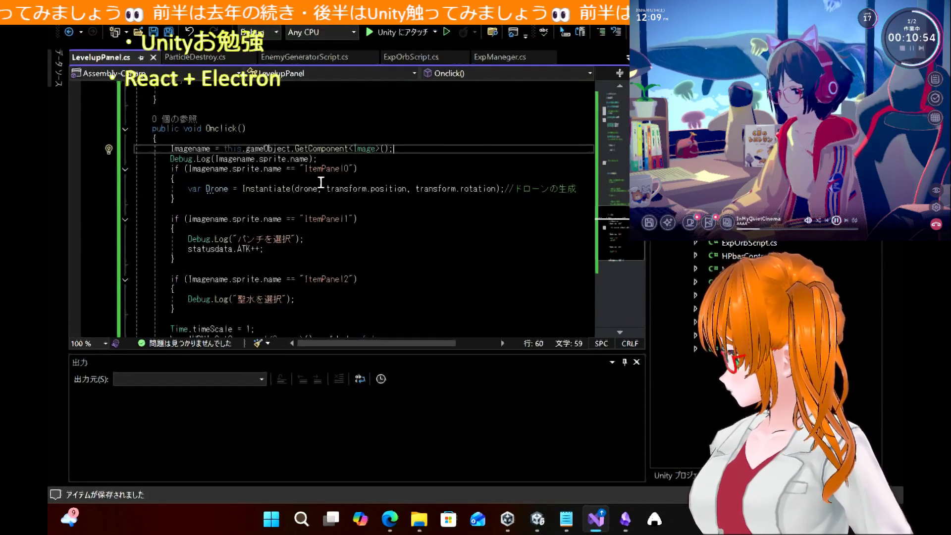
Check the "ItemPanel0" and "ItemPanel1" sprite-name strings in OnClick, then switch back to Unity
{"action": "double_click", "coordinate": [326, 170]}
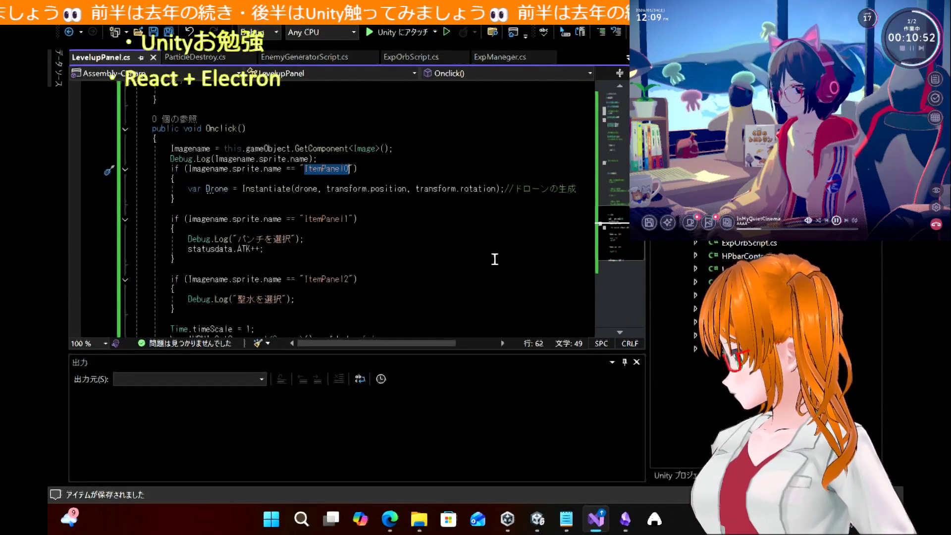
{"action": "left_click", "coordinate": [495, 259]}
{"action": "double_click", "coordinate": [314, 219]}
{"action": "key", "text": "ctrl+c"}
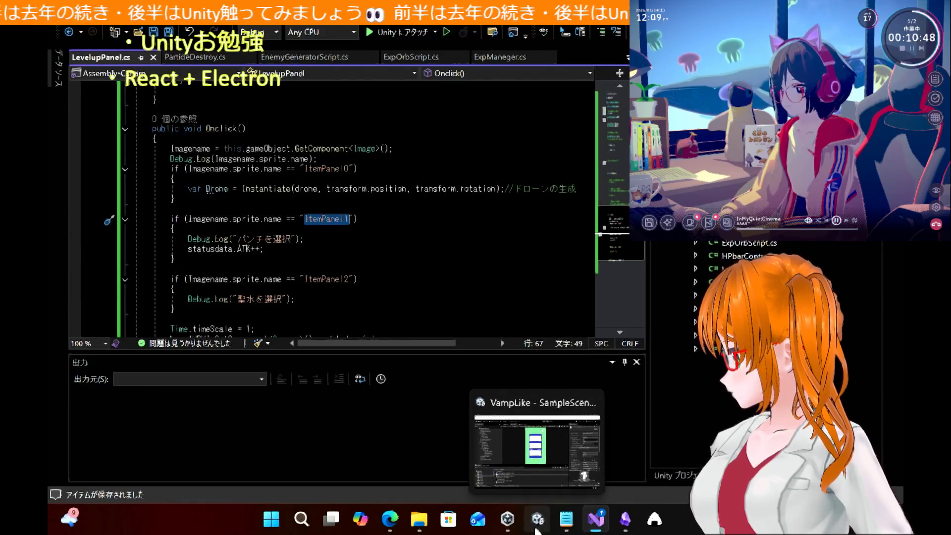
{"action": "left_click", "coordinate": [537, 526]}
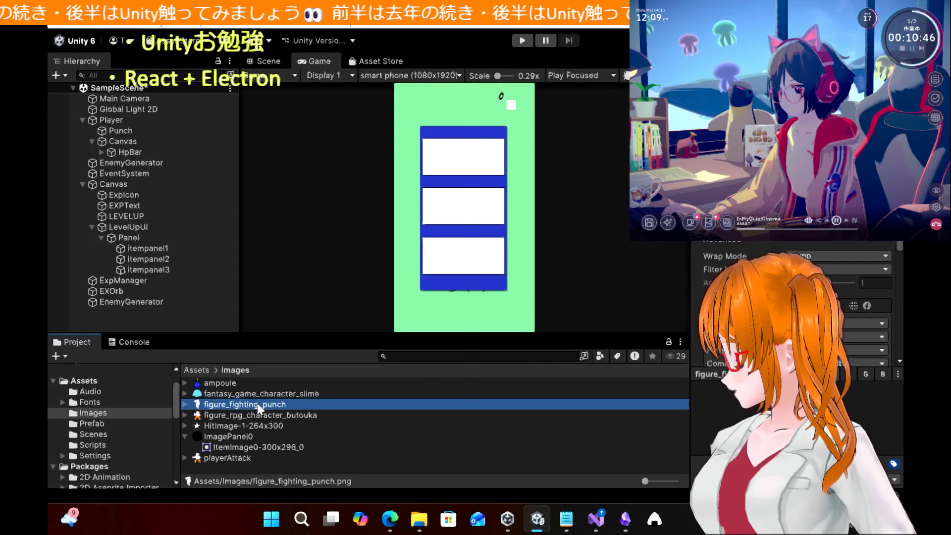
Rename the figure_fighting_punch image asset to ItemPanel1
{"action": "right_click", "coordinate": [259, 409]}
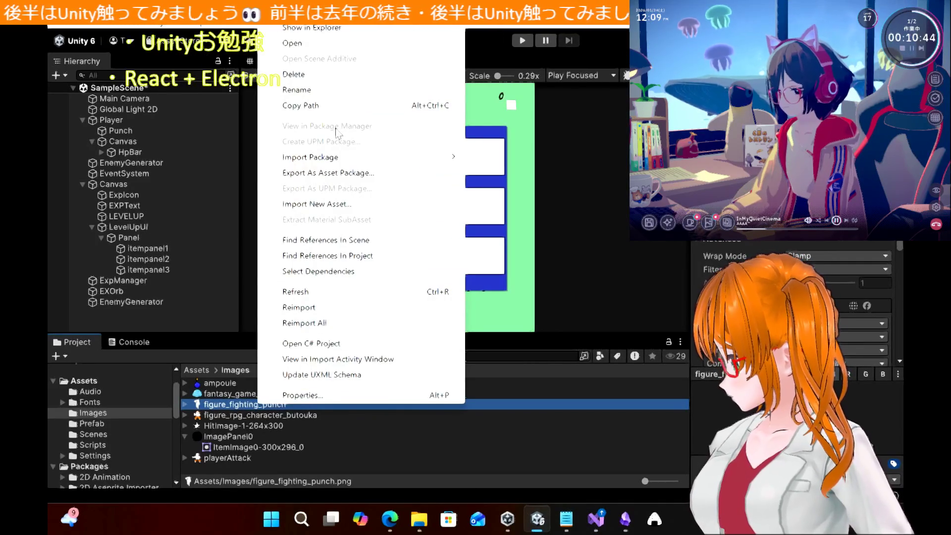
{"action": "left_click", "coordinate": [327, 91]}
{"action": "key", "text": "ctrl+v"}
{"action": "key", "text": "Return"}
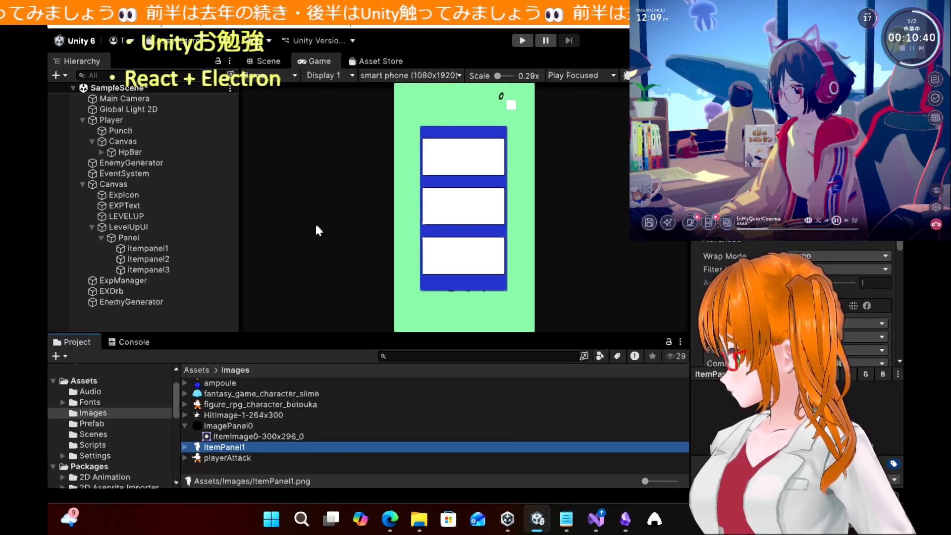
Try the punch sprite as itempanel2's Source Image and view its source image file
{"action": "left_click", "coordinate": [171, 249]}
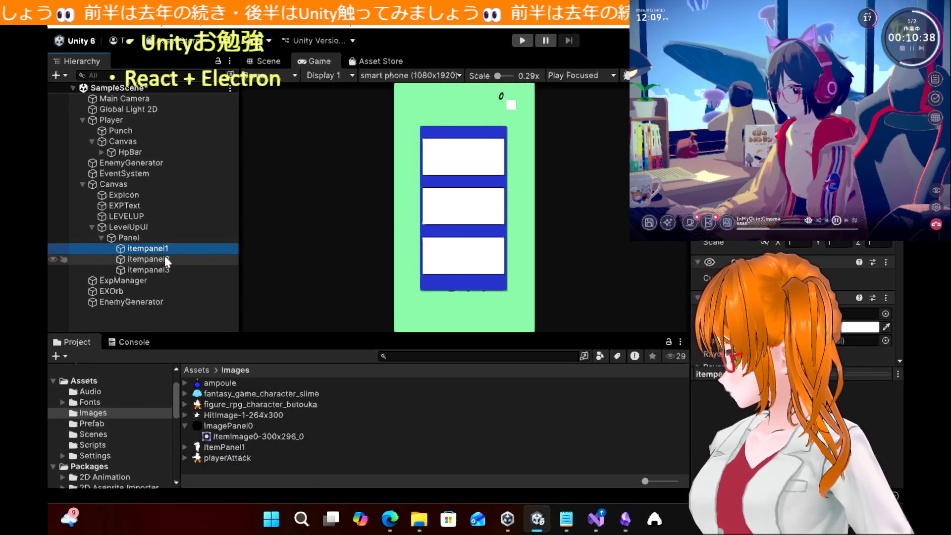
{"action": "left_click", "coordinate": [167, 260]}
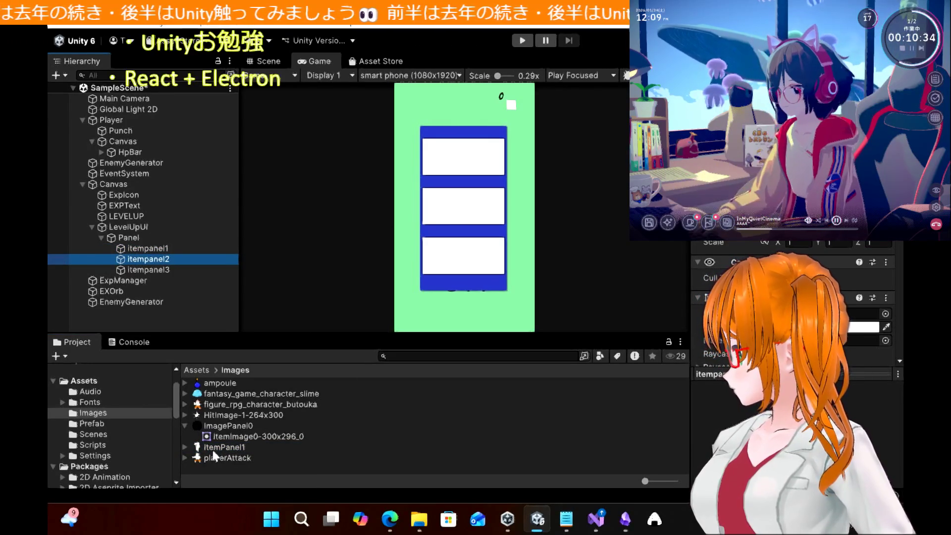
{"action": "left_click", "coordinate": [185, 447]}
{"action": "left_click", "coordinate": [235, 458]}
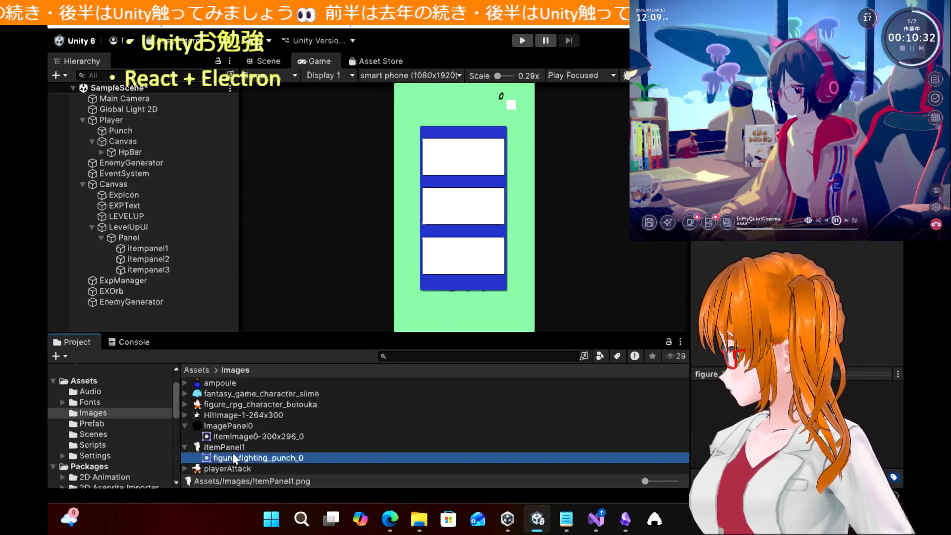
{"action": "right_click", "coordinate": [235, 459]}
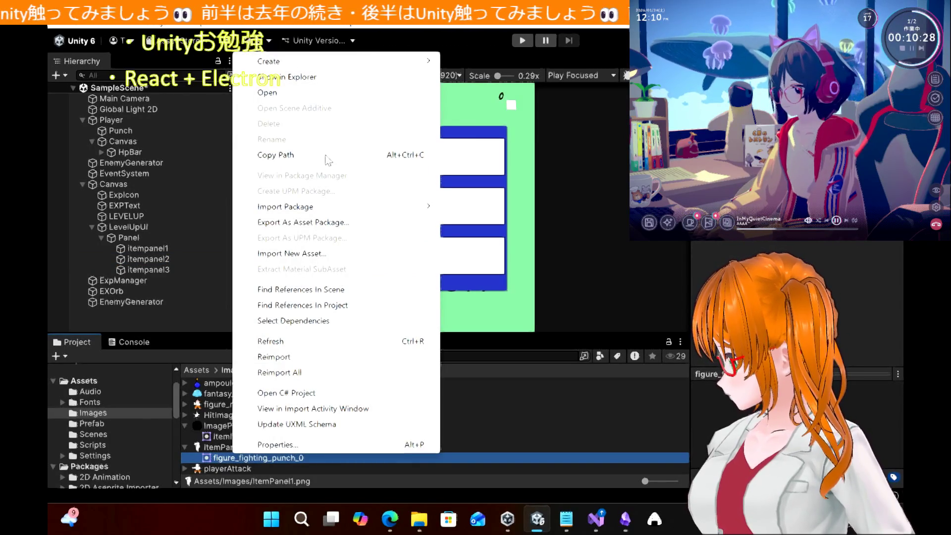
{"action": "left_click", "coordinate": [624, 253]}
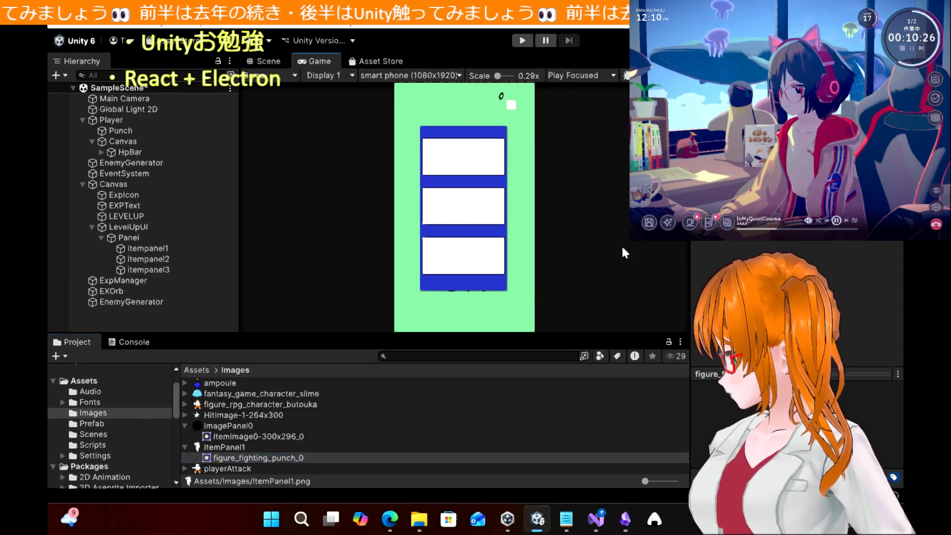
{"action": "left_click", "coordinate": [243, 451]}
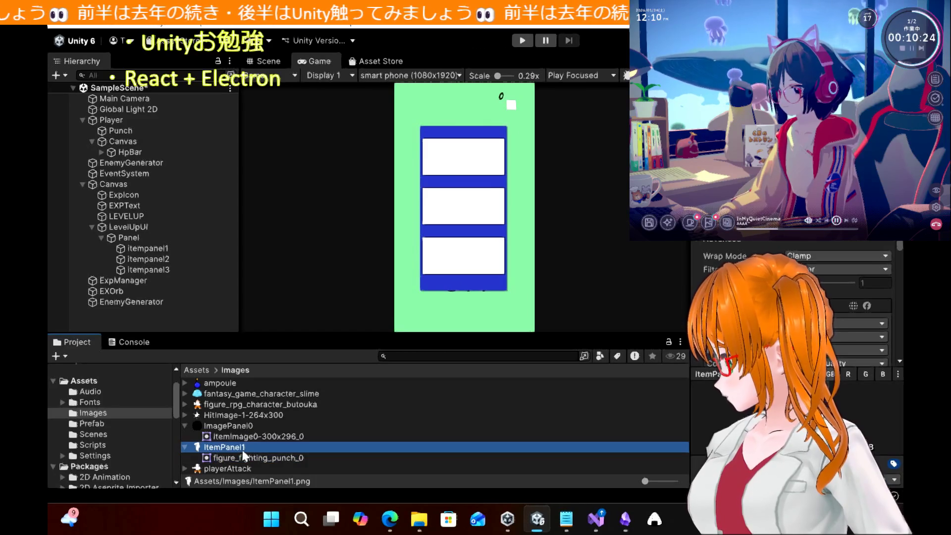
{"action": "left_click", "coordinate": [169, 259]}
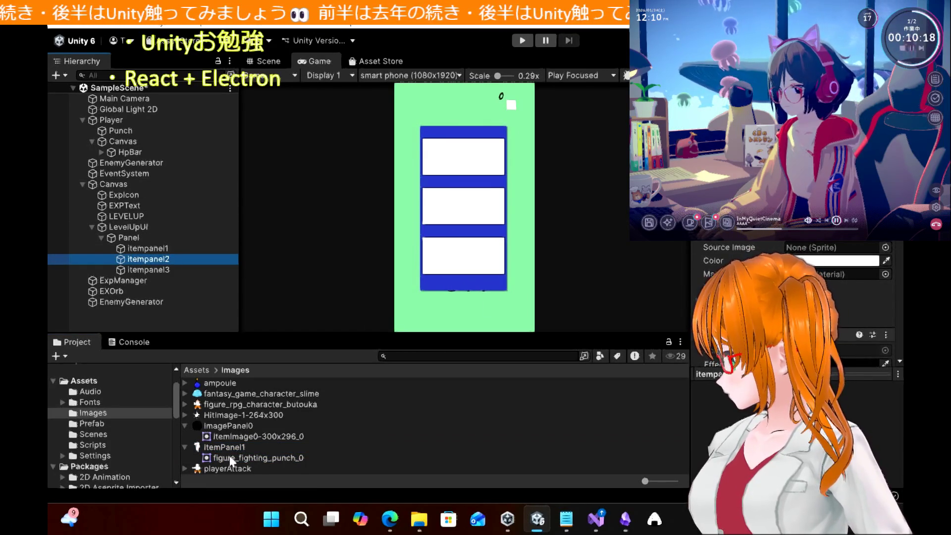
{"action": "mouse_move", "coordinate": [236, 451]}
{"action": "left_mouse_down"}
{"action": "mouse_move", "coordinate": [618, 356]}
{"action": "mouse_move", "coordinate": [768, 357]}
{"action": "left_mouse_up"}
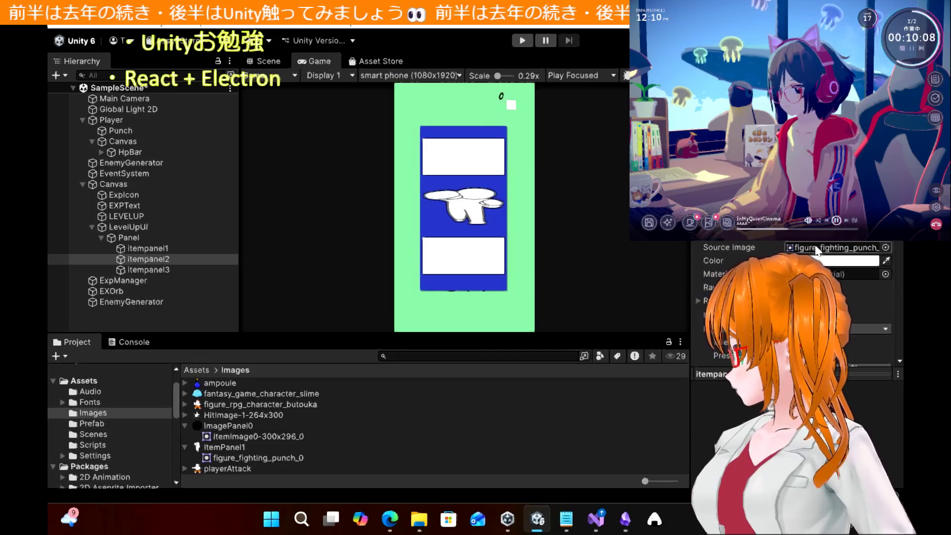
{"action": "double_click", "coordinate": [818, 248]}
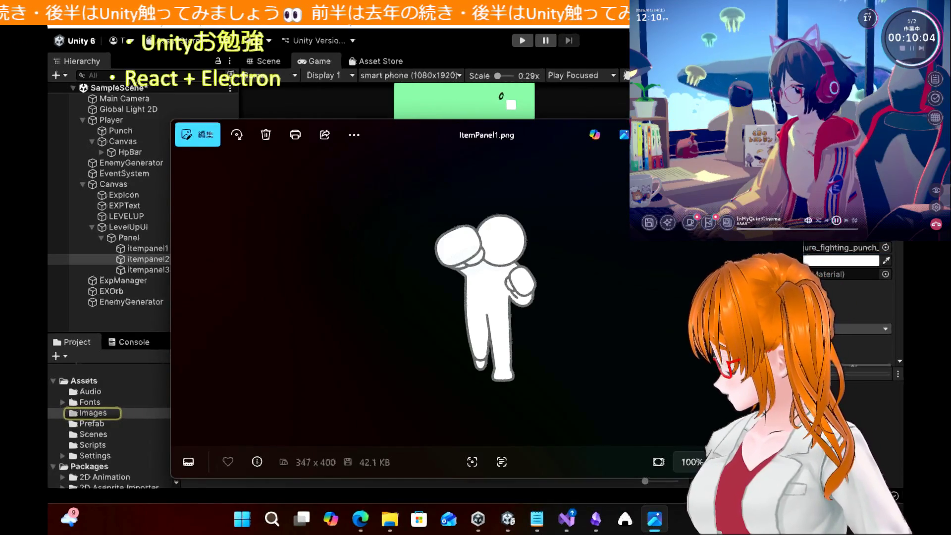
{"action": "key", "text": "alt+F4"}
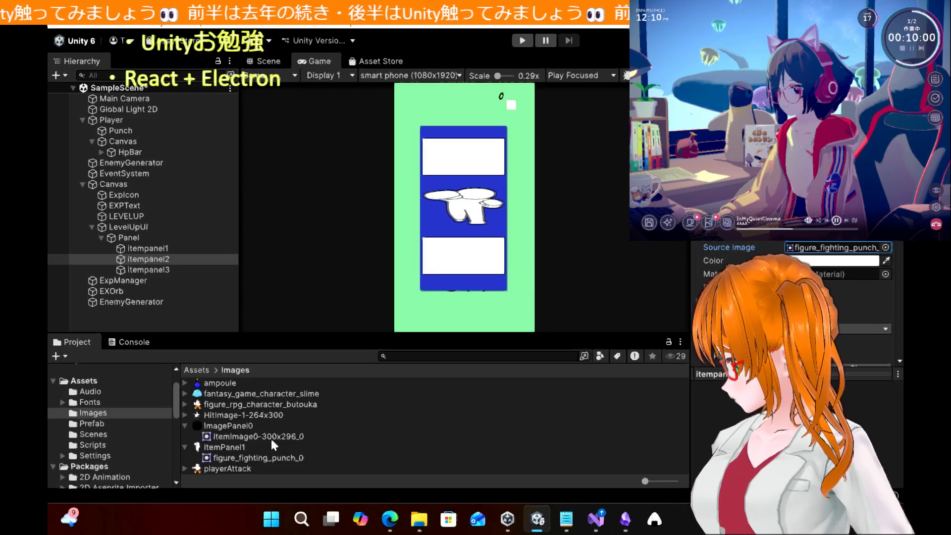
Delete the ItemPanel1 image asset from the Images folder
{"action": "left_click", "coordinate": [255, 459]}
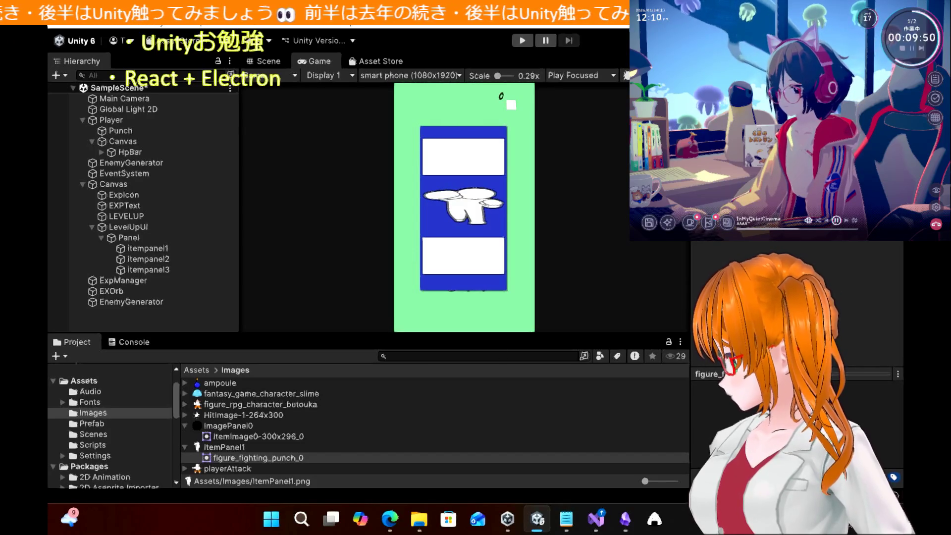
{"action": "left_click", "coordinate": [251, 449]}
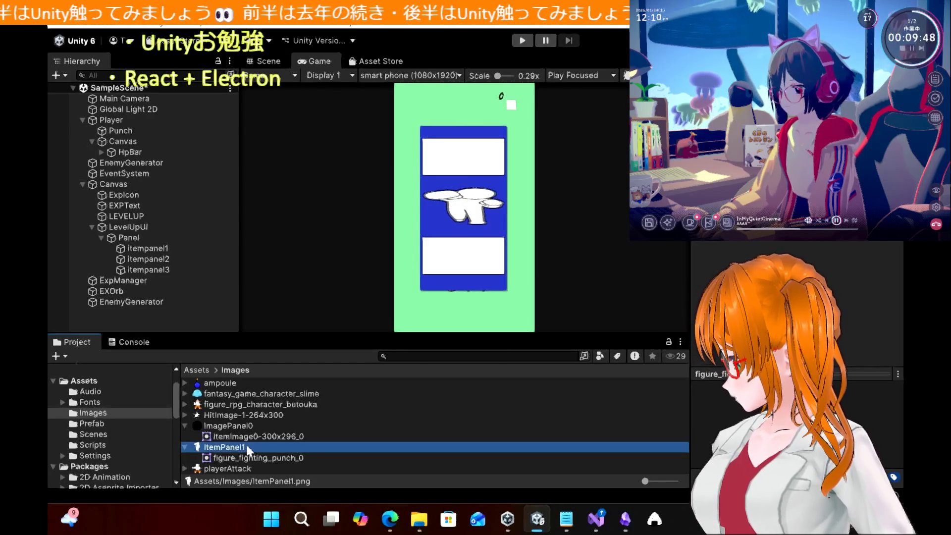
{"action": "key", "text": "Delete"}
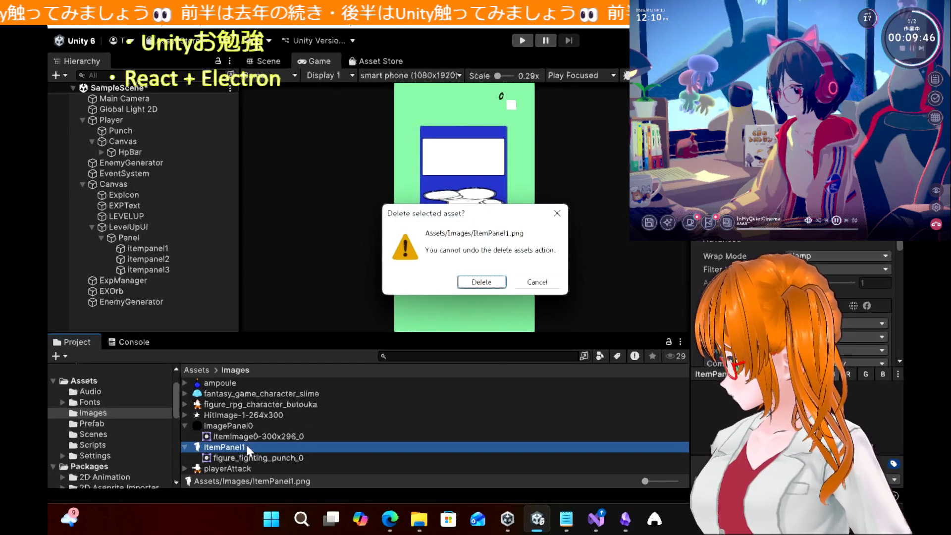
{"action": "key", "text": "Return"}
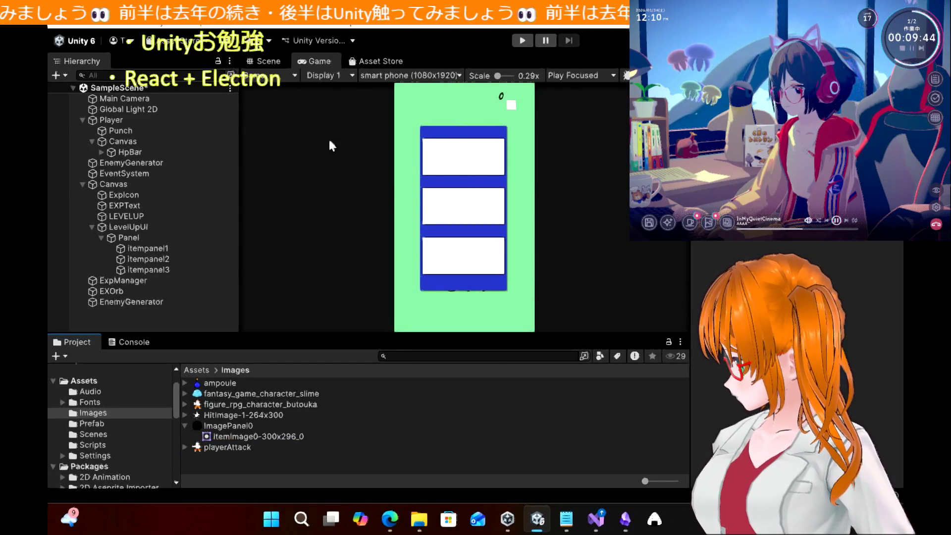
Open the VampLike Resources folder from the desktop in File Explorer
{"action": "mouse_move", "coordinate": [446, 10]}
{"action": "left_mouse_down"}
{"action": "mouse_move", "coordinate": [445, 50]}
{"action": "mouse_move", "coordinate": [684, 87]}
{"action": "mouse_move", "coordinate": [586, 105]}
{"action": "left_mouse_up"}
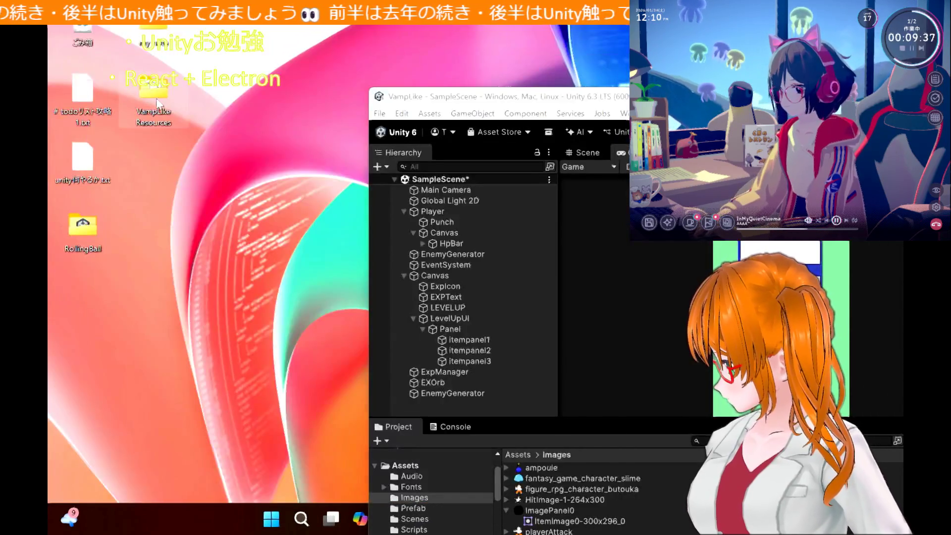
{"action": "double_click", "coordinate": [156, 101]}
{"action": "mouse_move", "coordinate": [465, 106]}
{"action": "left_mouse_down"}
{"action": "mouse_move", "coordinate": [259, 55]}
{"action": "mouse_move", "coordinate": [313, 57]}
{"action": "left_mouse_up"}
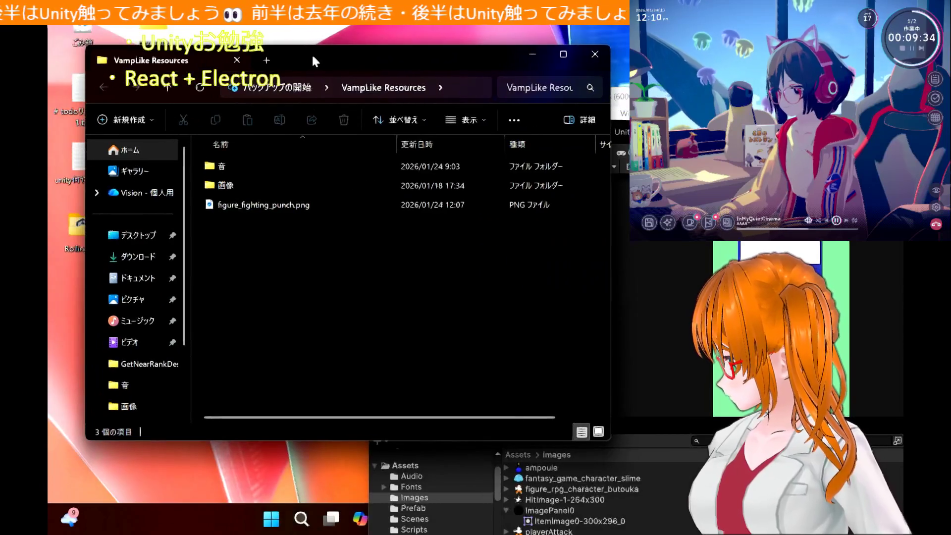
Rename figure_fighting_punch.png to ItemPanel1
{"action": "right_click", "coordinate": [258, 203]}
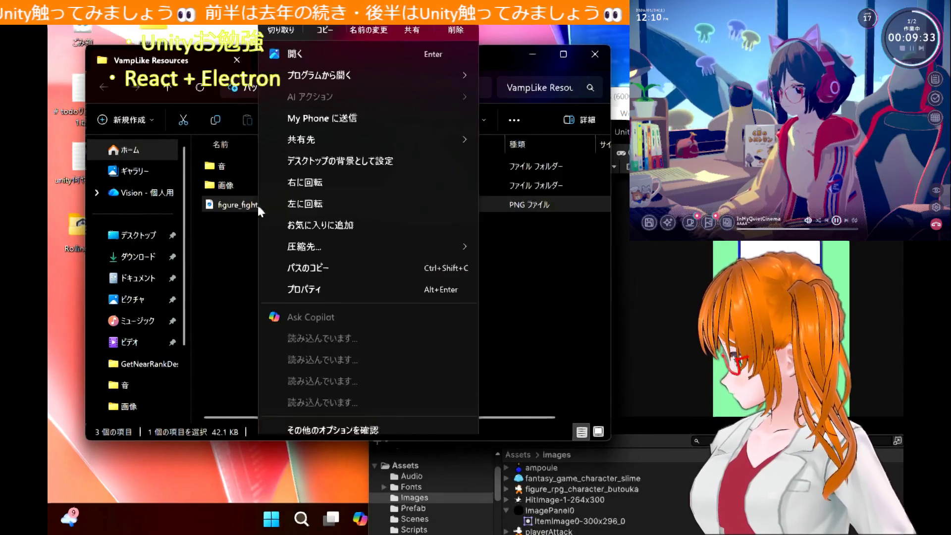
{"action": "left_click", "coordinate": [372, 28]}
{"action": "type", "text": "ItemPanel1"}
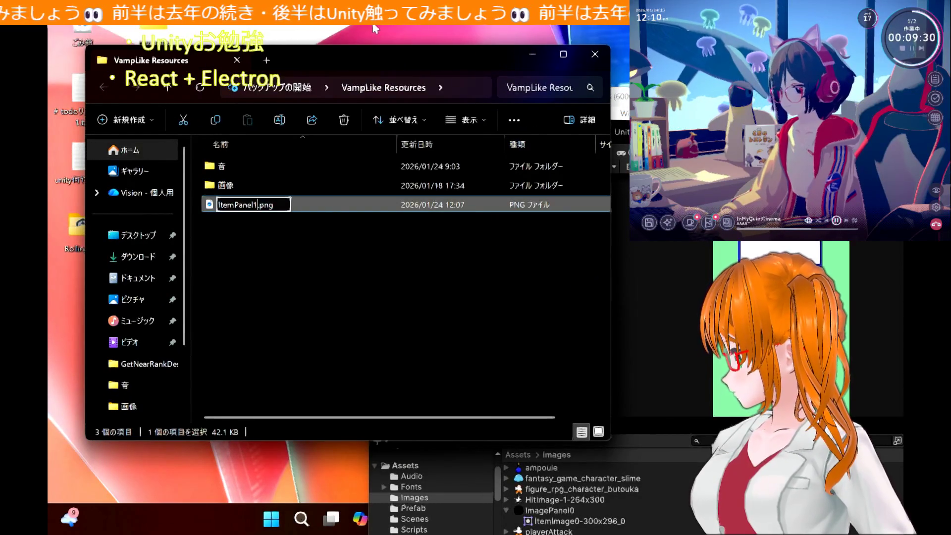
{"action": "key", "text": "Return"}
Move the ampoule and ItemImage0 images from 画像 up into VampLike Resources
{"action": "double_click", "coordinate": [235, 183]}
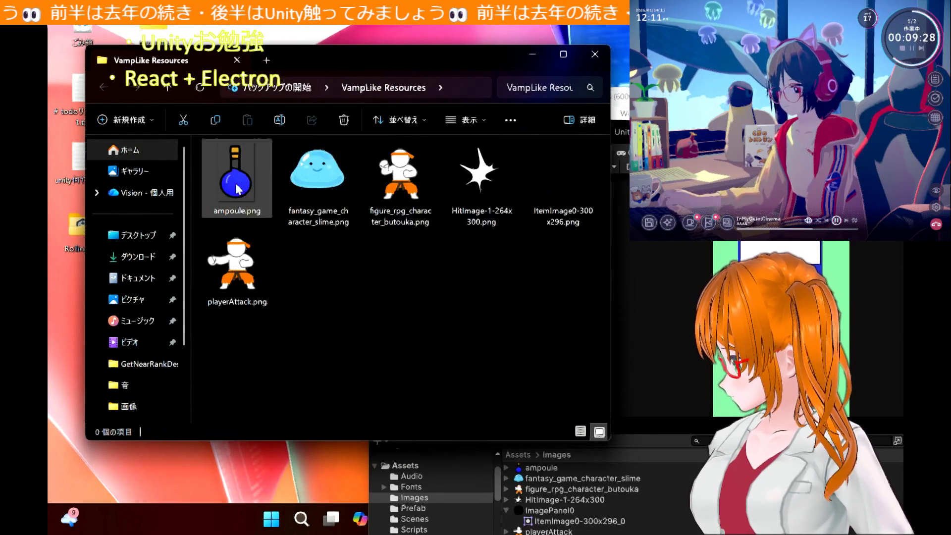
{"action": "left_click", "coordinate": [261, 216]}
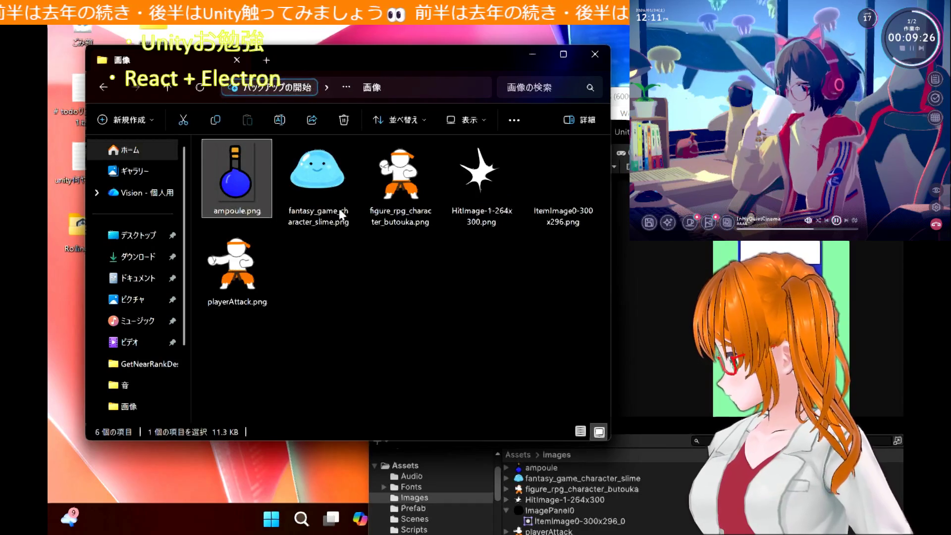
{"action": "left_click", "coordinate": [562, 195], "text": "ctrl"}
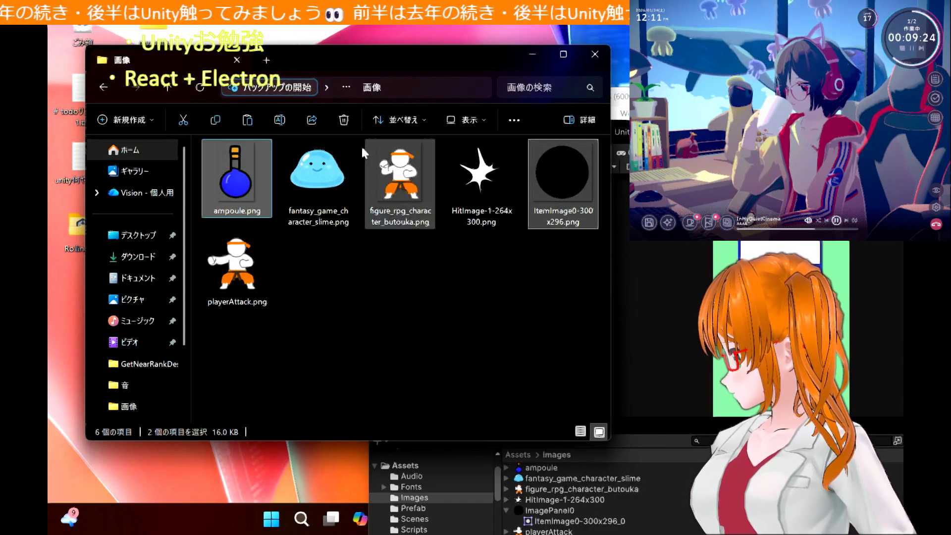
{"action": "left_click", "coordinate": [163, 88]}
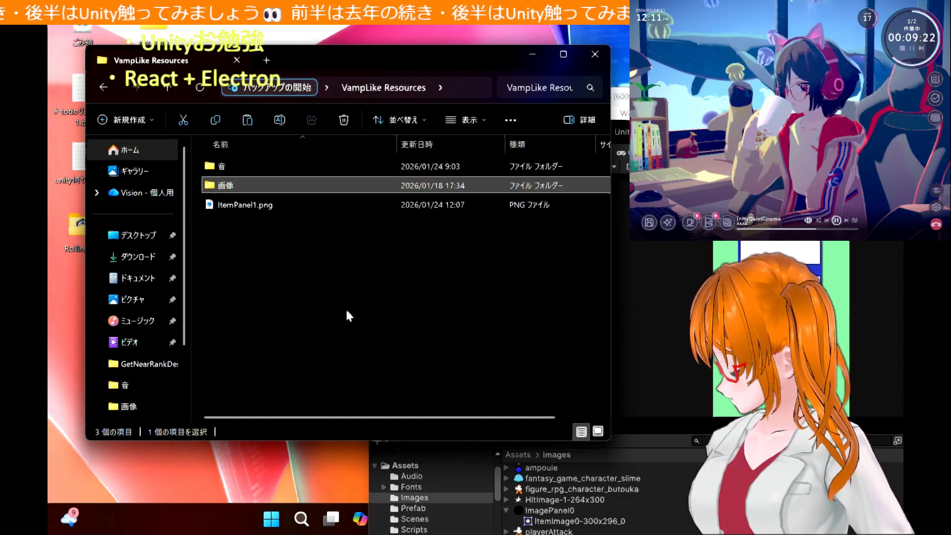
{"action": "key", "text": "ctrl+v"}
{"action": "left_click", "coordinate": [276, 233]}
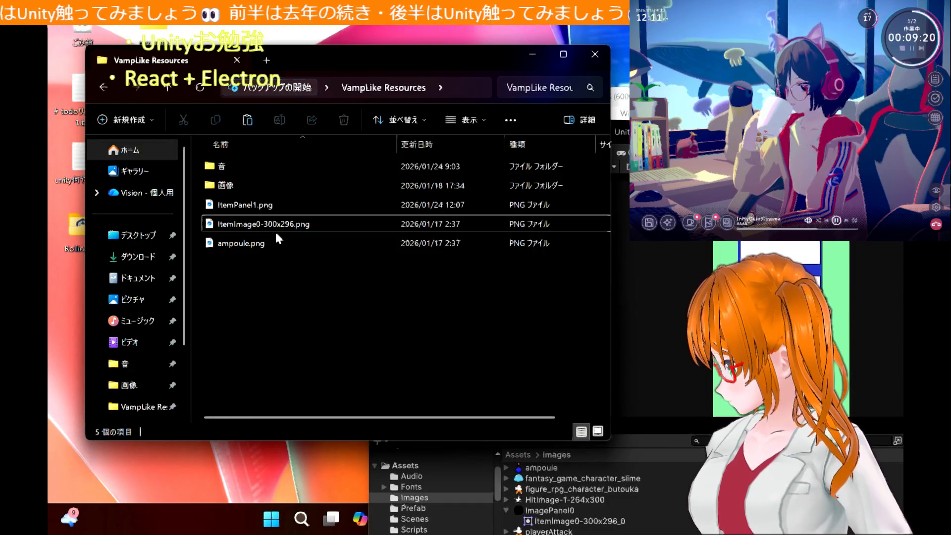
Rename ItemImage0-300x296.png to ItemPanel0
{"action": "left_click", "coordinate": [258, 226]}
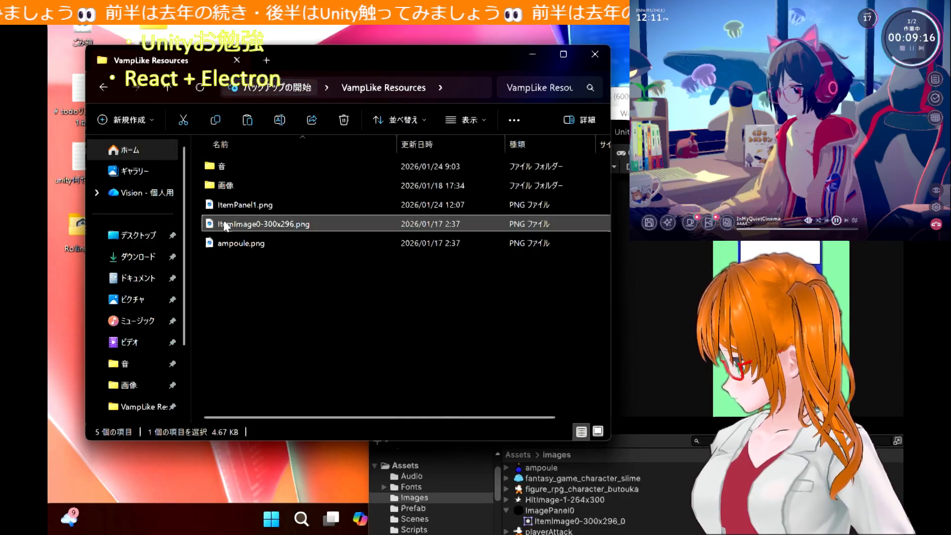
{"action": "right_click", "coordinate": [224, 225]}
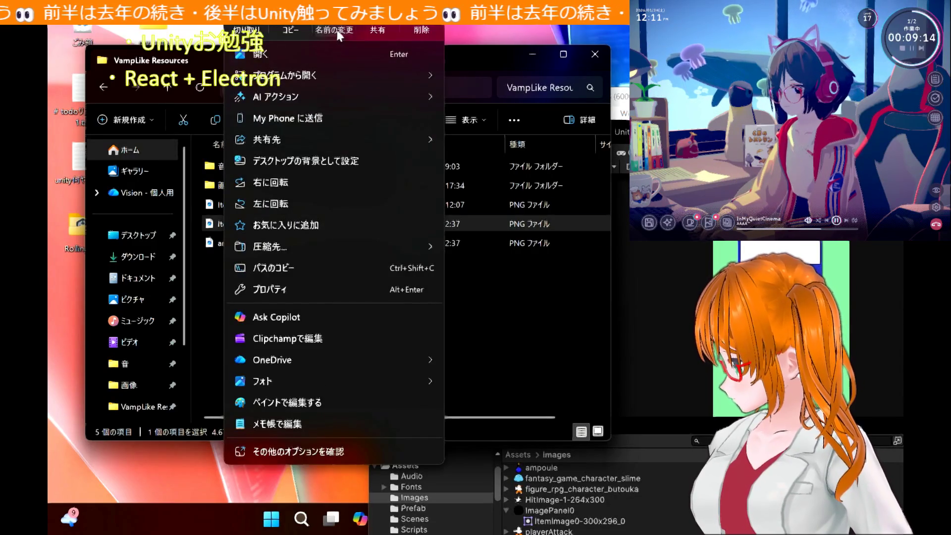
{"action": "left_click", "coordinate": [339, 35]}
{"action": "type", "text": "Ima"}
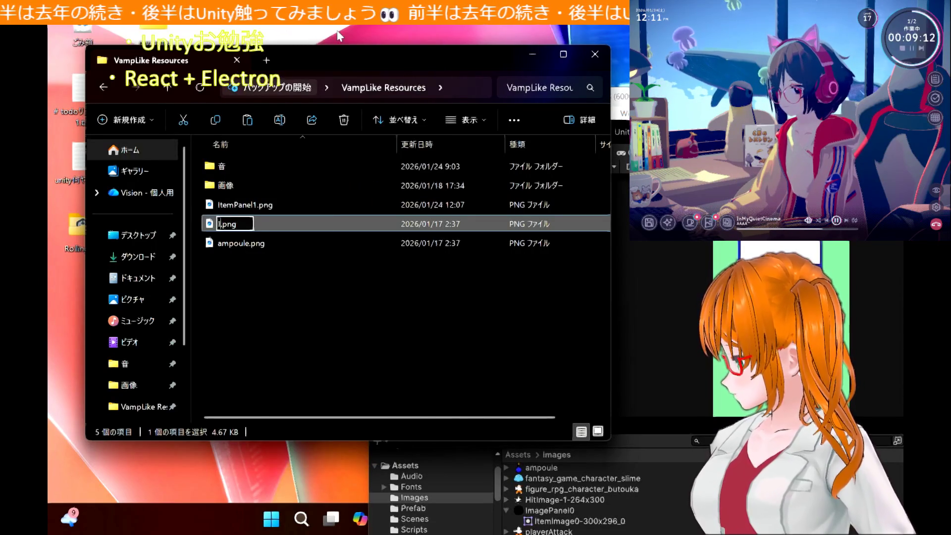
{"action": "key", "text": "BackSpace"}
{"action": "key", "text": "BackSpace"}
{"action": "type", "text": "temPa"}
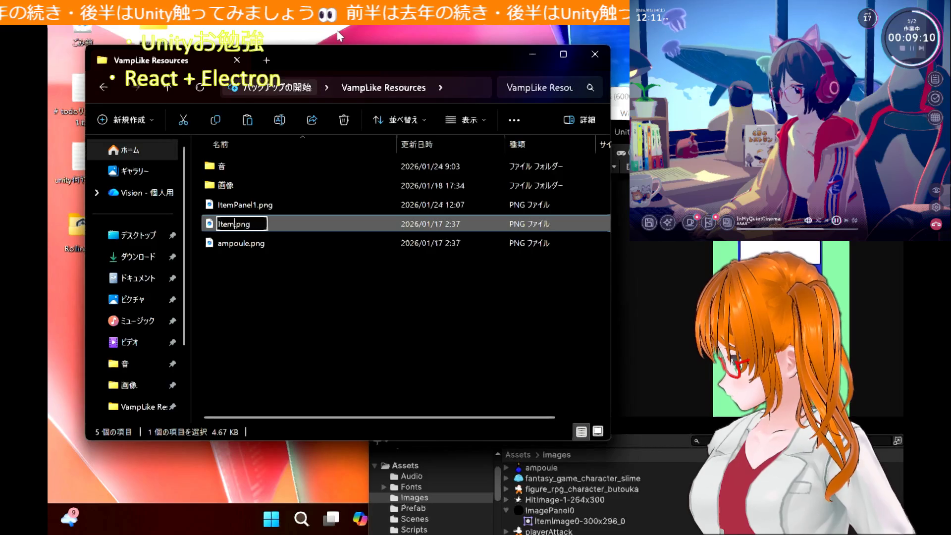
{"action": "type", "text": "nel0"}
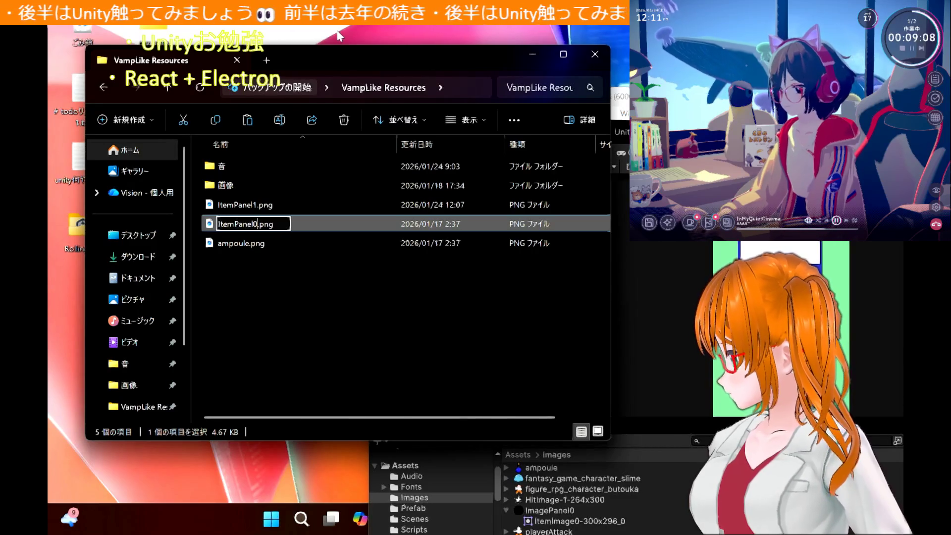
{"action": "key", "text": "Return"}
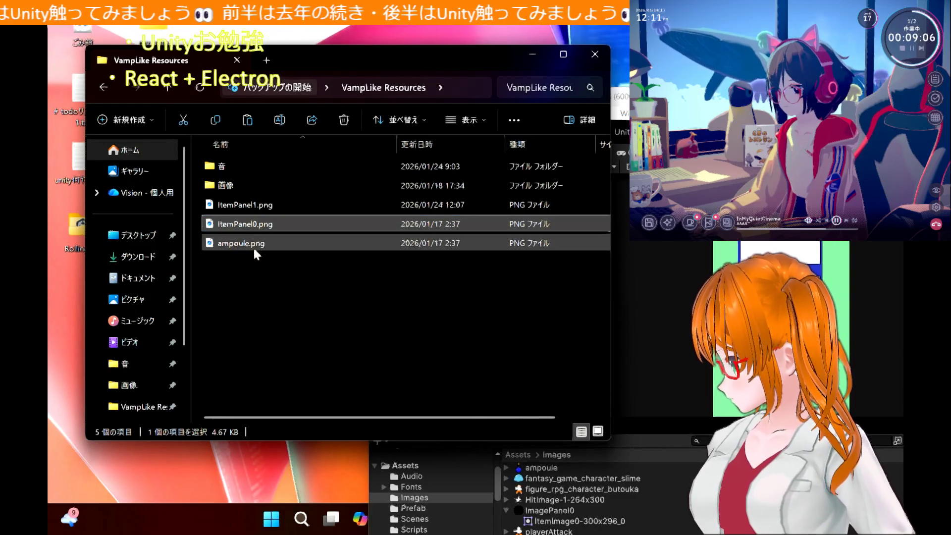
Rename the ampoule image to ItemPanel2
{"action": "left_click", "coordinate": [254, 256]}
{"action": "left_click", "coordinate": [250, 246]}
{"action": "right_click", "coordinate": [250, 245]}
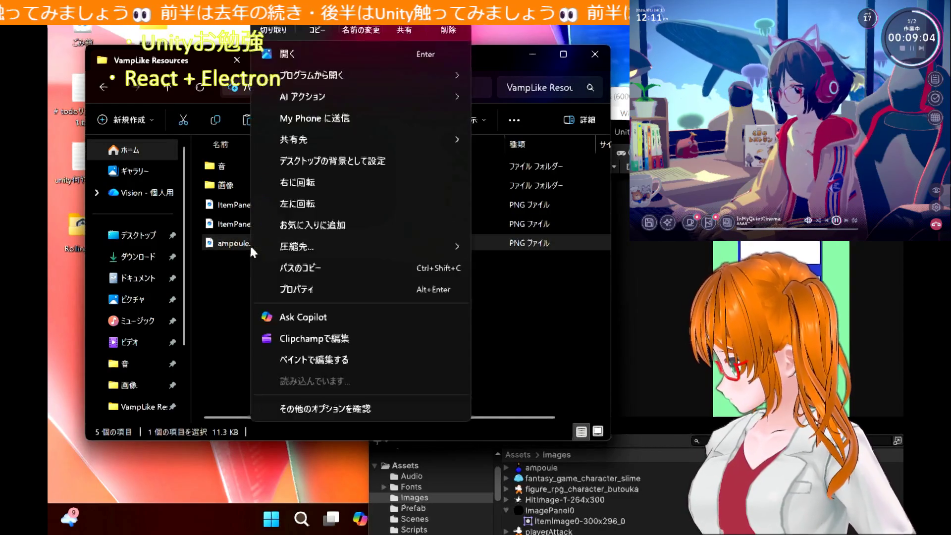
{"action": "left_click", "coordinate": [370, 29]}
{"action": "type", "text": "Item"}
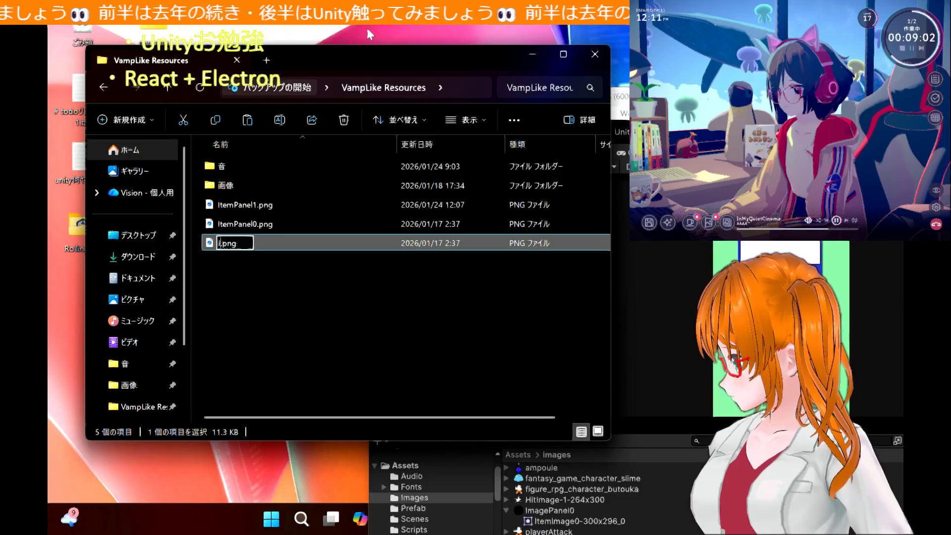
{"action": "type", "text": "Panel2"}
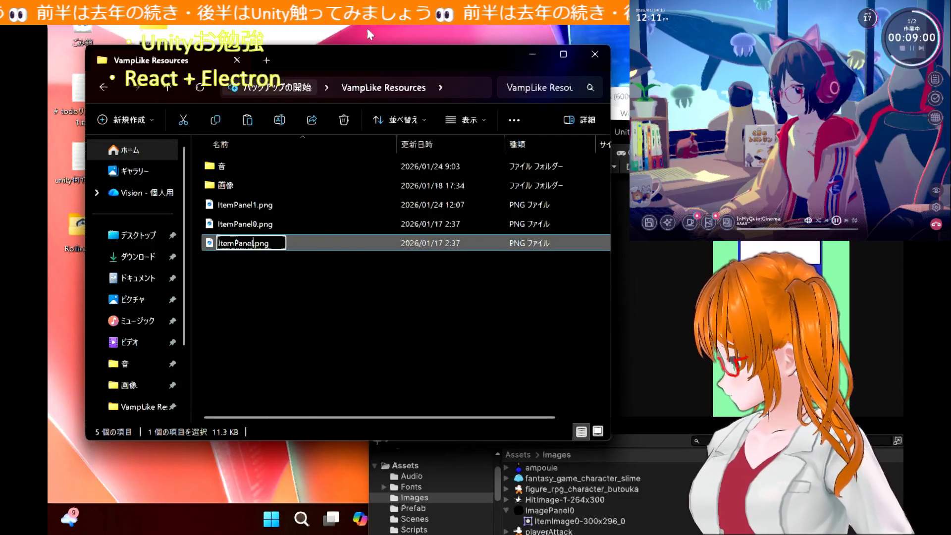
{"action": "key", "text": "Return"}
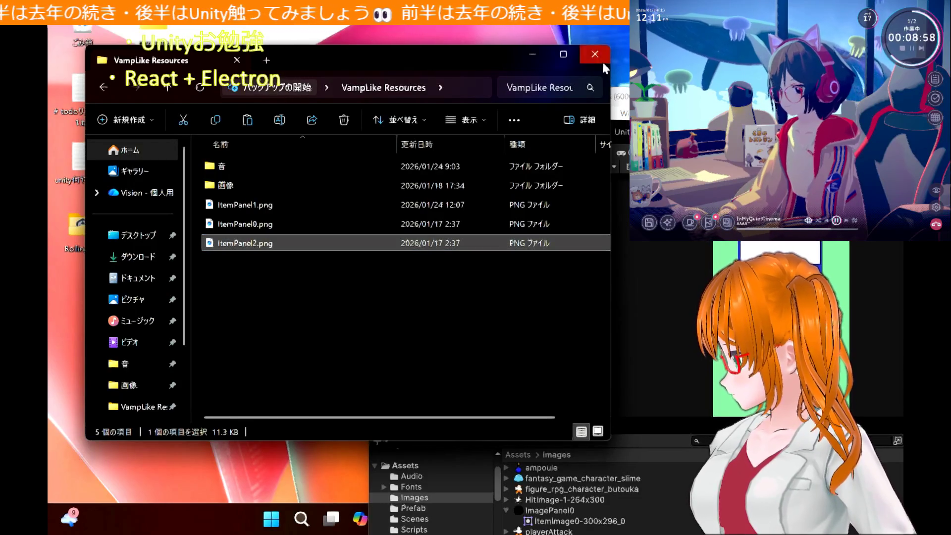
Back in Unity, select the three ItemPanel images and maximize the editor
{"action": "left_click", "coordinate": [620, 99]}
{"action": "mouse_move", "coordinate": [270, 292]}
{"action": "left_mouse_down"}
{"action": "mouse_move", "coordinate": [249, 207]}
{"action": "mouse_move", "coordinate": [534, 386]}
{"action": "mouse_move", "coordinate": [604, 484]}
{"action": "left_mouse_up"}
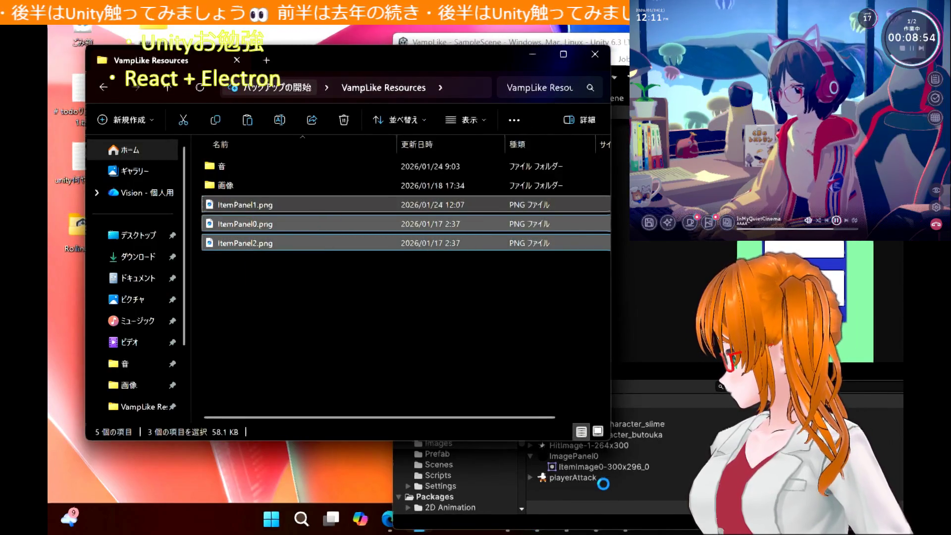
{"action": "double_click", "coordinate": [518, 40]}
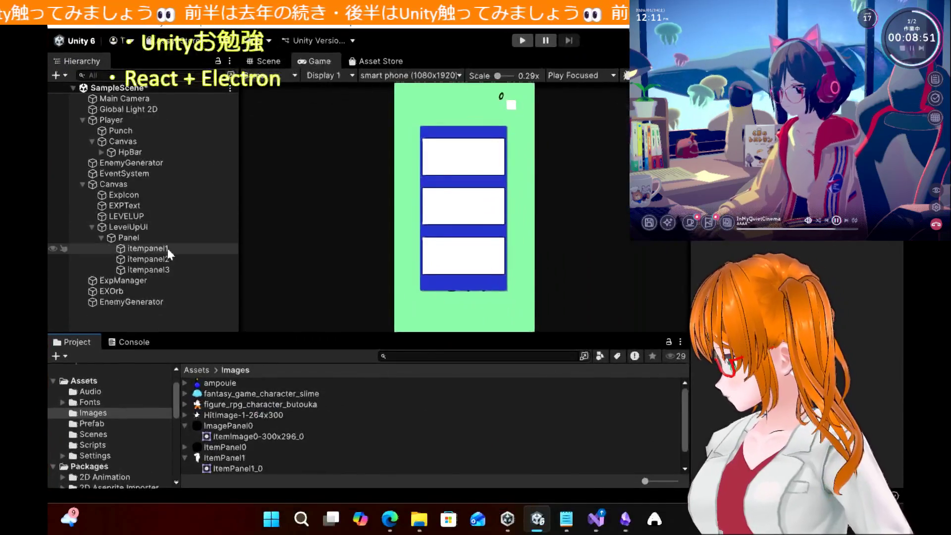
Set itempanel1's Source Image to the ItemPanel0 sprite
{"action": "left_click", "coordinate": [163, 248]}
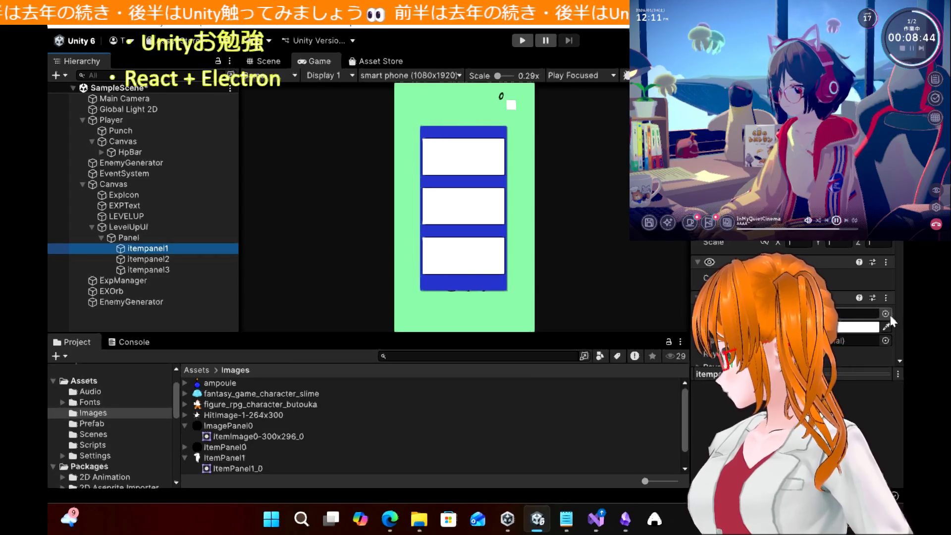
{"action": "left_click", "coordinate": [888, 315]}
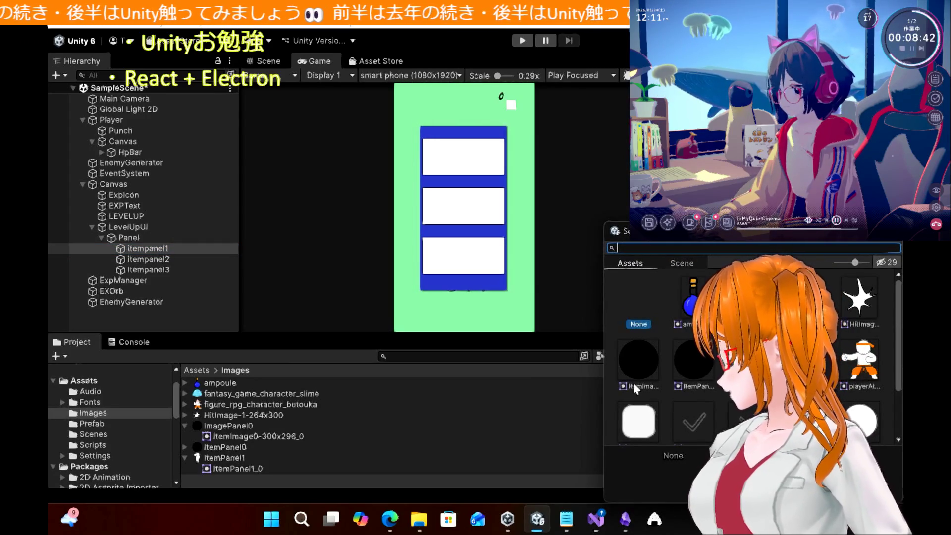
{"action": "left_click", "coordinate": [693, 367]}
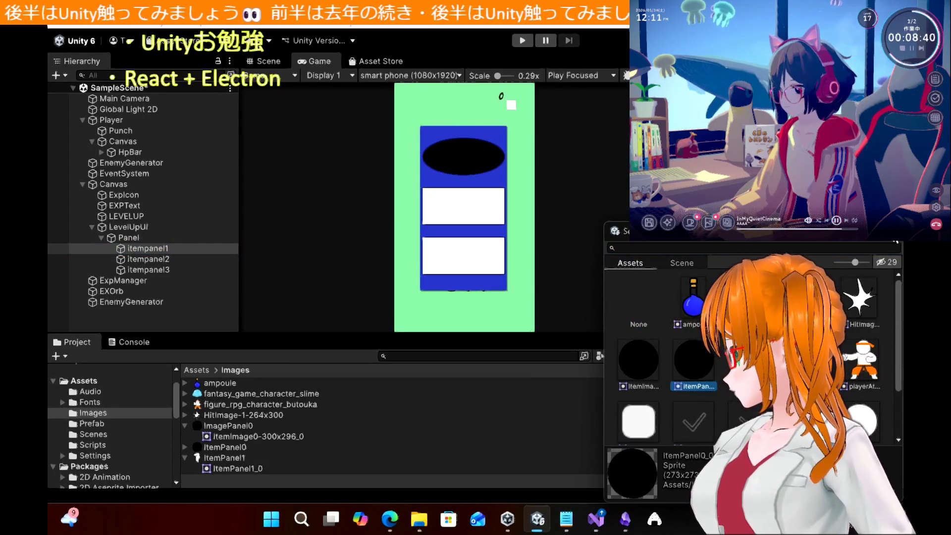
{"action": "key", "text": "Return"}
{"action": "left_click", "coordinate": [387, 515]}
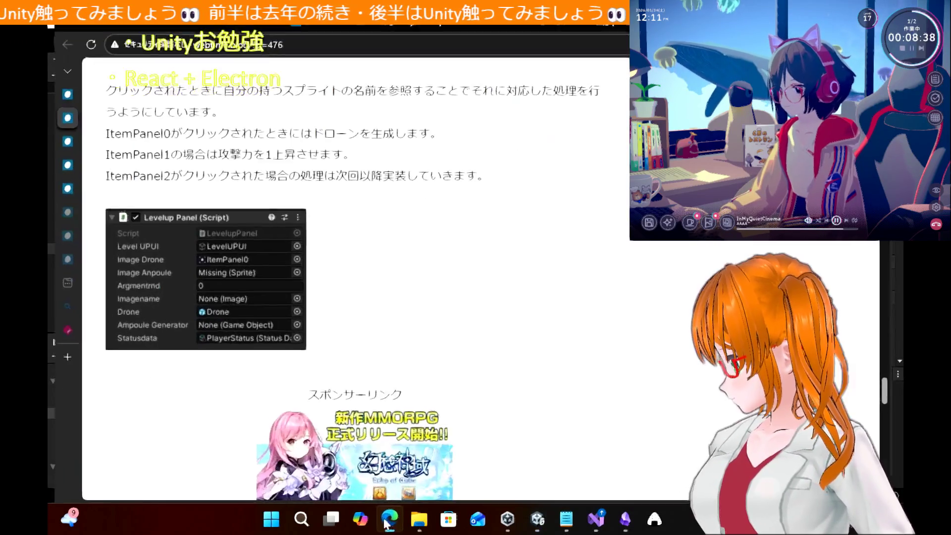
Snip the article's DRONE, PUNCH and AMPOULE level-up panel image, then return to Unity
{"action": "scroll", "coordinate": [397, 193], "scroll_direction": "up", "scroll_amount": 10}
{"action": "scroll", "coordinate": [397, 193], "scroll_direction": "up", "scroll_amount": 20}
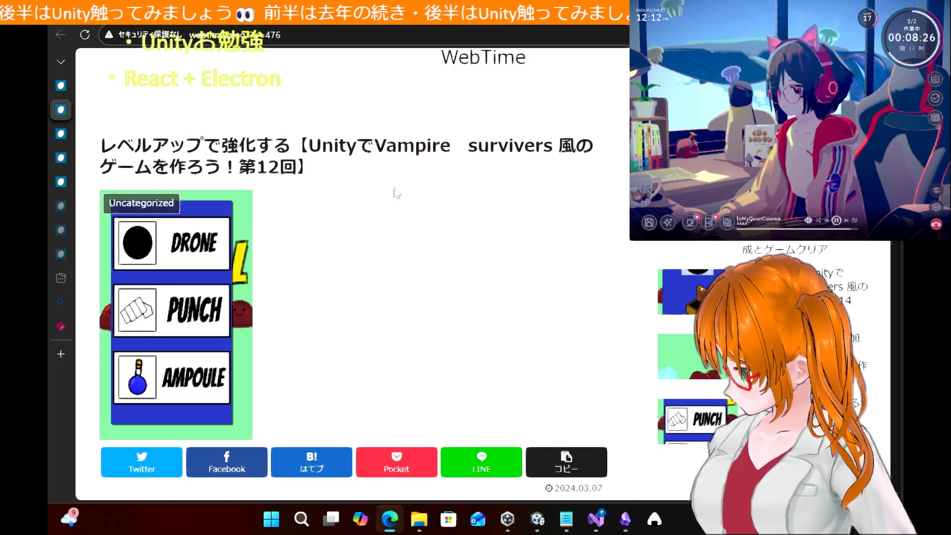
{"action": "scroll", "coordinate": [397, 193], "scroll_direction": "down", "scroll_amount": 6}
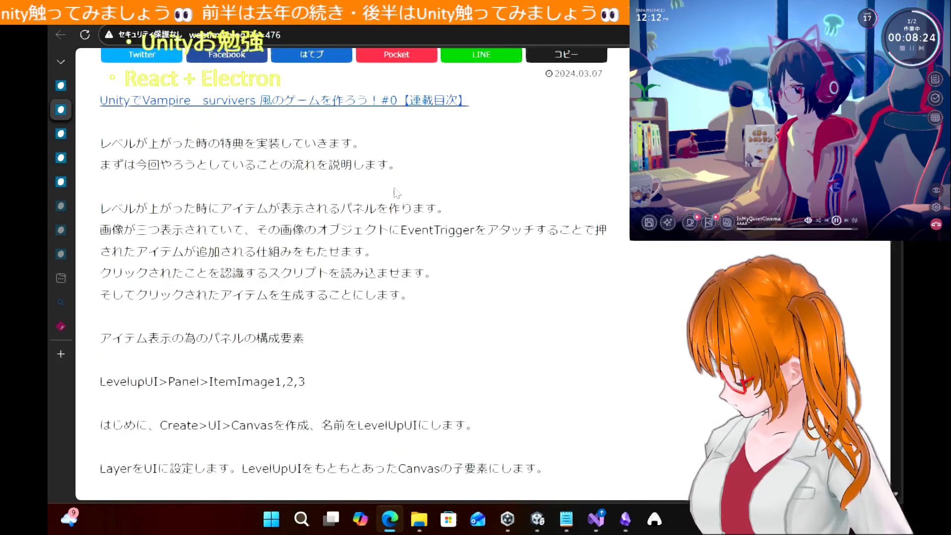
{"action": "scroll", "coordinate": [396, 193], "scroll_direction": "down", "scroll_amount": 3}
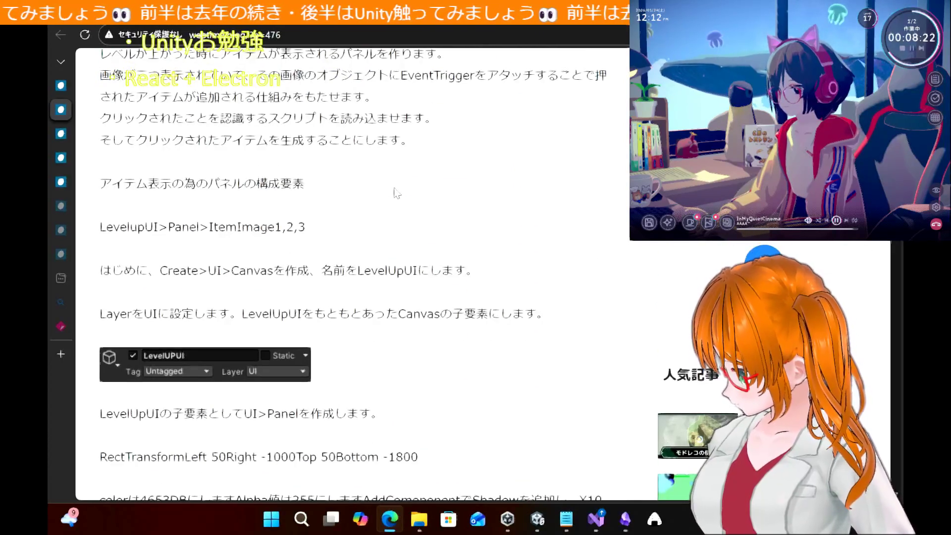
{"action": "scroll", "coordinate": [397, 192], "scroll_direction": "up", "scroll_amount": 15}
{"action": "scroll", "coordinate": [397, 192], "scroll_direction": "down", "scroll_amount": 1}
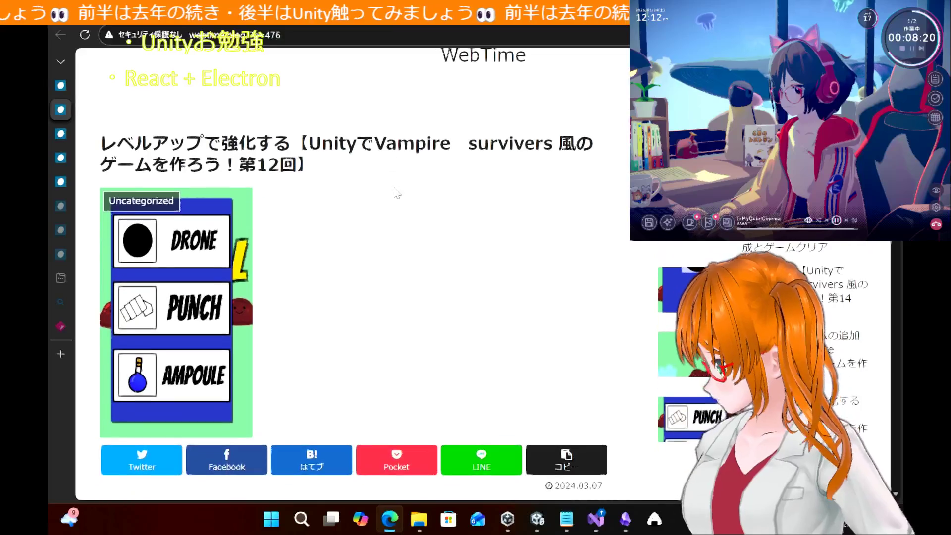
{"action": "left_click_drag", "start_coordinate": [93, 179], "coordinate": [263, 445]}
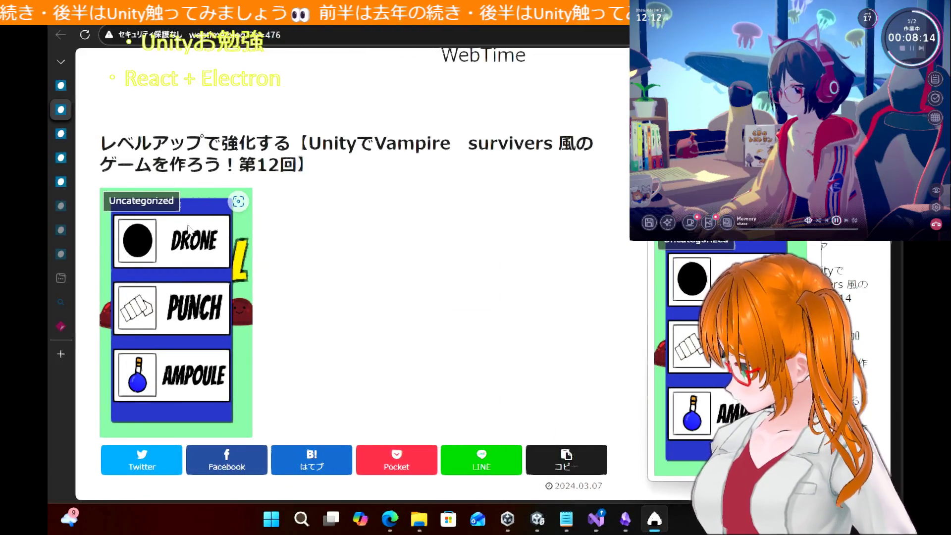
{"action": "key", "text": "alt+Tab"}
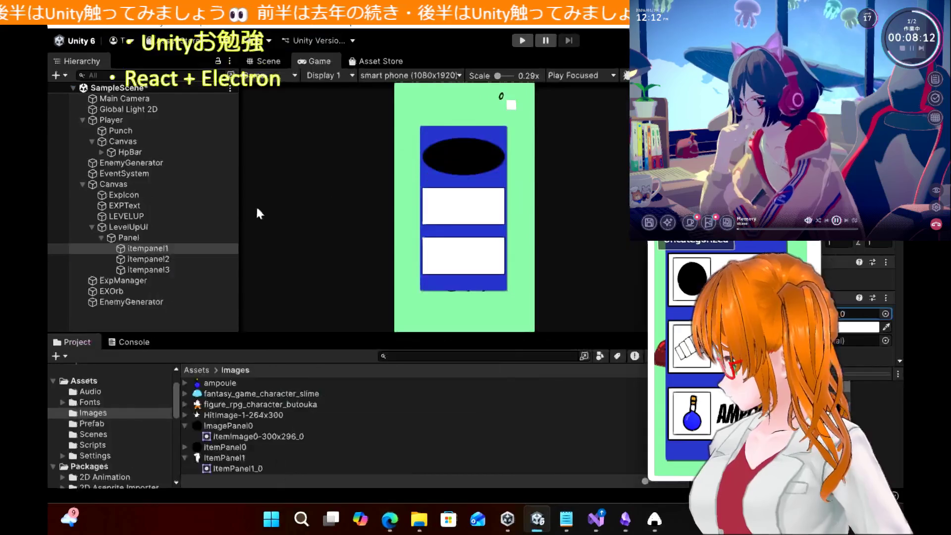
Move the VampLike Resources window aside, check the desktop New menu, then open Windows Search
{"action": "key", "text": "alt+Tab"}
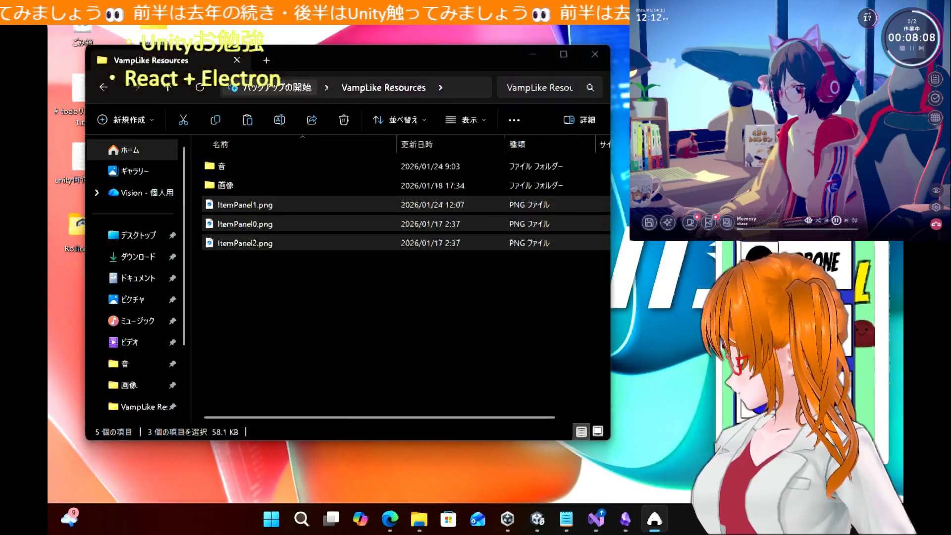
{"action": "mouse_move", "coordinate": [301, 52]}
{"action": "left_mouse_down"}
{"action": "mouse_move", "coordinate": [553, 67]}
{"action": "mouse_move", "coordinate": [518, 57]}
{"action": "left_mouse_up"}
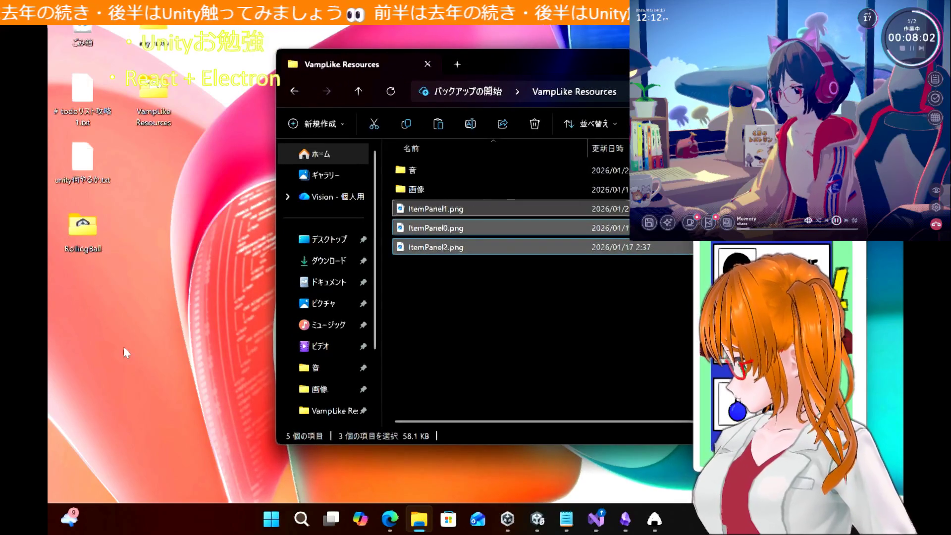
{"action": "right_click", "coordinate": [123, 346]}
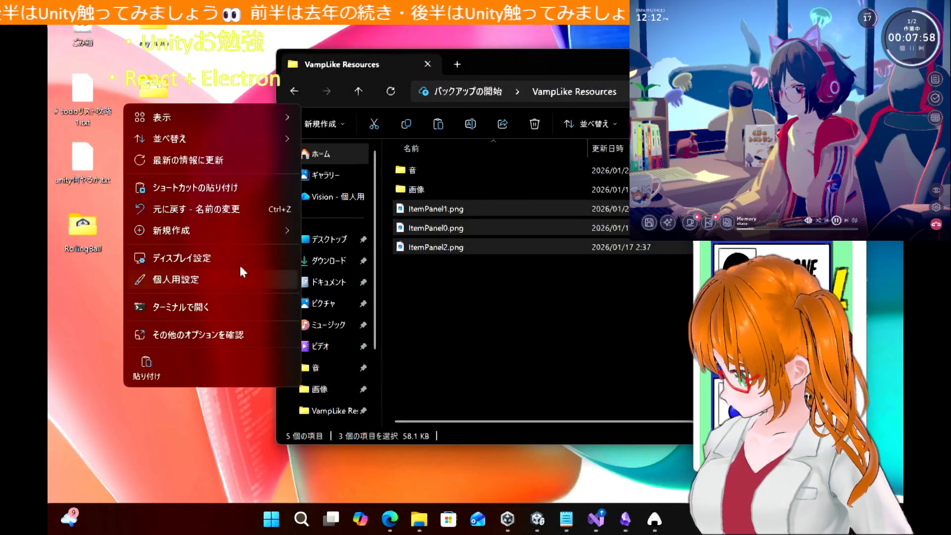
{"action": "mouse_move", "coordinate": [209, 234]}
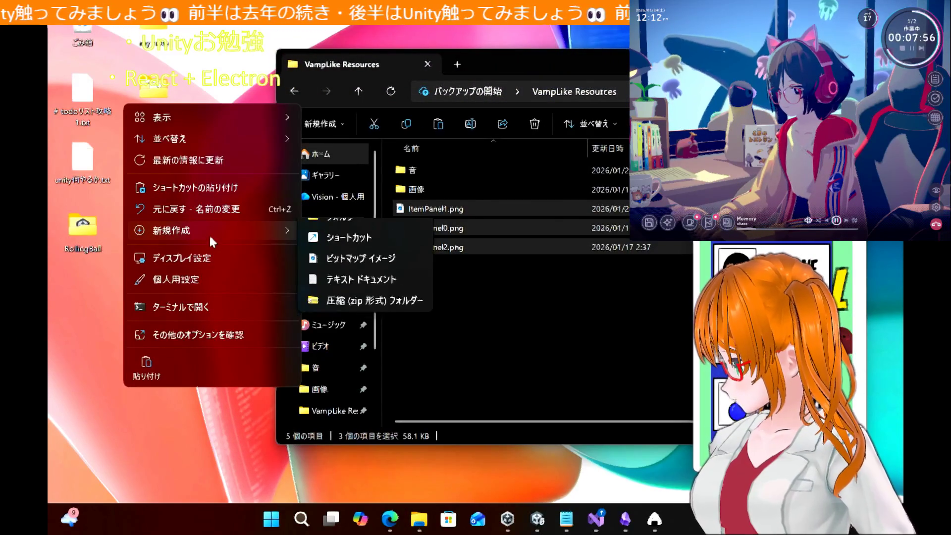
{"action": "left_click", "coordinate": [250, 453]}
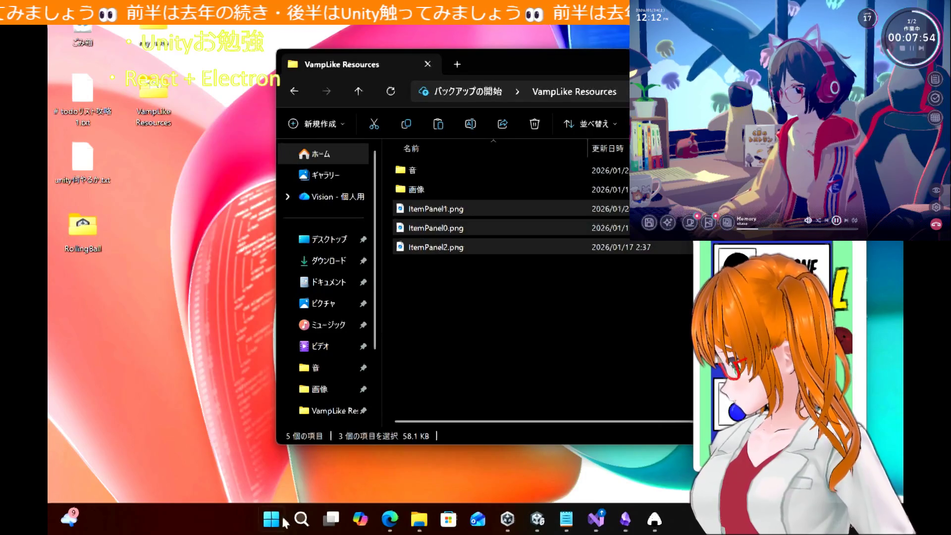
{"action": "left_click", "coordinate": [301, 519]}
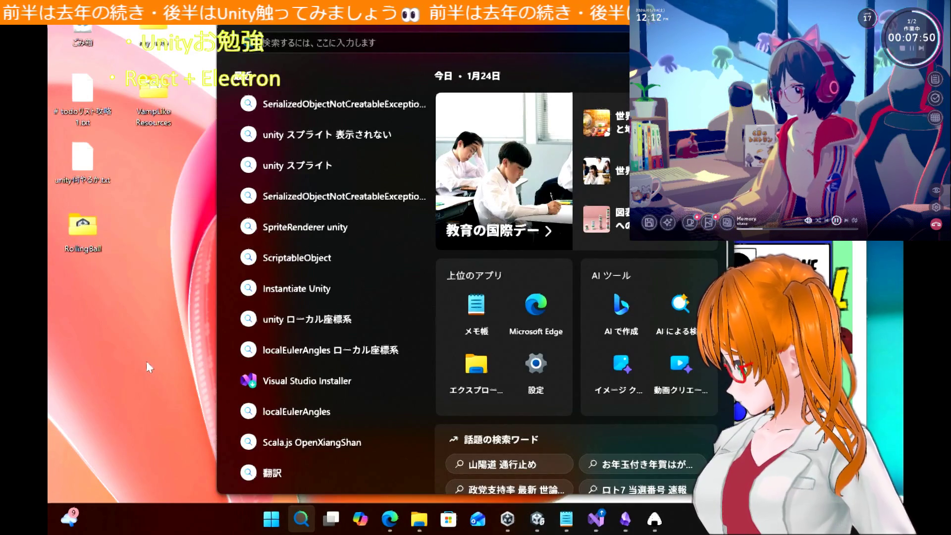
Search the web for GIMP in a new Edge tab
{"action": "left_click", "coordinate": [159, 398]}
{"action": "left_click", "coordinate": [393, 521]}
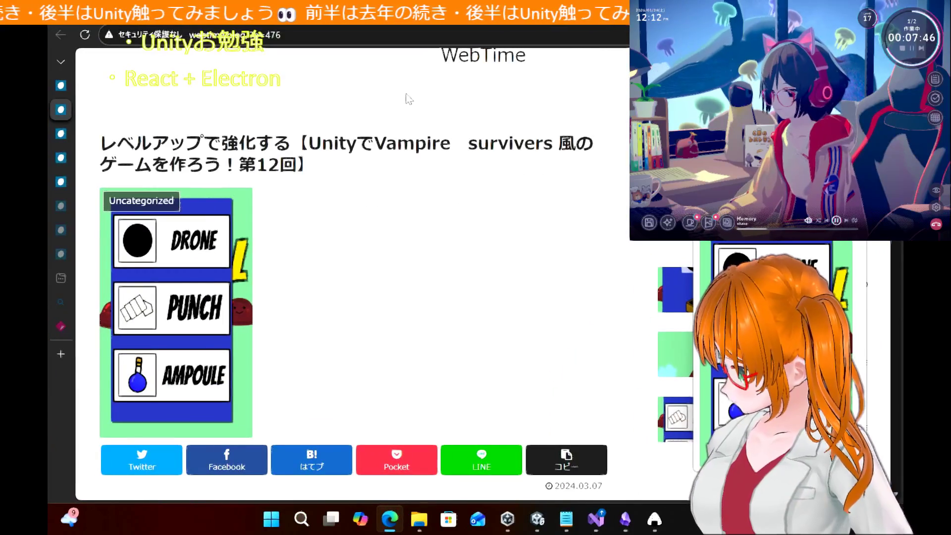
{"action": "left_click", "coordinate": [63, 349]}
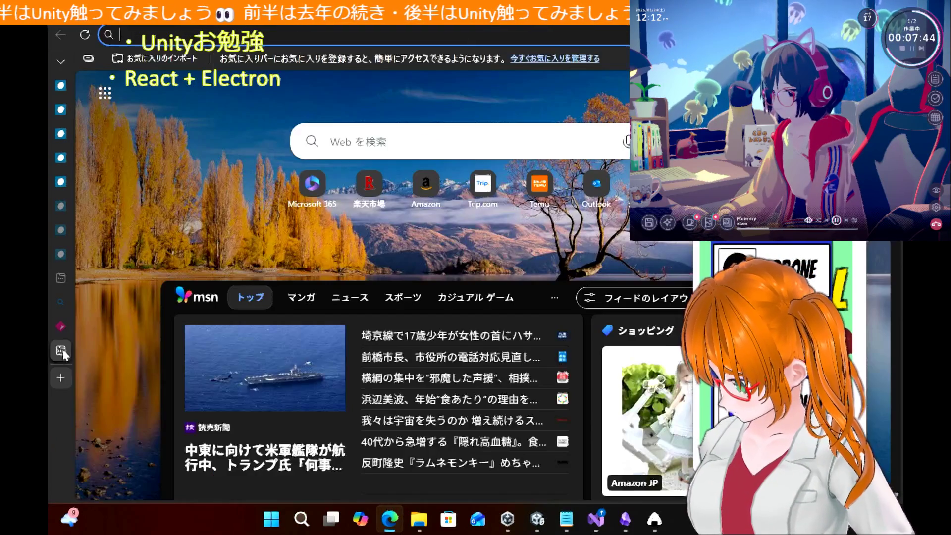
{"action": "type", "text": "GIMP"}
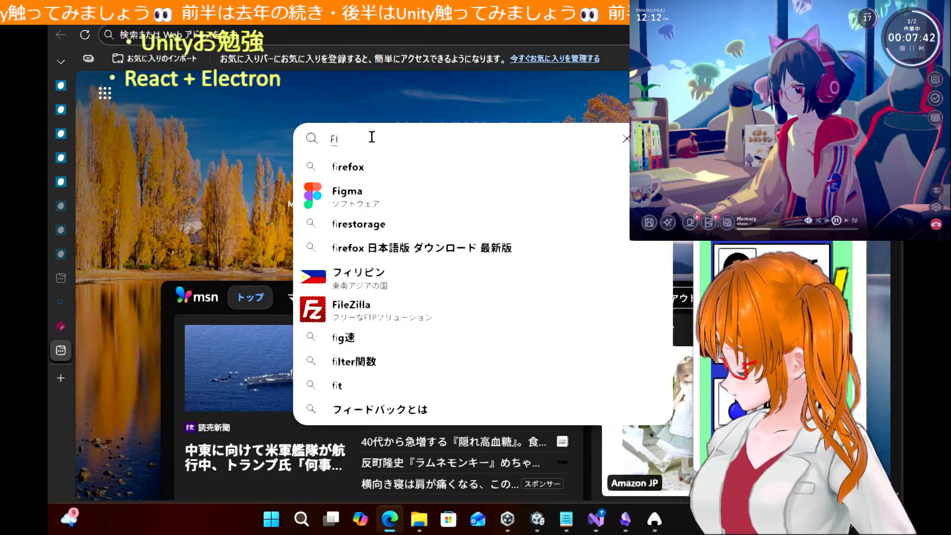
{"action": "key", "text": "Return"}
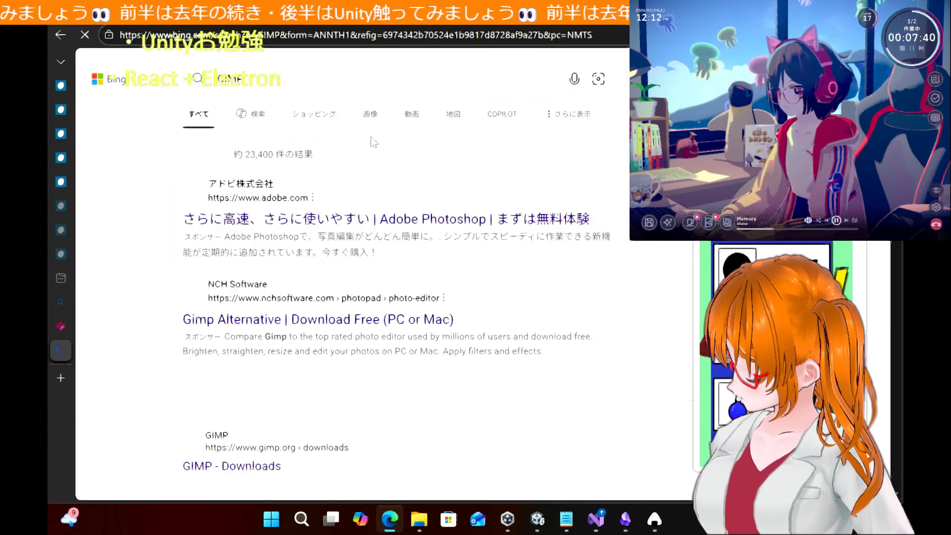
Open gimp.org's Downloads page to its GIMP 3.0.6 Windows options, then switch to Microsoft Store
{"action": "scroll", "coordinate": [307, 278], "scroll_direction": "down", "scroll_amount": 3}
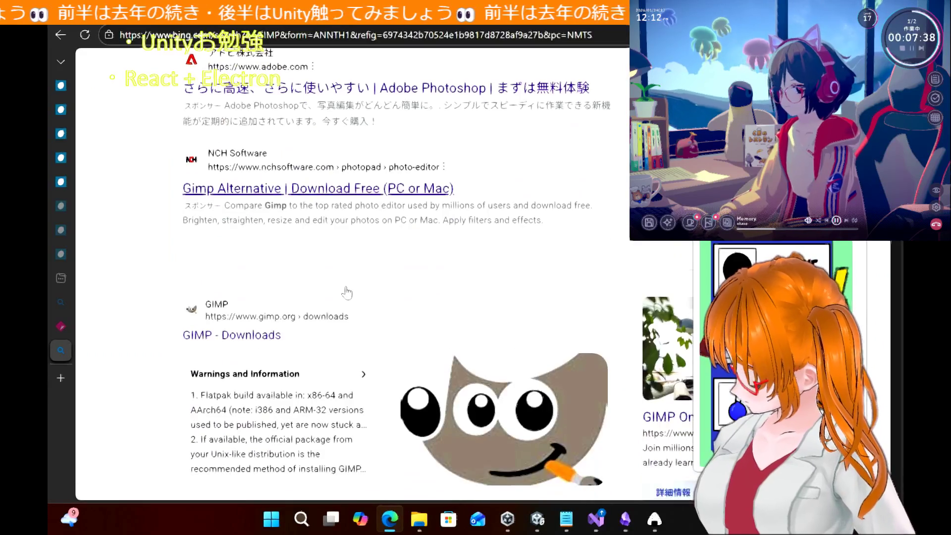
{"action": "left_click", "coordinate": [264, 338]}
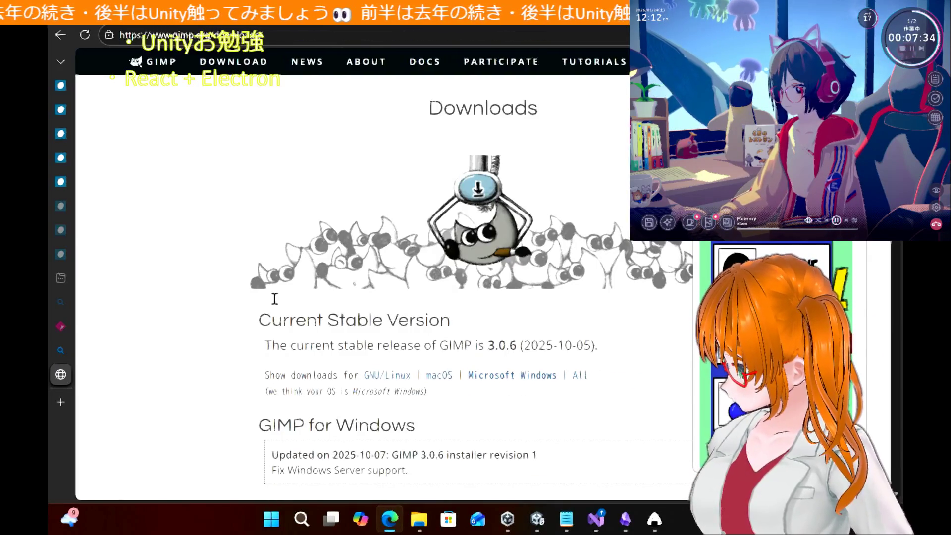
{"action": "scroll", "coordinate": [240, 271], "scroll_direction": "down", "scroll_amount": 3}
{"action": "scroll", "coordinate": [240, 273], "scroll_direction": "down", "scroll_amount": 1}
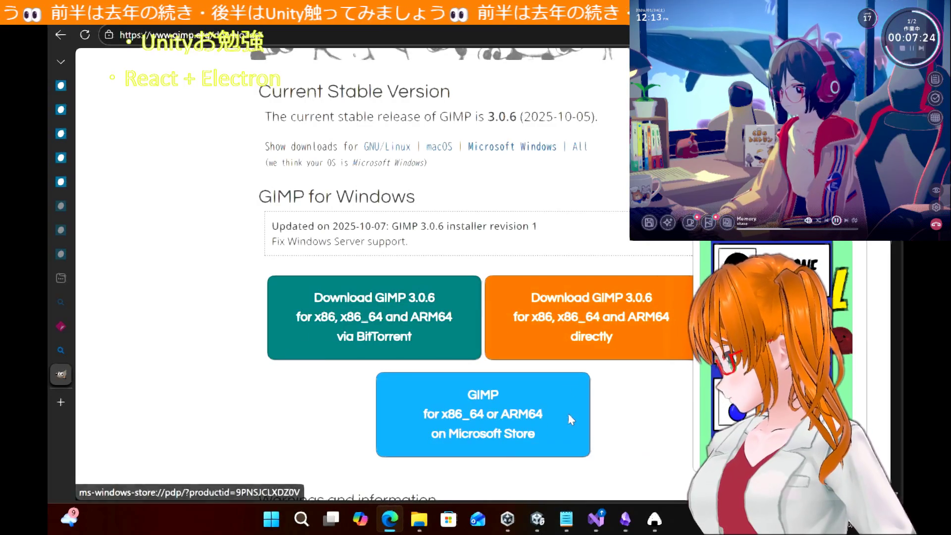
{"action": "left_click", "coordinate": [450, 521]}
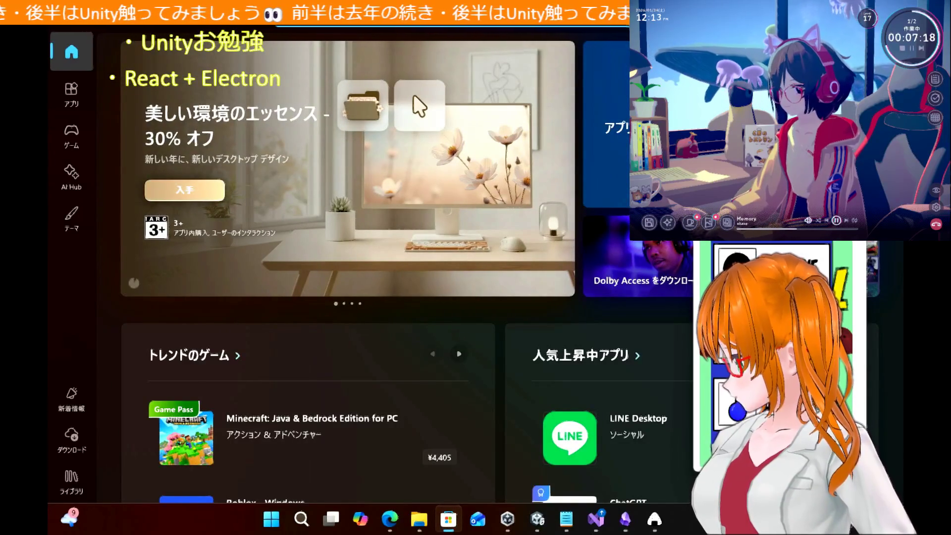
Find gimp in Microsoft Store and install the GIMP app with 入手 (Get)
{"action": "type", "text": "gimp"}
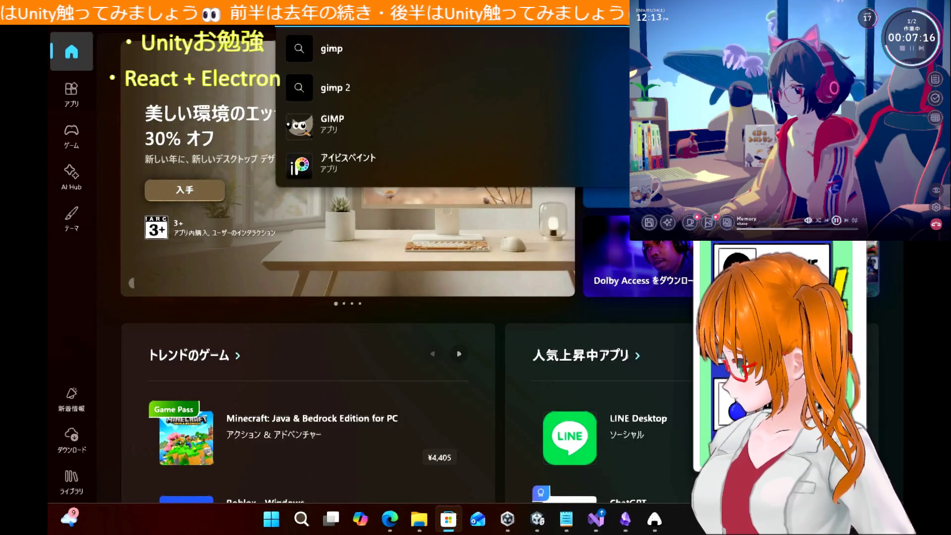
{"action": "left_click", "coordinate": [407, 124]}
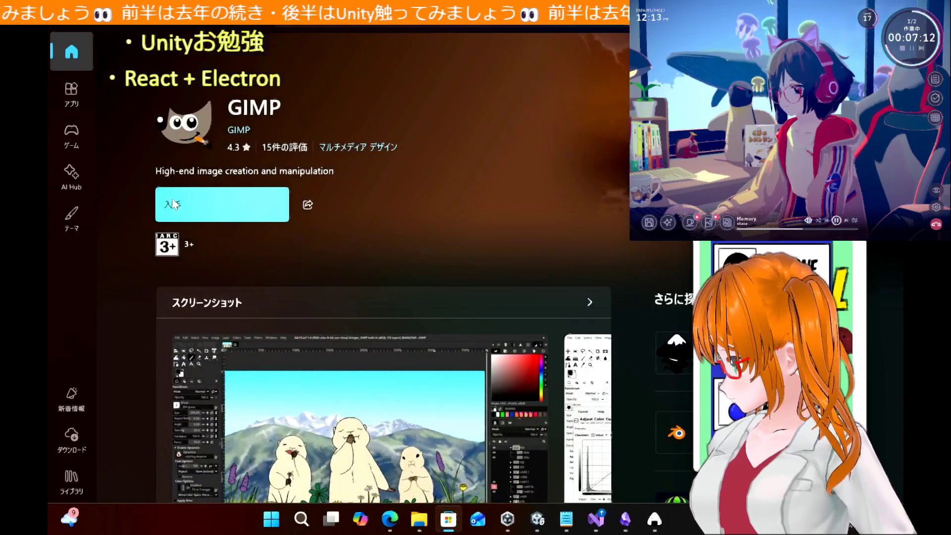
{"action": "left_click", "coordinate": [173, 204]}
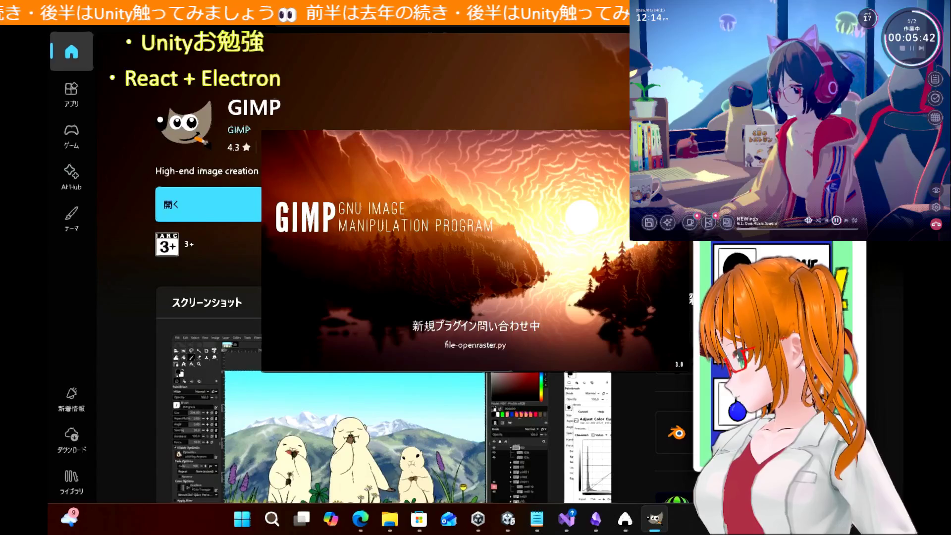
Move the Store, browser and VampLike Resources windows aside, then dismiss GIMP's welcome dialog
{"action": "key", "text": "alt+Tab"}
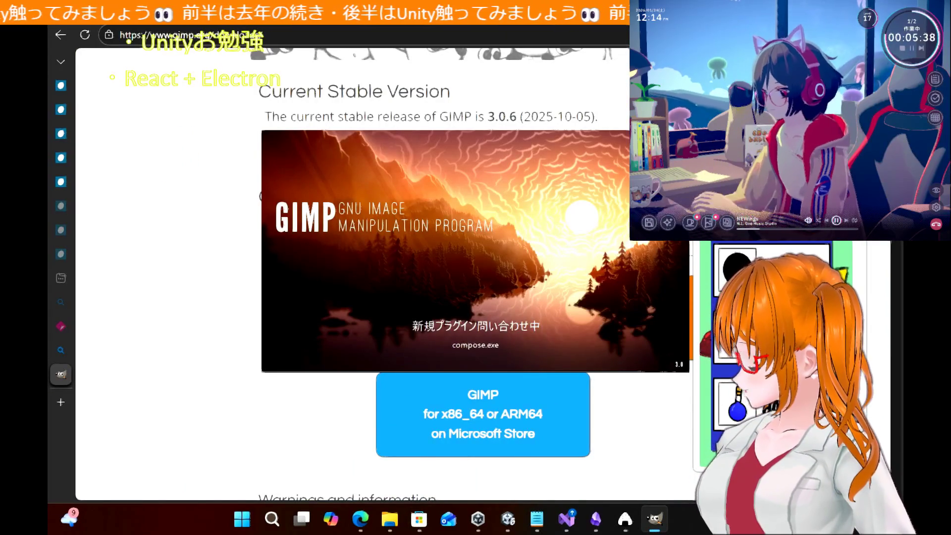
{"action": "key", "text": "alt+Tab"}
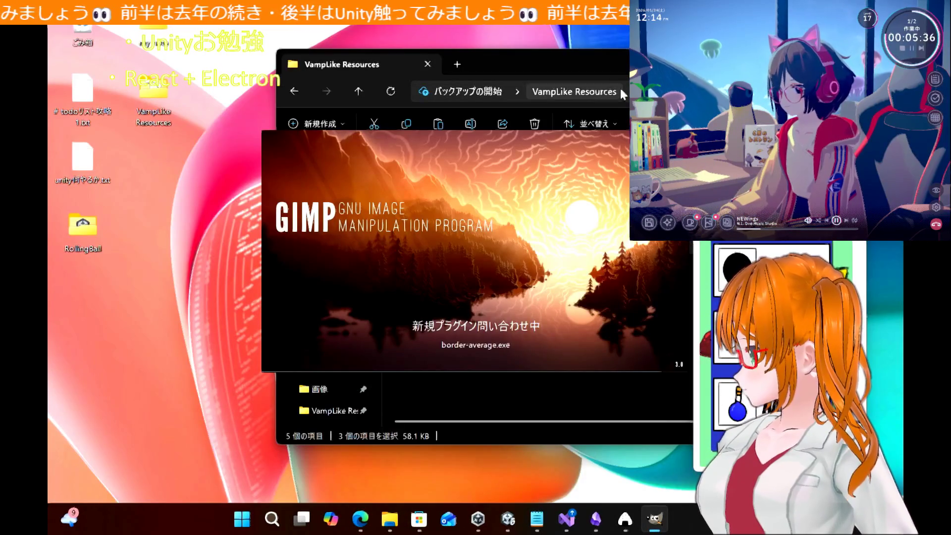
{"action": "left_click", "coordinate": [636, 62]}
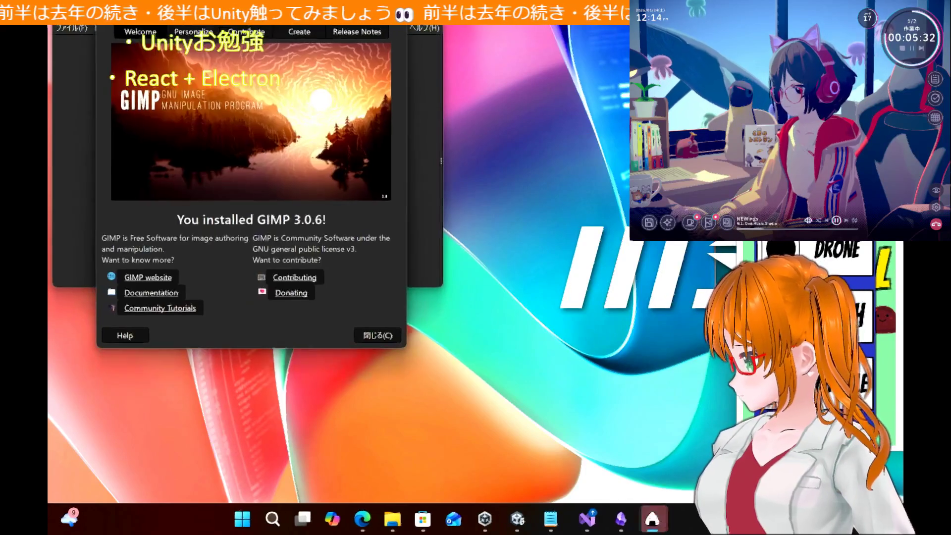
{"action": "left_click", "coordinate": [380, 339]}
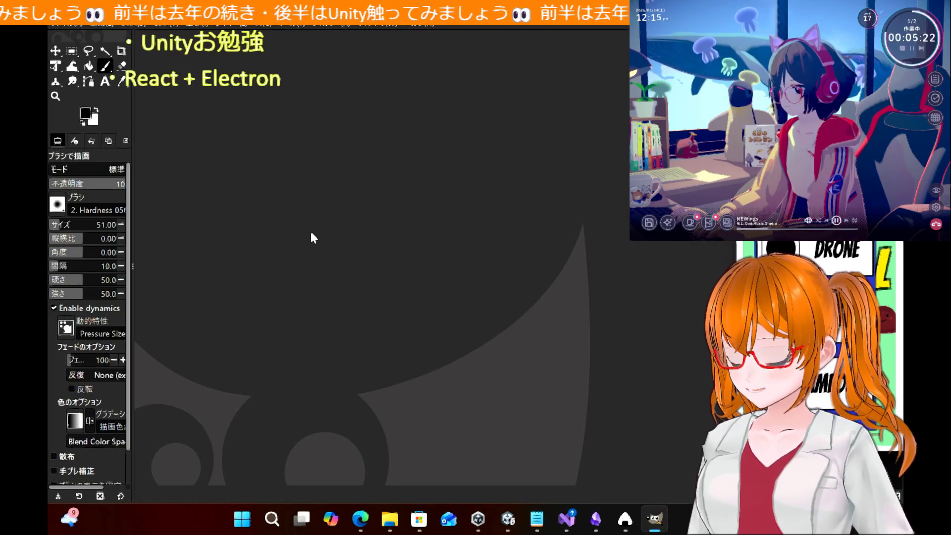
Create a new 1920×1080 white image from ファイル > 新しい画像
{"action": "left_click", "coordinate": [63, 25]}
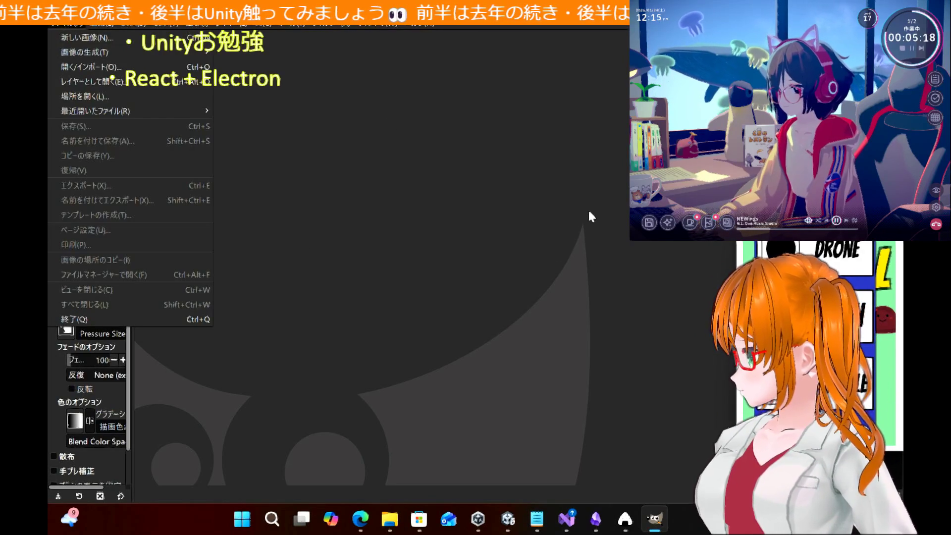
{"action": "left_click", "coordinate": [108, 37]}
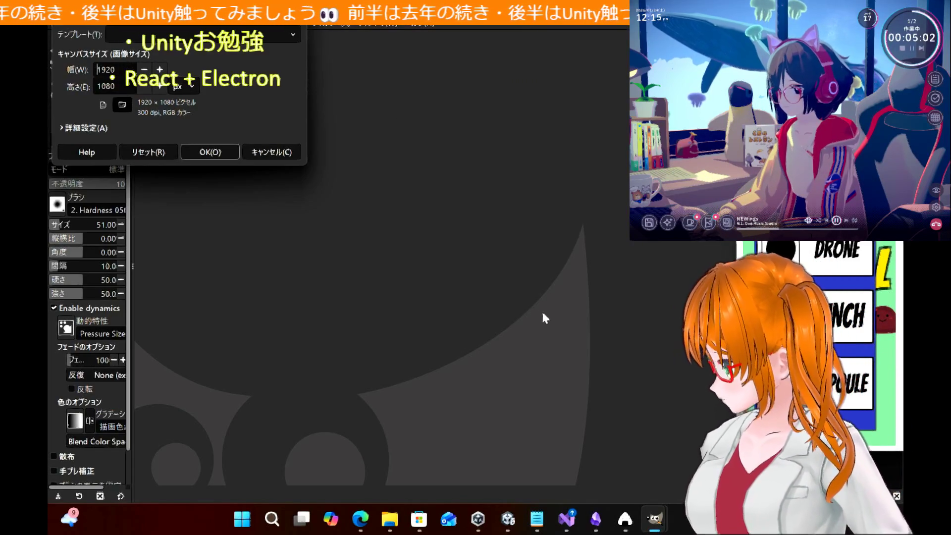
{"action": "mouse_move", "coordinate": [509, 520]}
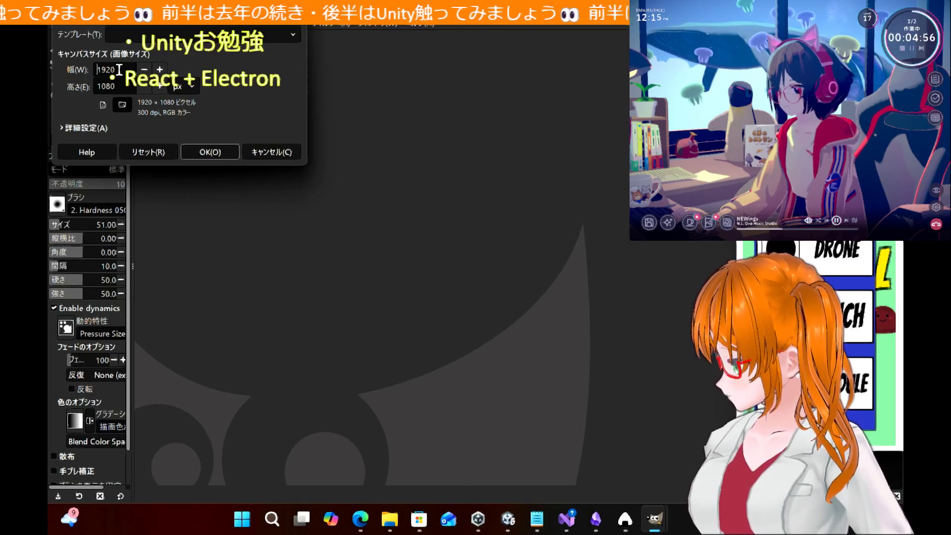
{"action": "left_click", "coordinate": [221, 153]}
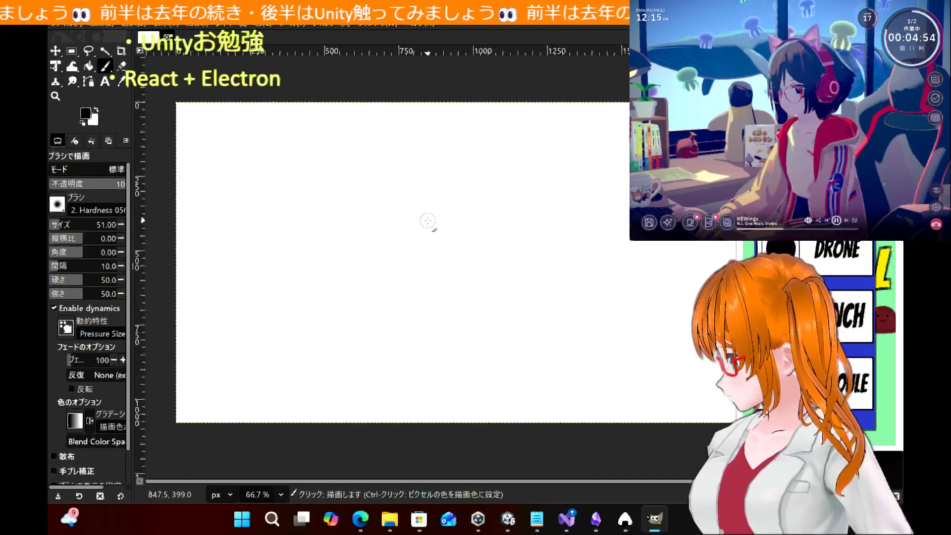
Drop ItemPanel0.png from the VampLike Resources folder onto the canvas and shift the circle layer left
{"action": "left_click", "coordinate": [390, 519]}
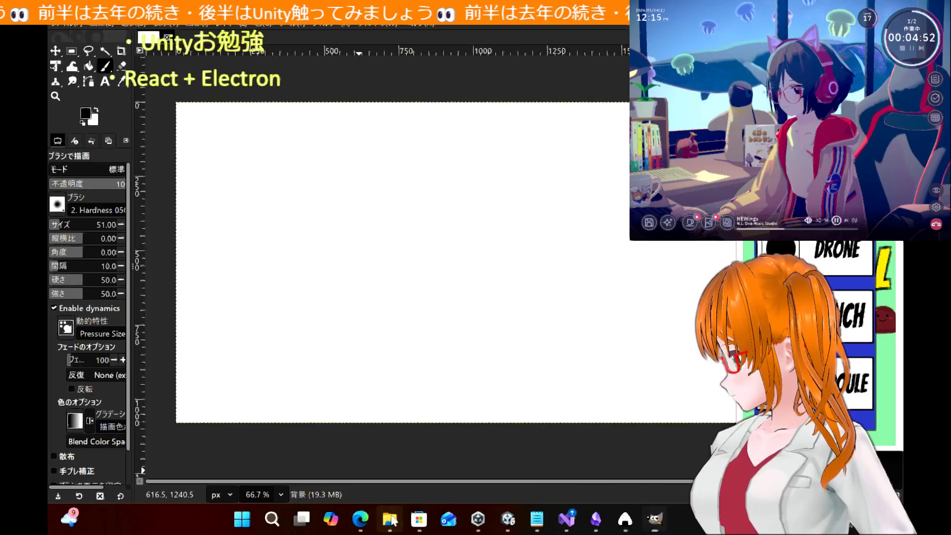
{"action": "left_click", "coordinate": [432, 208]}
{"action": "mouse_move", "coordinate": [431, 208]}
{"action": "left_mouse_down"}
{"action": "mouse_move", "coordinate": [297, 278]}
{"action": "mouse_move", "coordinate": [243, 268]}
{"action": "left_mouse_up"}
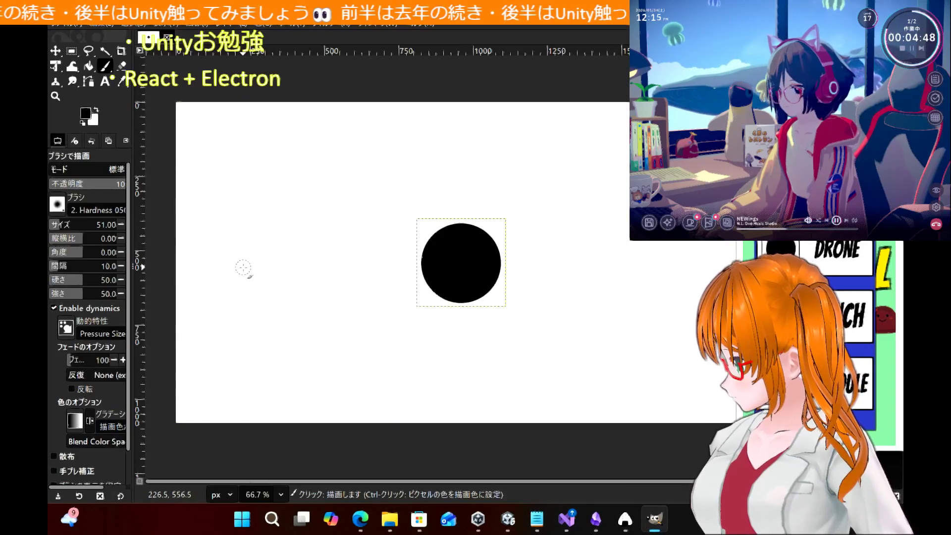
{"action": "left_click", "coordinate": [55, 51]}
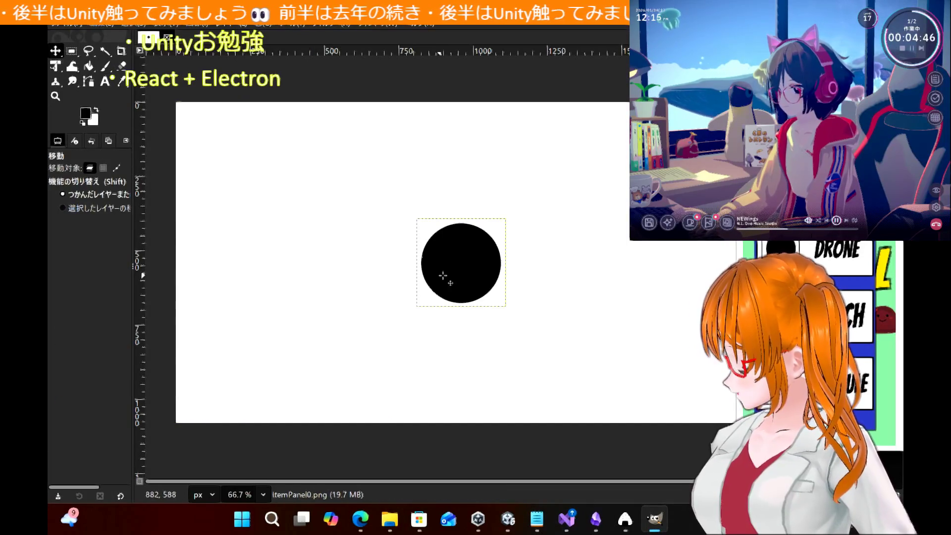